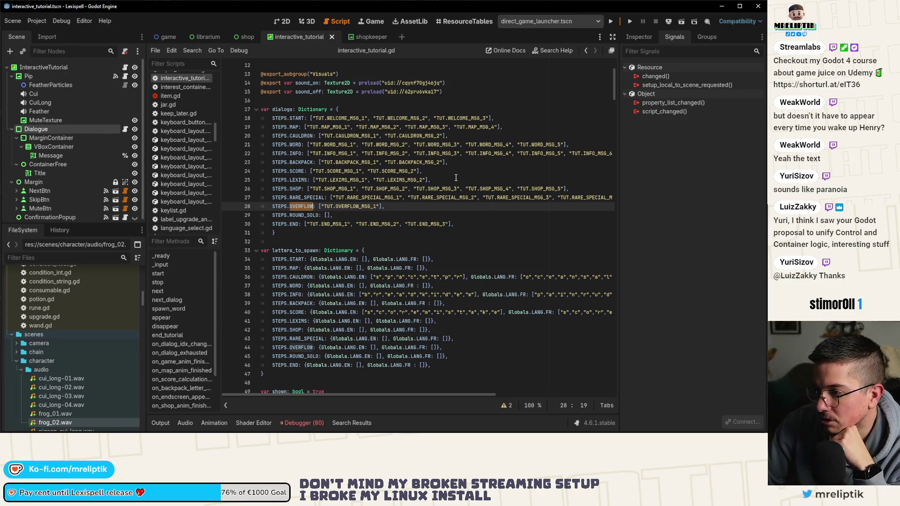
Widen the script editor and scroll interactive_tutorial.gd to the English and French letter-drop sequences
{"action": "left_click", "coordinate": [462, 222]}
{"action": "scroll", "coordinate": [395, 227], "scroll_direction": "down", "scroll_amount": 20}
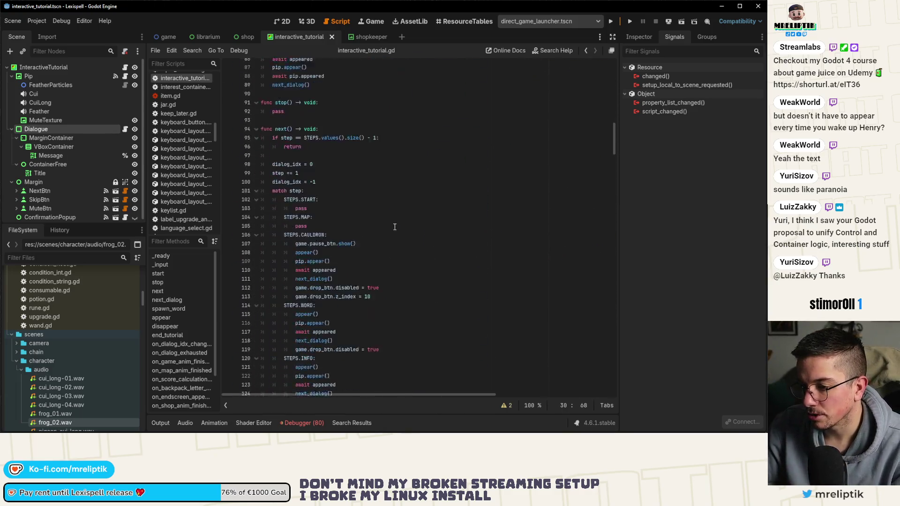
{"action": "scroll", "coordinate": [395, 227], "scroll_direction": "down", "scroll_amount": 20}
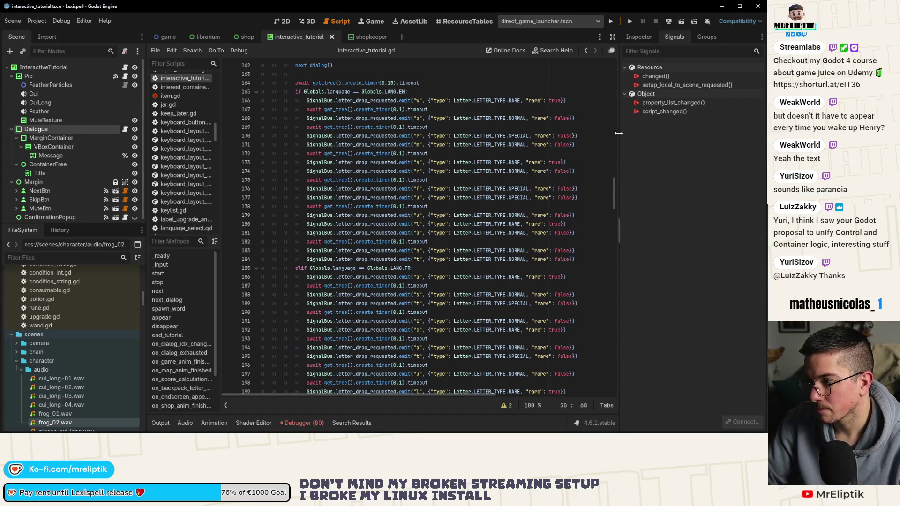
{"action": "left_click_drag", "start_coordinate": [619, 133], "coordinate": [677, 133]}
{"action": "scroll", "coordinate": [480, 207], "scroll_direction": "up", "scroll_amount": 3}
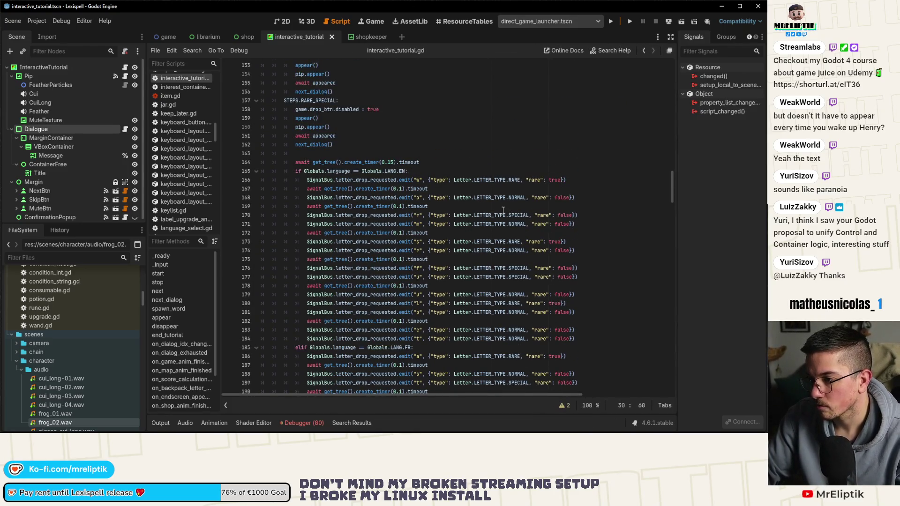
{"action": "scroll", "coordinate": [503, 210], "scroll_direction": "down", "scroll_amount": 7}
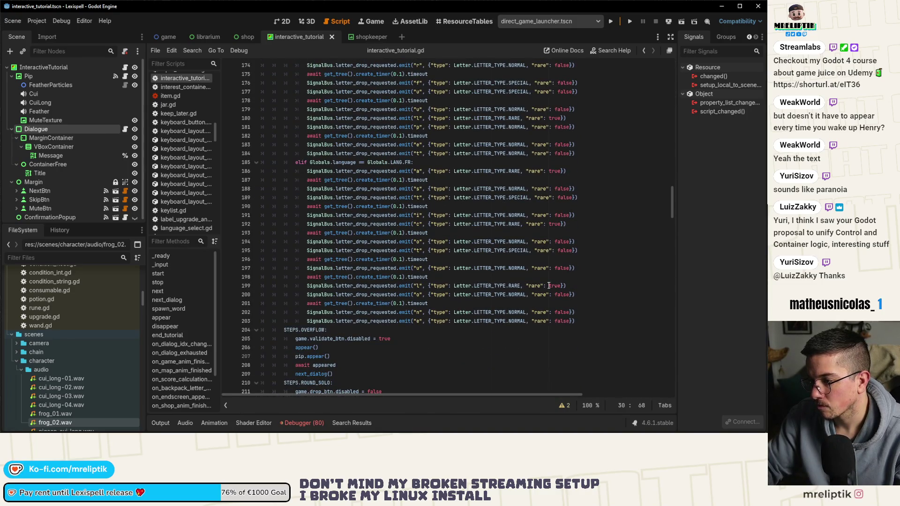
{"action": "scroll", "coordinate": [562, 261], "scroll_direction": "up", "scroll_amount": 2}
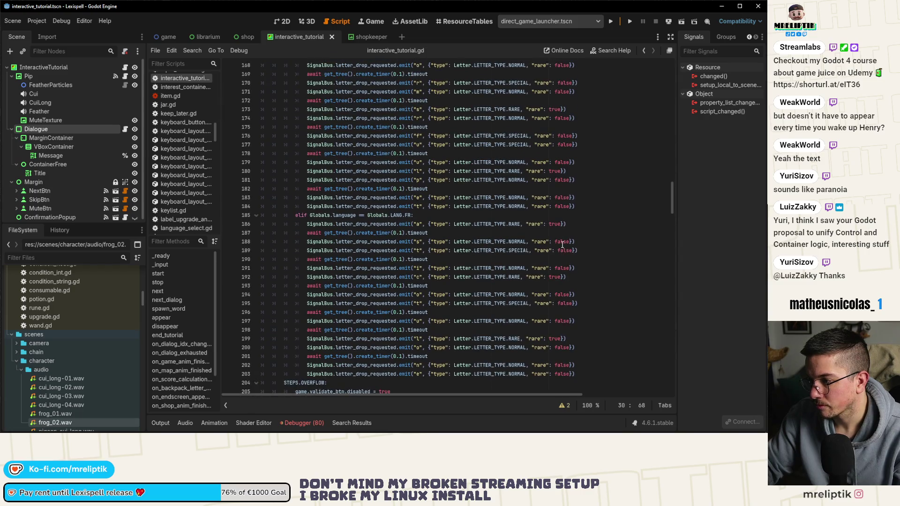
Set line 199's rare flag to false and change line 195's SPECIAL letter to NORMAL, saving
{"action": "double_click", "coordinate": [555, 277]}
{"action": "double_click", "coordinate": [557, 338]}
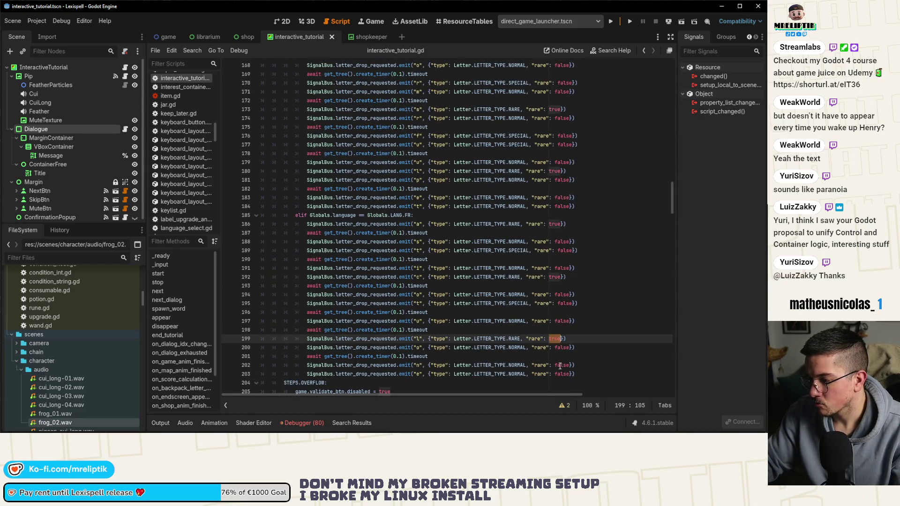
{"action": "type", "text": "false"}
{"action": "key", "text": "ctrl+s"}
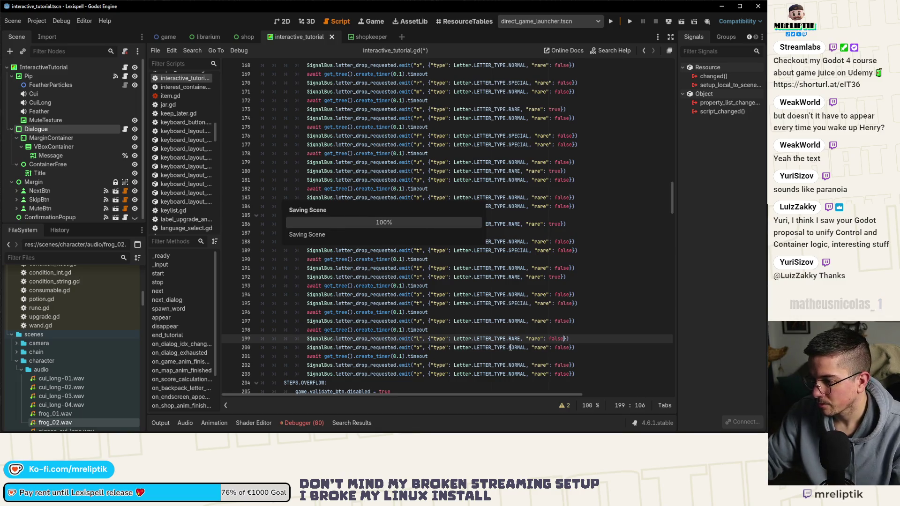
{"action": "double_click", "coordinate": [517, 304]}
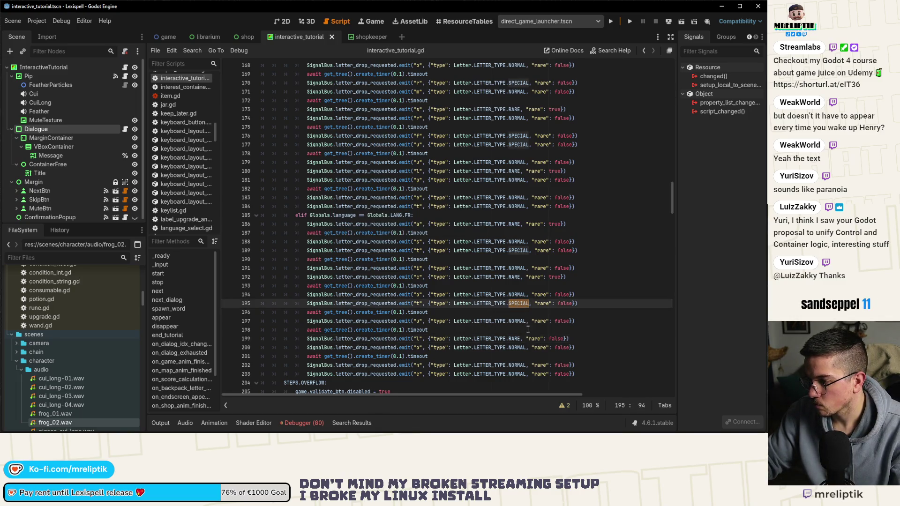
{"action": "type", "text": "NORMAL"}
{"action": "key", "text": "ctrl+s"}
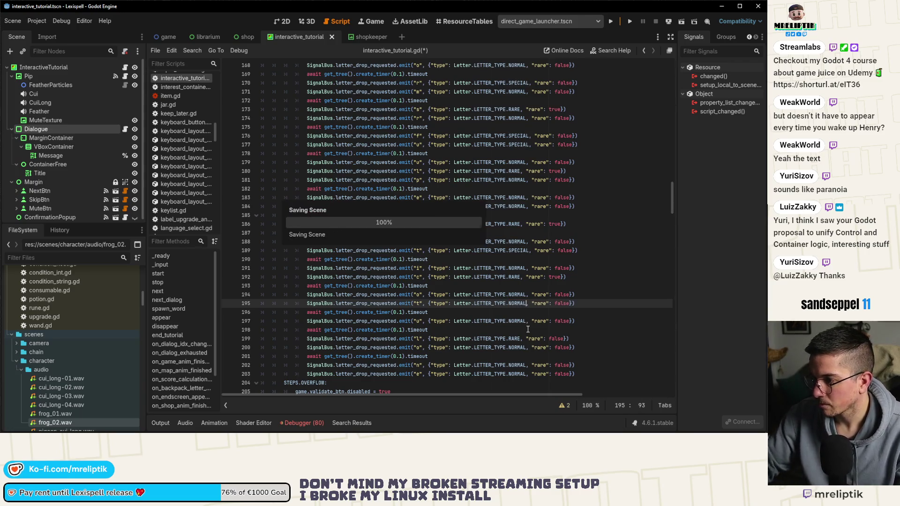
Change the SPECIAL letter types on lines 177, 176 and 170 to NORMAL and save
{"action": "double_click", "coordinate": [521, 250]}
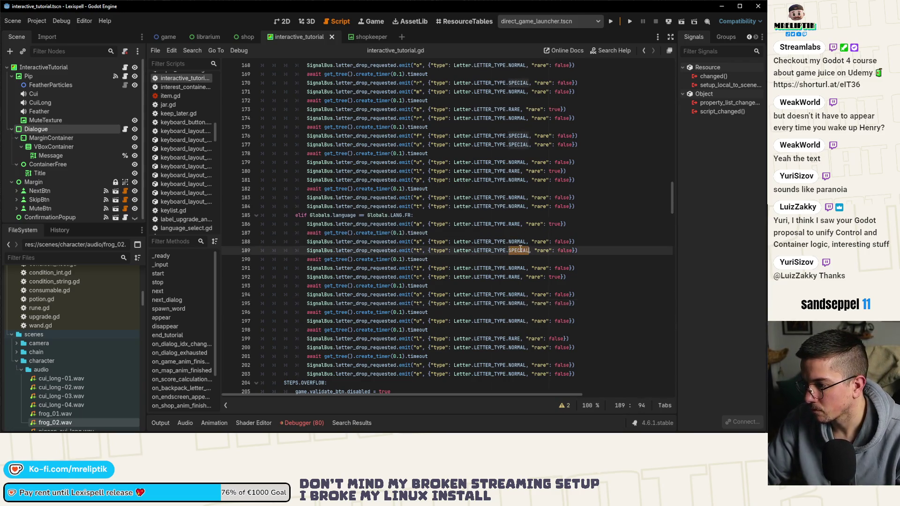
{"action": "scroll", "coordinate": [532, 252], "scroll_direction": "up", "scroll_amount": 2}
{"action": "double_click", "coordinate": [518, 197]}
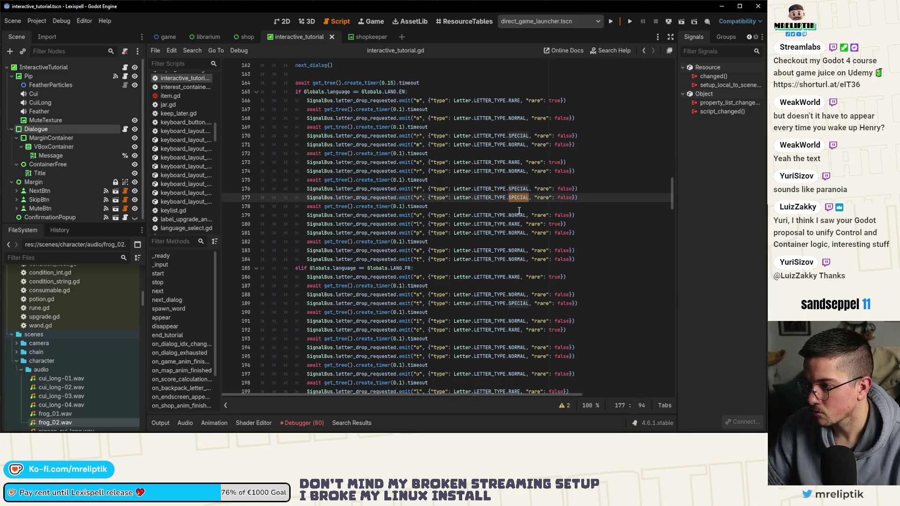
{"action": "type", "text": "NORMAL"}
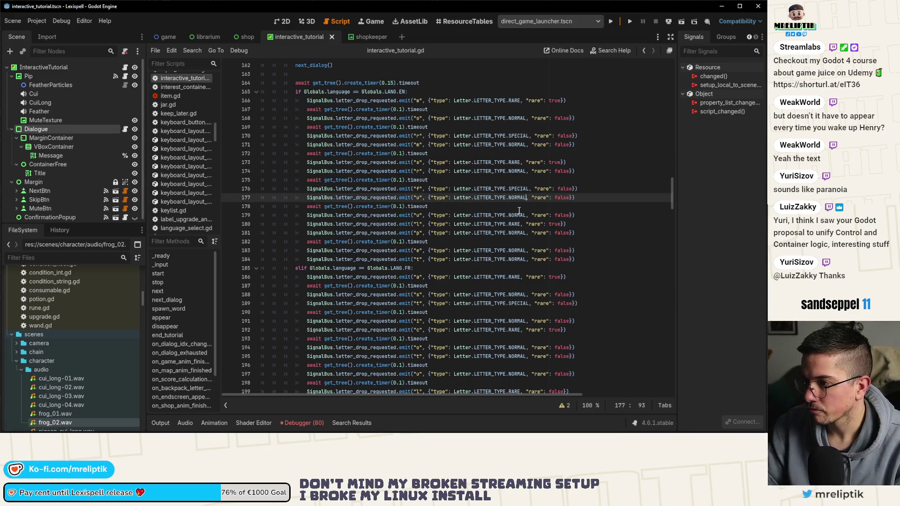
{"action": "double_click", "coordinate": [518, 199]}
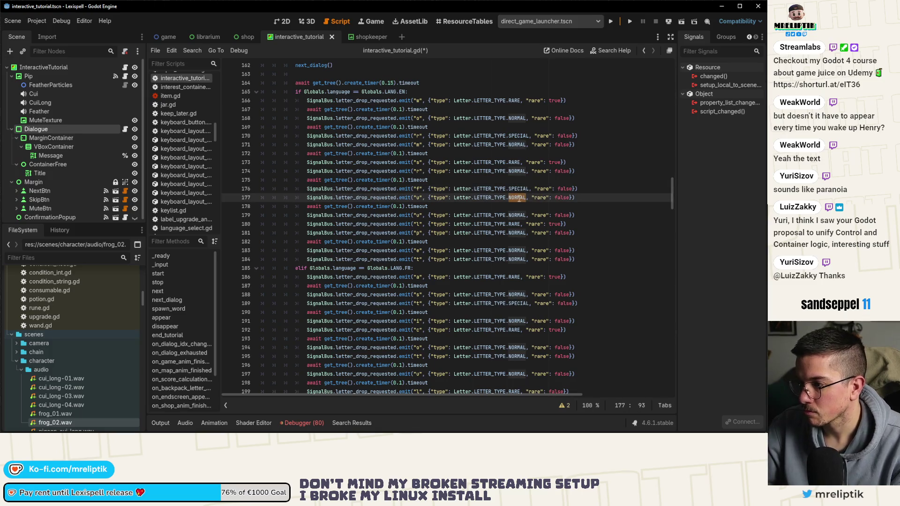
{"action": "double_click", "coordinate": [519, 189]}
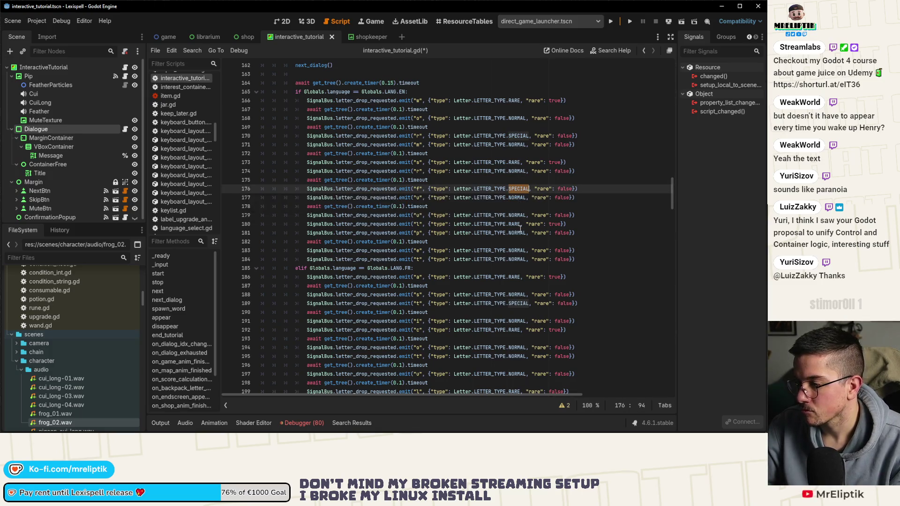
{"action": "double_click", "coordinate": [515, 136]}
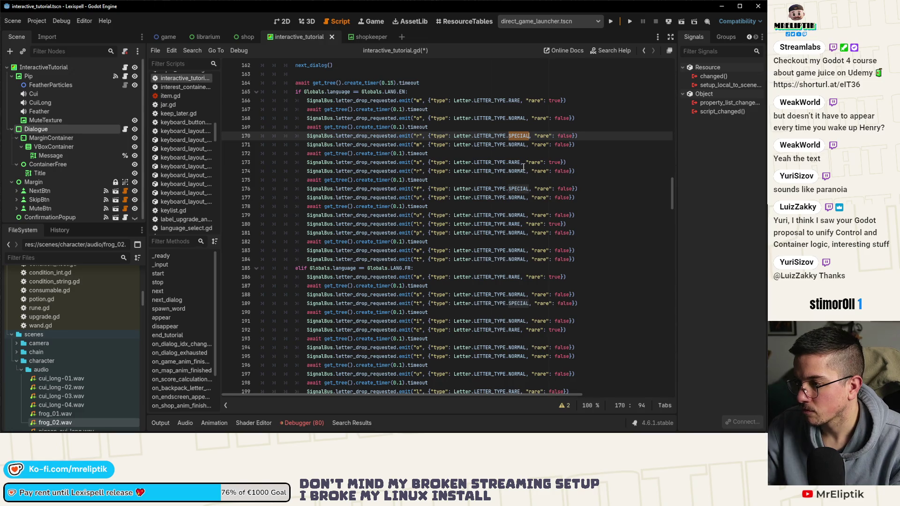
{"action": "type", "text": "NORMAL"}
{"action": "key", "text": "ctrl+s"}
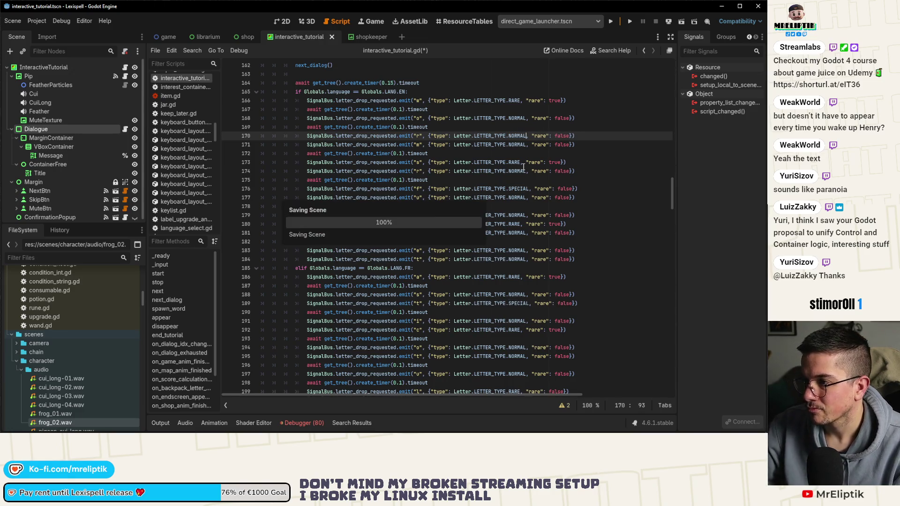
Make line 166's RARE letter NORMAL with rare set to false, and save
{"action": "double_click", "coordinate": [515, 100]}
{"action": "type", "text": "NORMAL"}
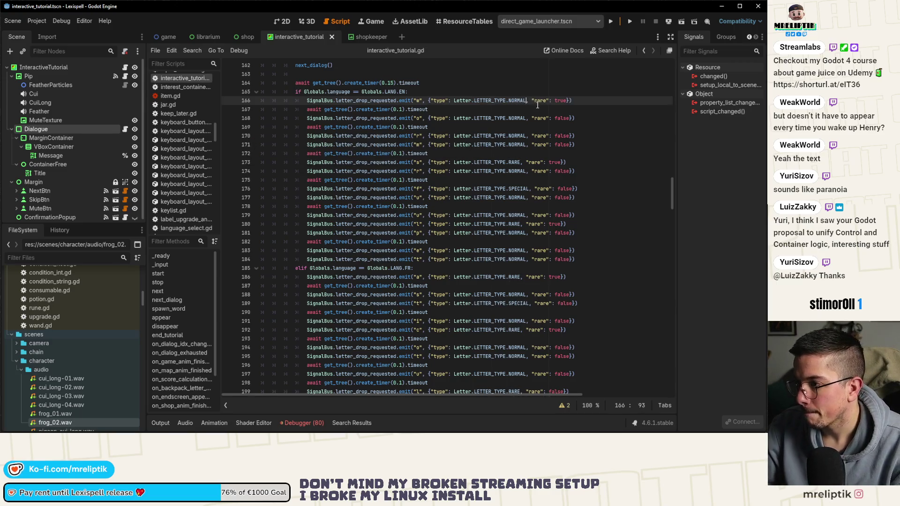
{"action": "double_click", "coordinate": [561, 100]}
{"action": "type", "text": "fals"}
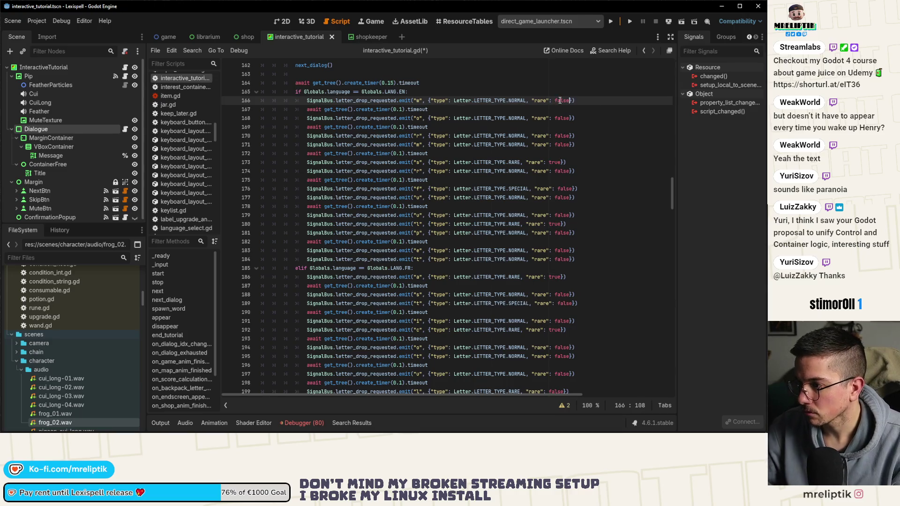
{"action": "key", "text": "ctrl+s"}
Set line 179's rare flag to true and line 180's RARE letter to NORMAL, saving each
{"action": "left_click", "coordinate": [541, 162]}
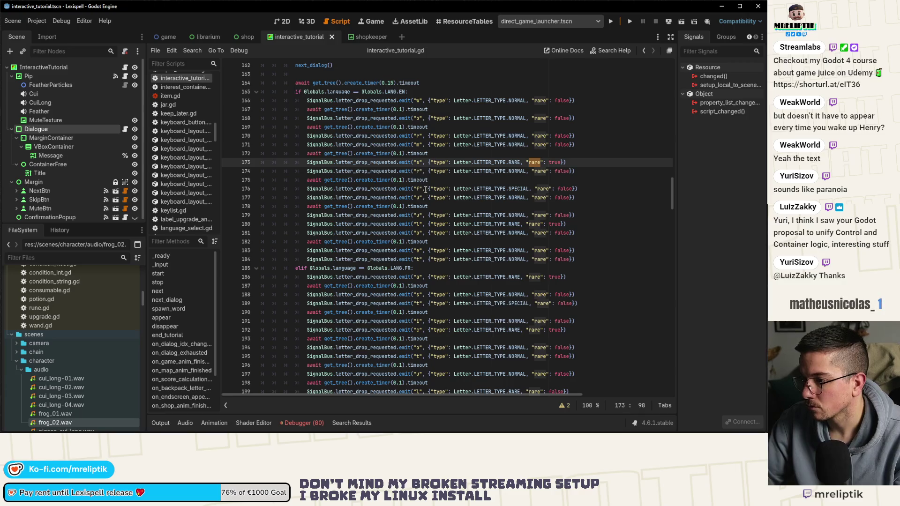
{"action": "double_click", "coordinate": [562, 215]}
{"action": "type", "text": "true"}
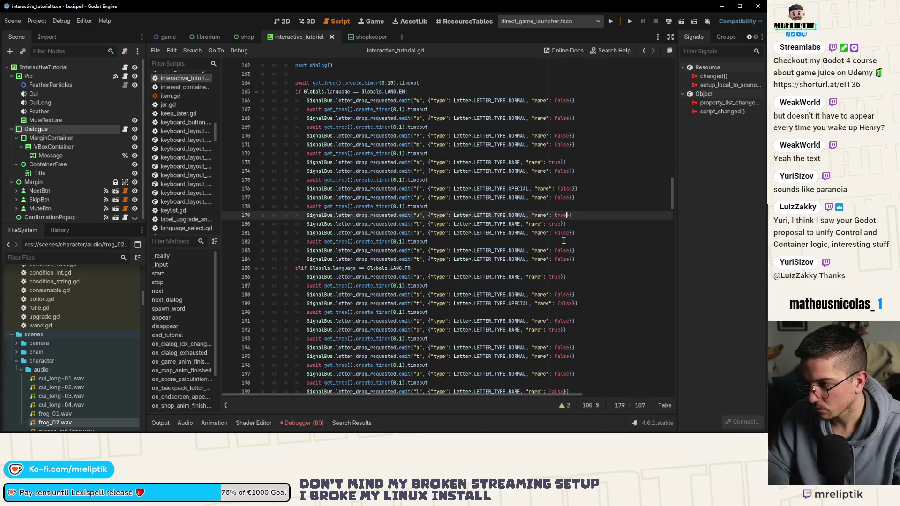
{"action": "key", "text": "ctrl+s"}
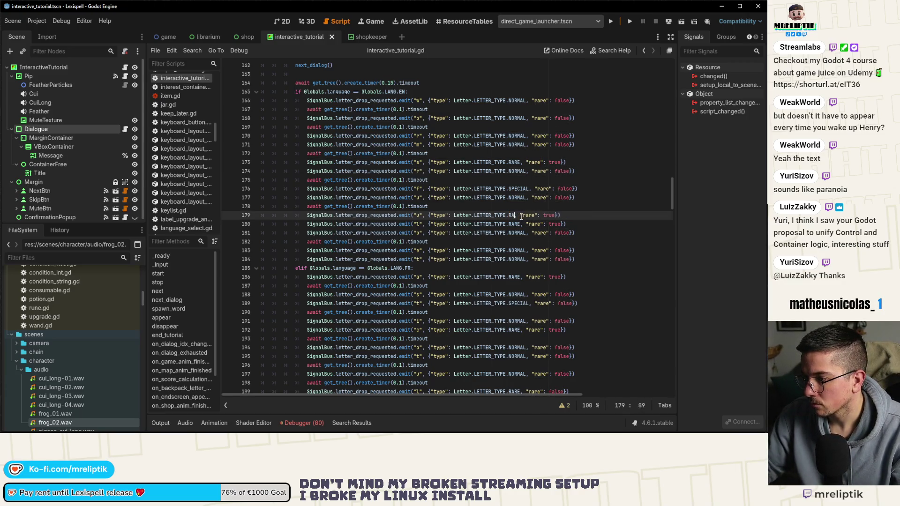
{"action": "type", "text": "RE"}
{"action": "double_click", "coordinate": [515, 224]}
{"action": "type", "text": "NORMAL"}
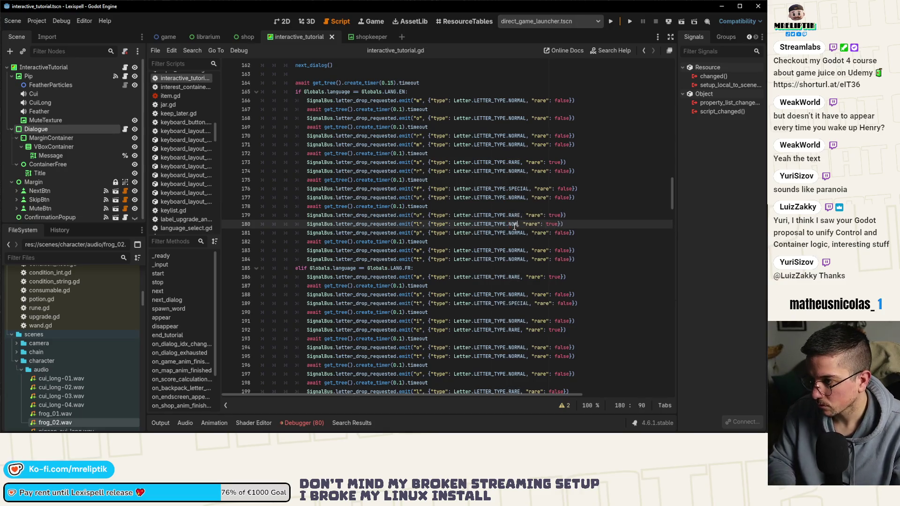
{"action": "key", "text": "ctrl+s"}
Replace line 173's RARE letter type with NORMAL copied from line 174
{"action": "double_click", "coordinate": [516, 172]}
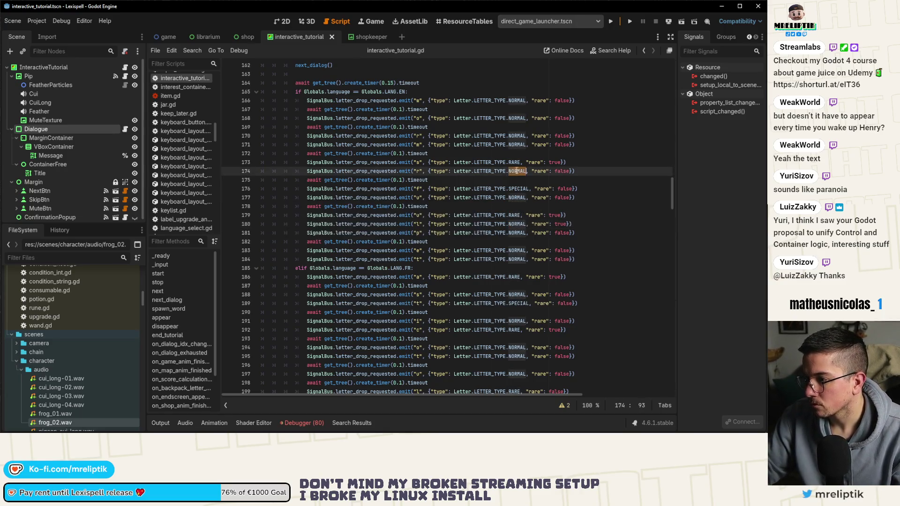
{"action": "key", "text": "ctrl+c"}
{"action": "double_click", "coordinate": [514, 163]}
{"action": "key", "text": "ctrl+v"}
Set the rare flags on lines 180 and 173 to false and save the script
{"action": "double_click", "coordinate": [518, 188]}
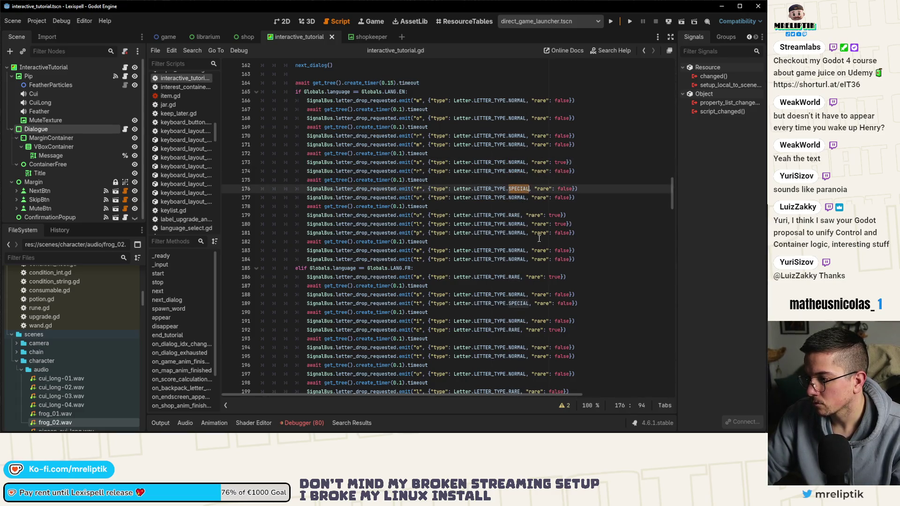
{"action": "double_click", "coordinate": [566, 189]}
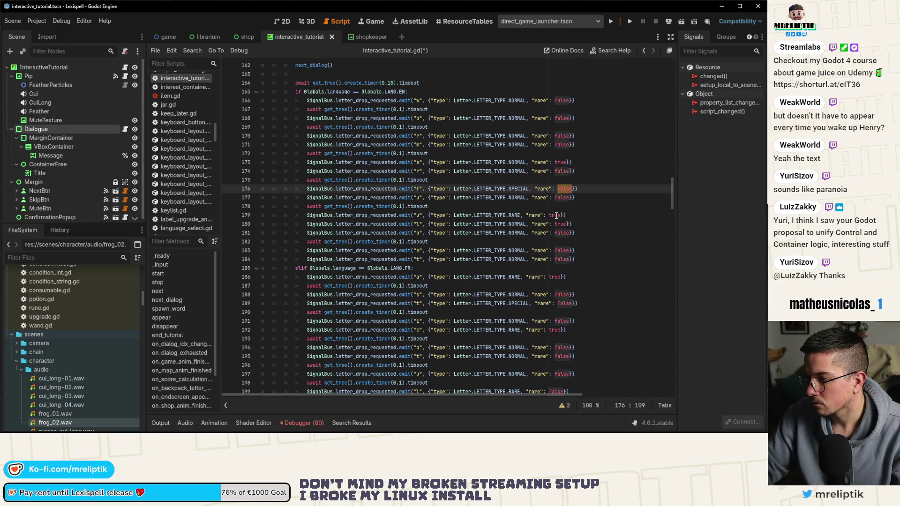
{"action": "key", "text": "F3"}
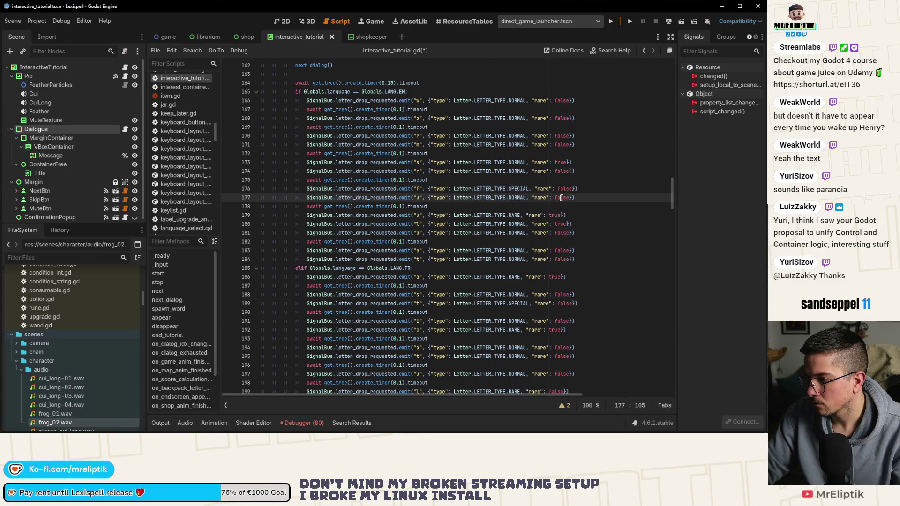
{"action": "double_click", "coordinate": [561, 224]}
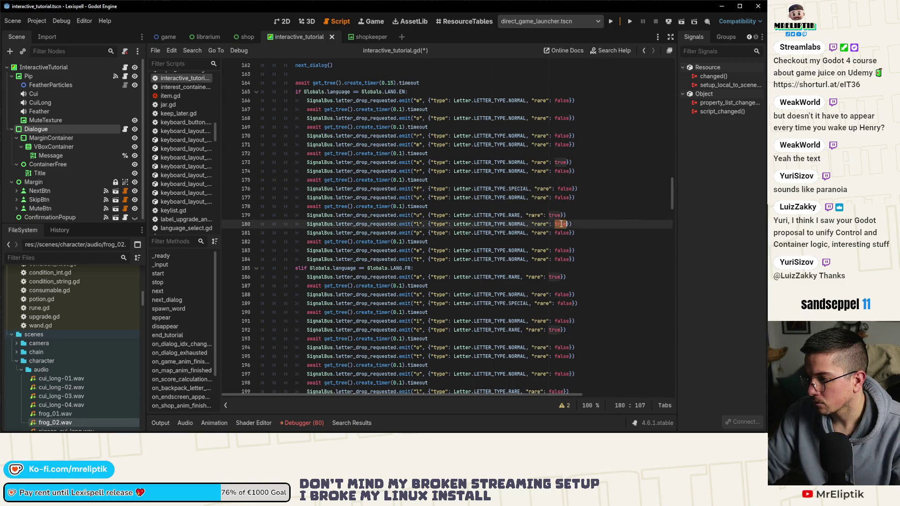
{"action": "type", "text": "false"}
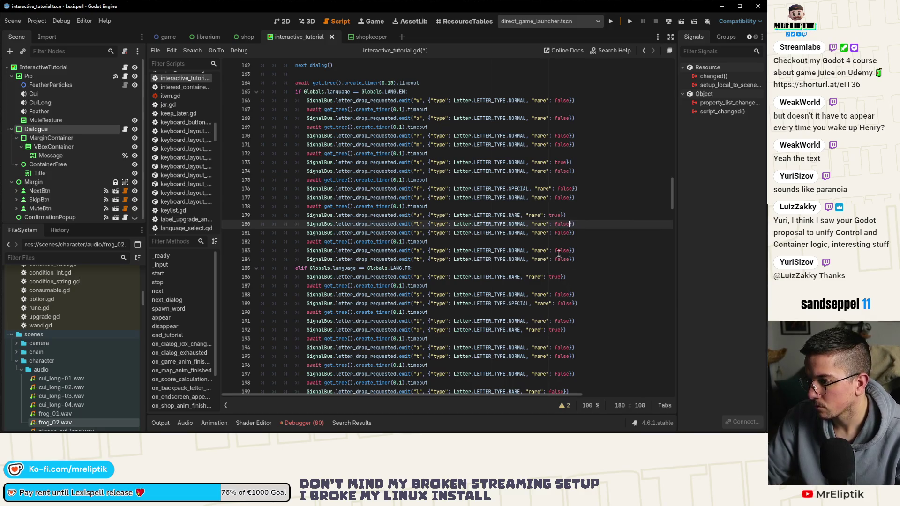
{"action": "double_click", "coordinate": [562, 163]}
{"action": "type", "text": "false"}
{"action": "key", "text": "ctrl+s"}
Replace the RARE letter types on lines 186 and 192 with NORMAL copied from line 188
{"action": "scroll", "coordinate": [513, 281], "scroll_direction": "down", "scroll_amount": 3}
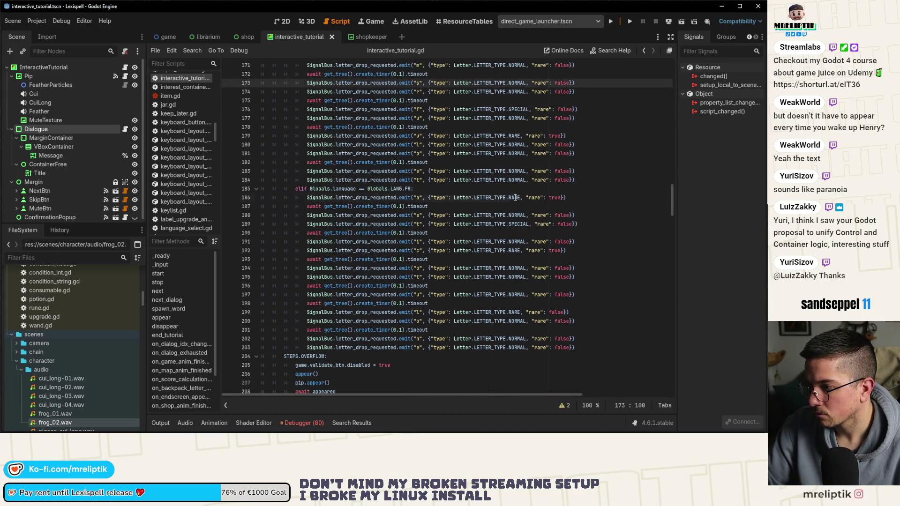
{"action": "left_click", "coordinate": [526, 215]}
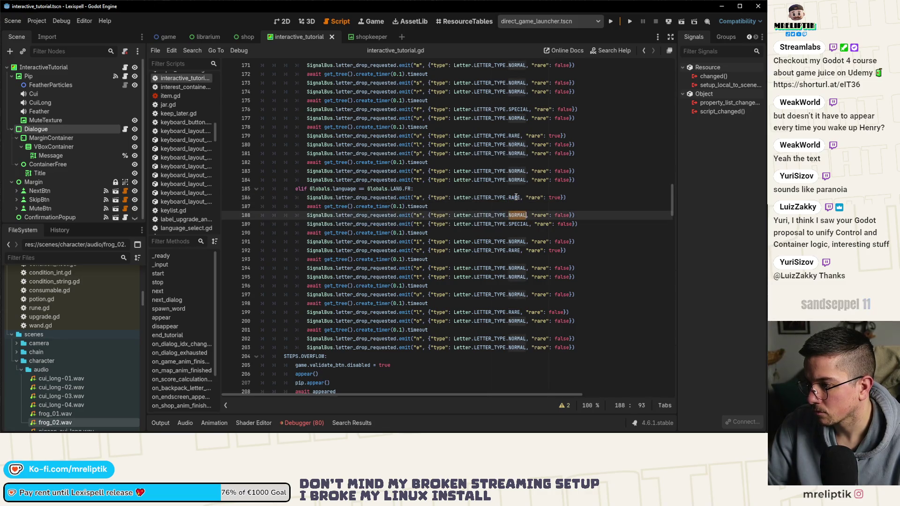
{"action": "key", "text": "ctrl+c"}
{"action": "double_click", "coordinate": [515, 197]}
{"action": "key", "text": "ctrl+v"}
{"action": "double_click", "coordinate": [514, 251]}
{"action": "key", "text": "ctrl+v"}
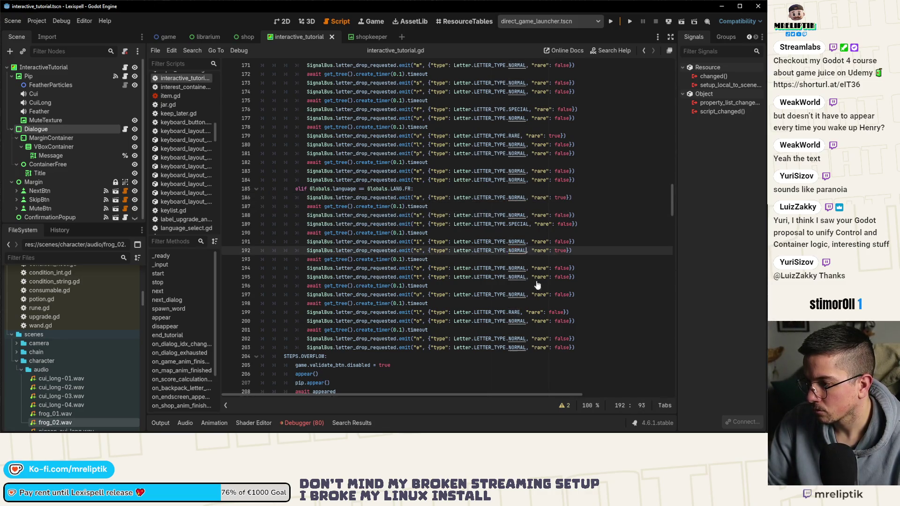
Copy a rare flag value onto line 192 so its letter is not rare
{"action": "double_click", "coordinate": [563, 215]}
{"action": "key", "text": "ctrl+c"}
{"action": "double_click", "coordinate": [562, 251]}
{"action": "key", "text": "ctrl+v"}
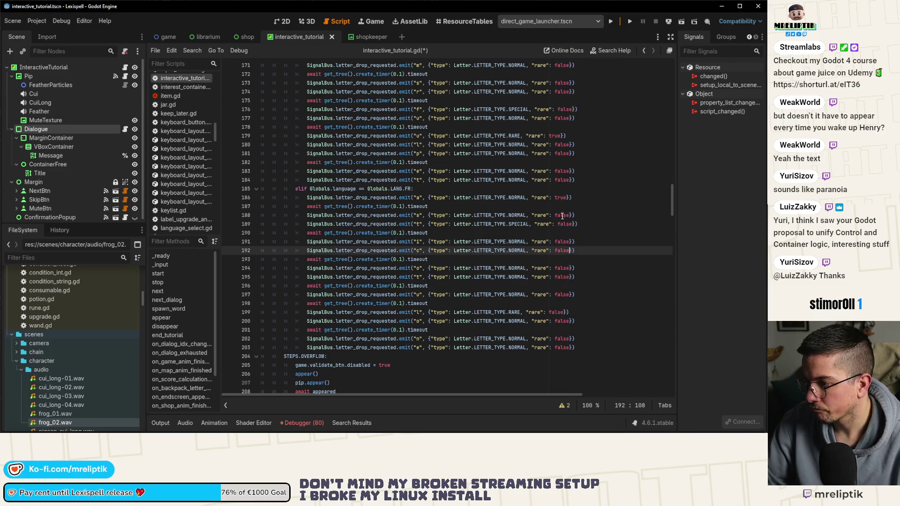
Make line 200's letter SPECIAL by copying SPECIAL from line 189
{"action": "double_click", "coordinate": [562, 215]}
{"action": "left_click", "coordinate": [525, 224]}
{"action": "double_click", "coordinate": [520, 224]}
{"action": "key", "text": "ctrl+c"}
{"action": "double_click", "coordinate": [521, 322]}
{"action": "key", "text": "ctrl+v"}
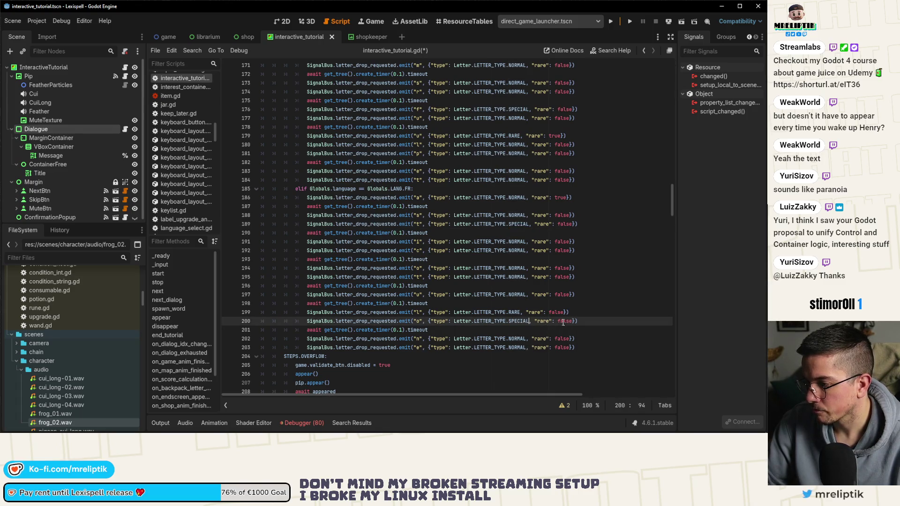
Change line 189's letter from SPECIAL to NORMAL and save the script
{"action": "double_click", "coordinate": [521, 215]}
{"action": "key", "text": "ctrl+c"}
{"action": "double_click", "coordinate": [519, 224]}
{"action": "key", "text": "ctrl+v"}
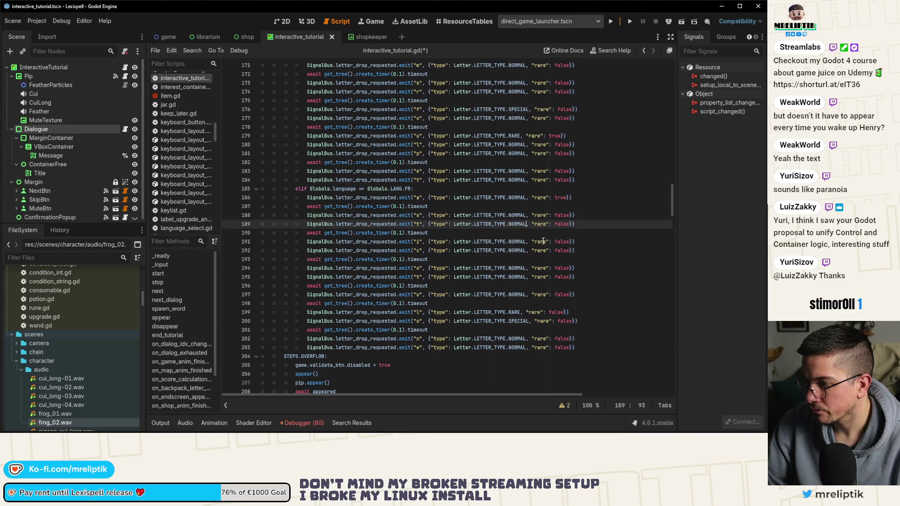
{"action": "key", "text": "ctrl+s"}
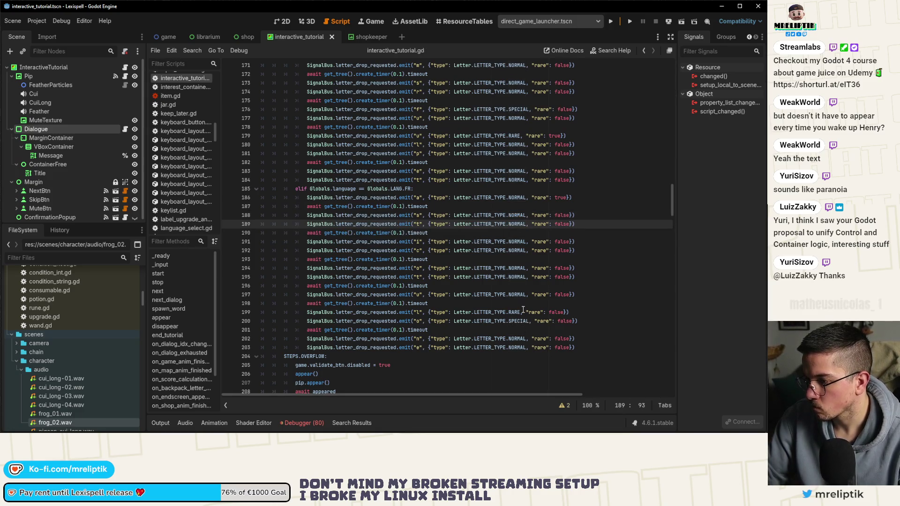
Set line 186's rare flag to false and line 199's to true, then save
{"action": "double_click", "coordinate": [539, 242]}
{"action": "scroll", "coordinate": [545, 249], "scroll_direction": "up", "scroll_amount": 1}
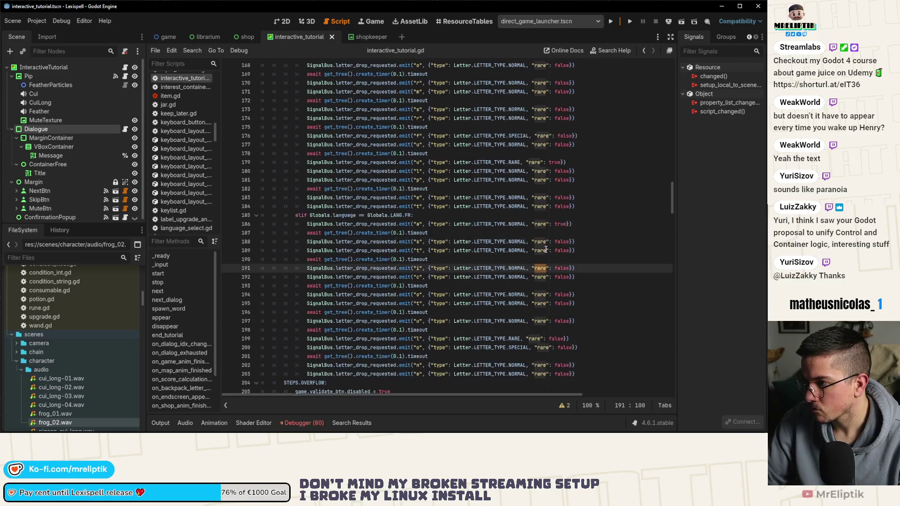
{"action": "scroll", "coordinate": [546, 249], "scroll_direction": "up", "scroll_amount": 3}
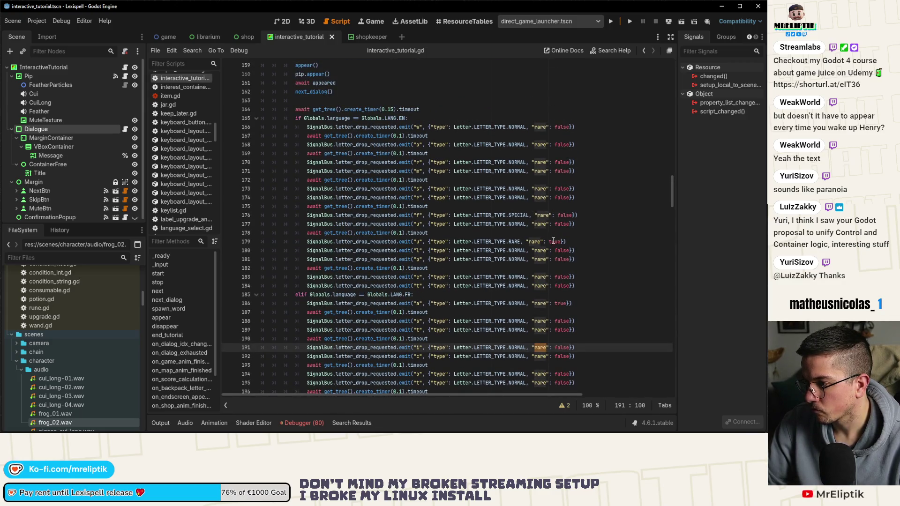
{"action": "scroll", "coordinate": [582, 250], "scroll_direction": "down", "scroll_amount": 2}
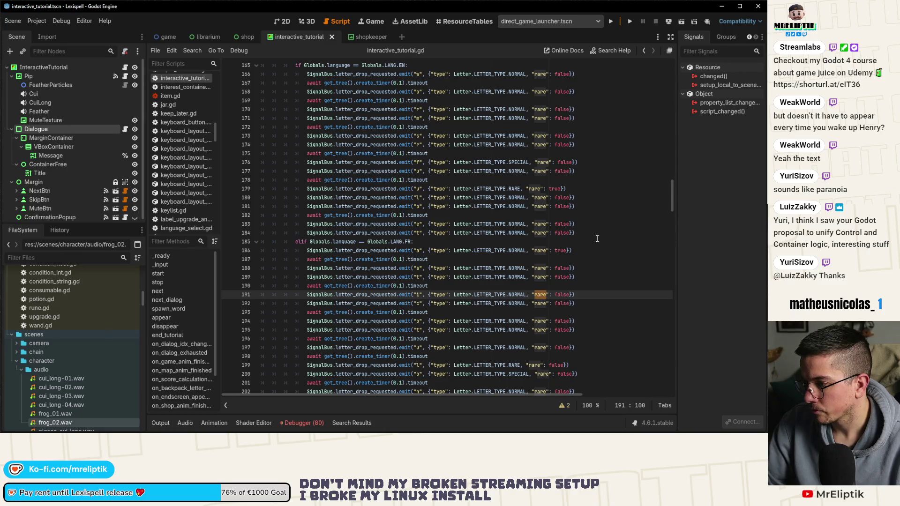
{"action": "scroll", "coordinate": [588, 249], "scroll_direction": "down", "scroll_amount": 2}
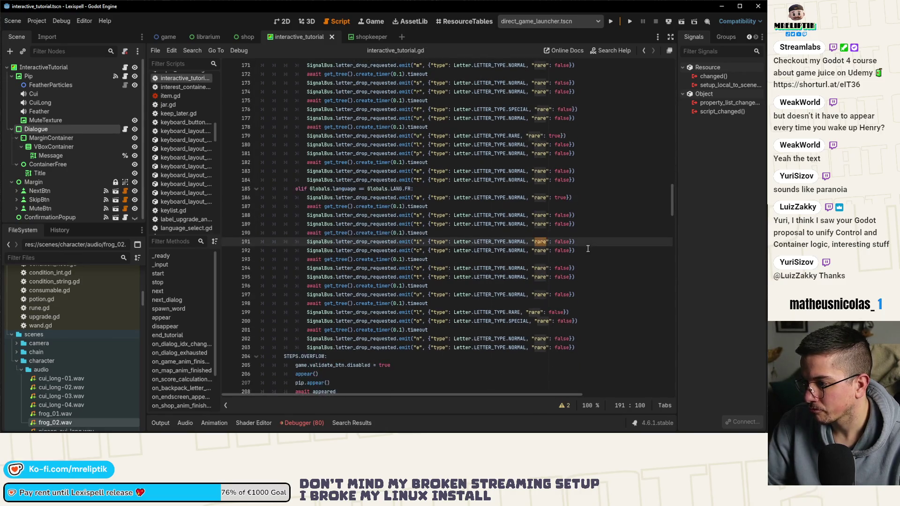
{"action": "double_click", "coordinate": [560, 197]}
{"action": "type", "text": "false"}
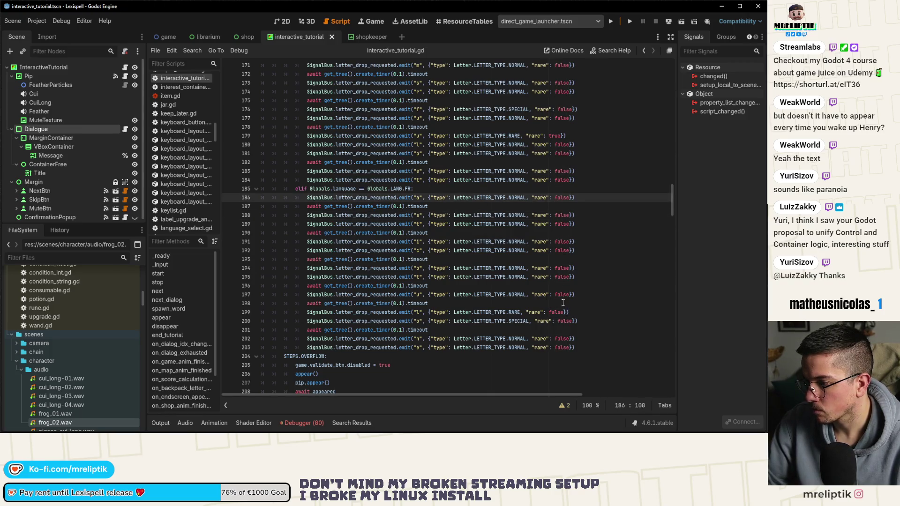
{"action": "double_click", "coordinate": [551, 312]}
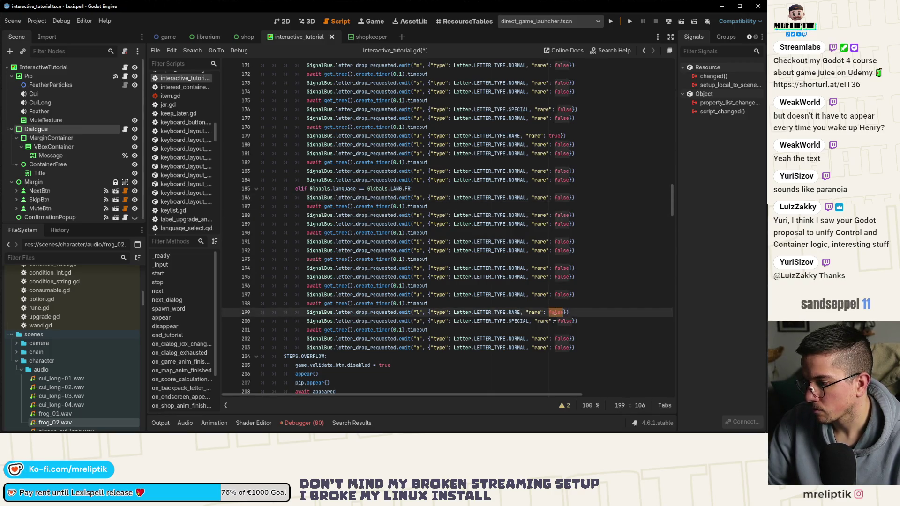
{"action": "type", "text": "true"}
{"action": "key", "text": "ctrl+s"}
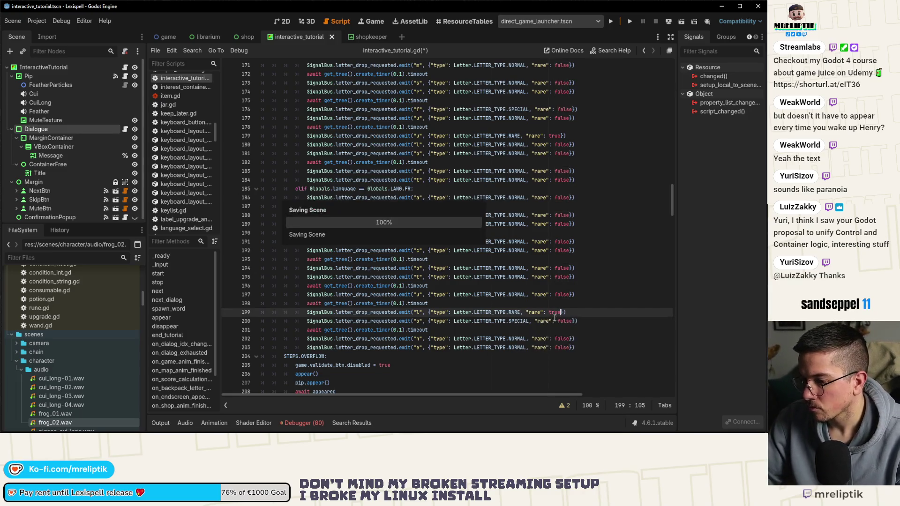
{"action": "left_click", "coordinate": [580, 295]}
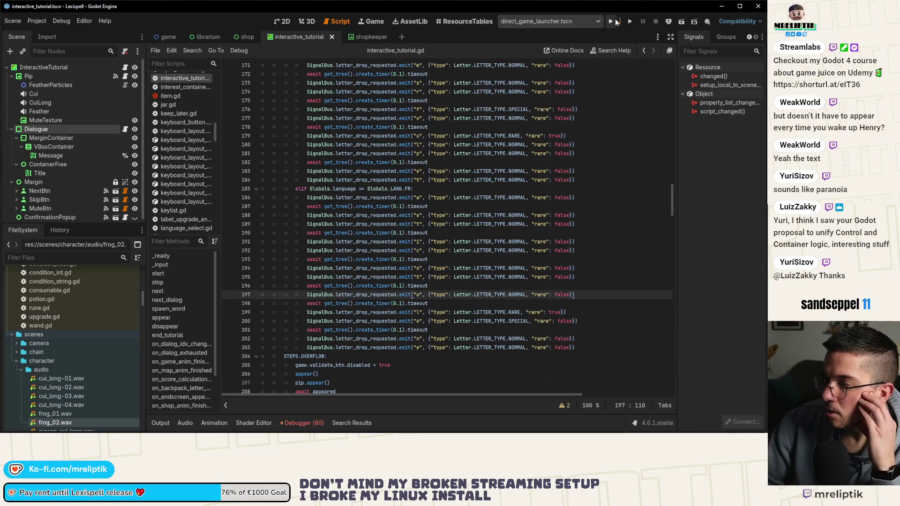
Run the project, start Chapter 1, stop it, and relaunch the game with F5
{"action": "left_click", "coordinate": [611, 21]}
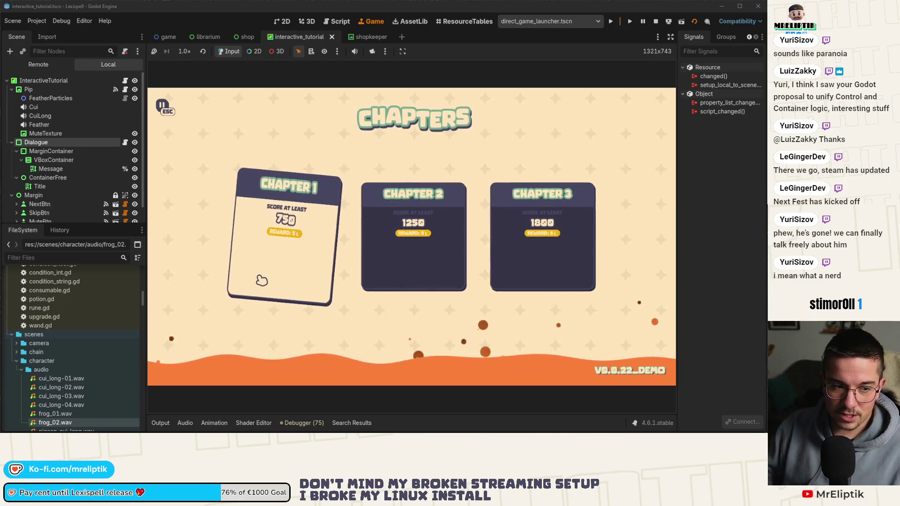
{"action": "left_click", "coordinate": [305, 260]}
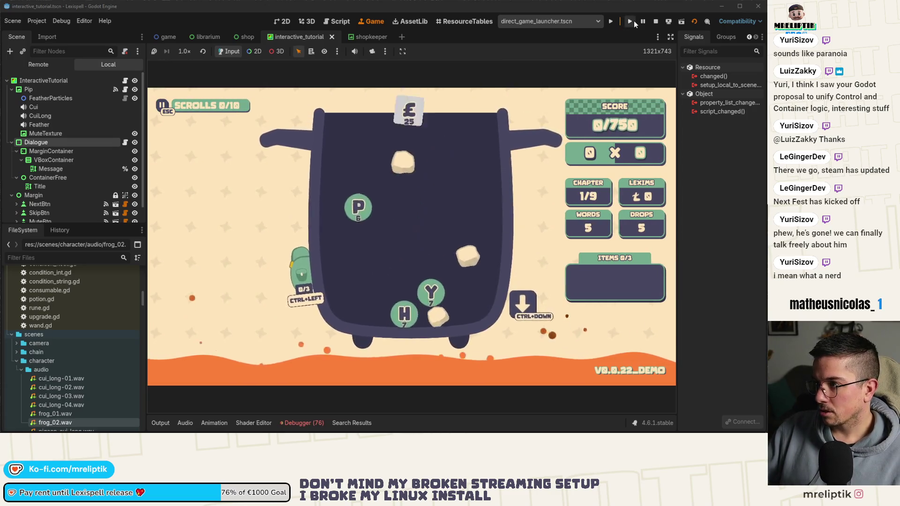
{"action": "left_click", "coordinate": [652, 21]}
{"action": "key", "text": "F5"}
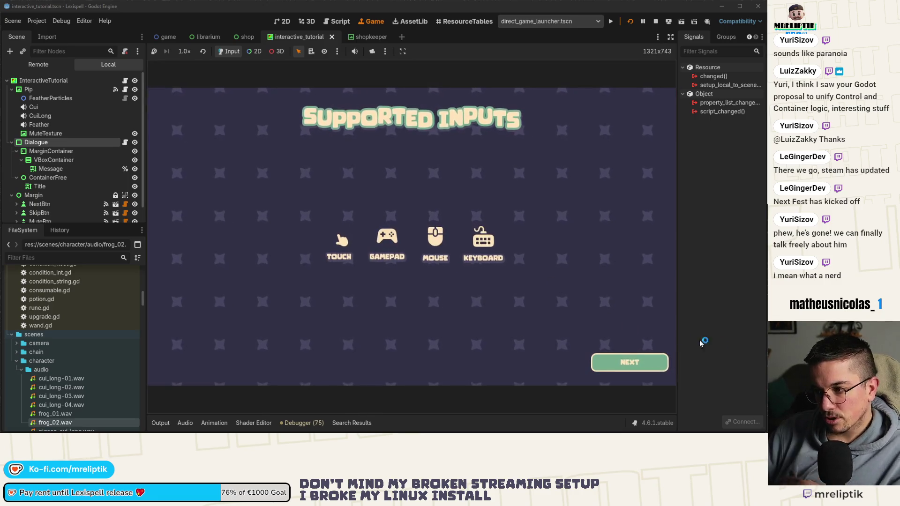
Start the English tutorial from the game modes and advance Pip's dialogue to the chapters part
{"action": "left_click", "coordinate": [623, 362]}
{"action": "left_click", "coordinate": [408, 289]}
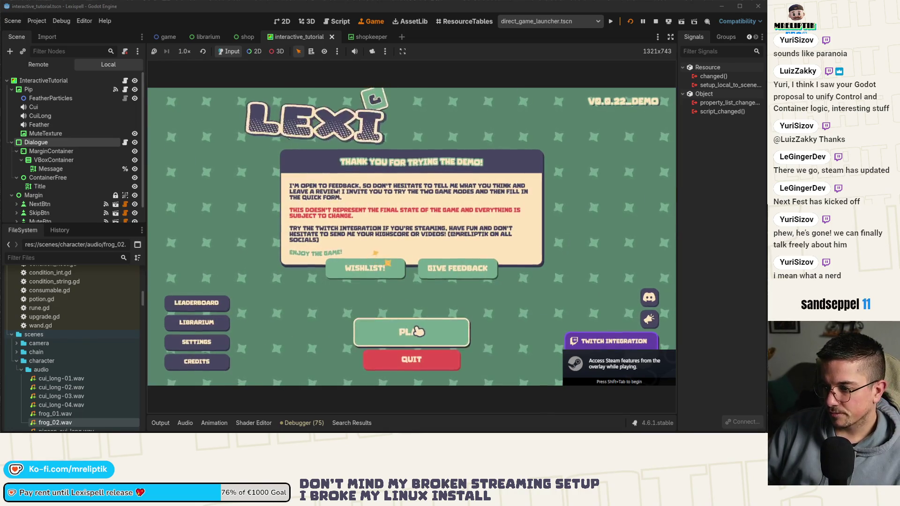
{"action": "left_click", "coordinate": [415, 332]}
{"action": "left_click", "coordinate": [330, 366]}
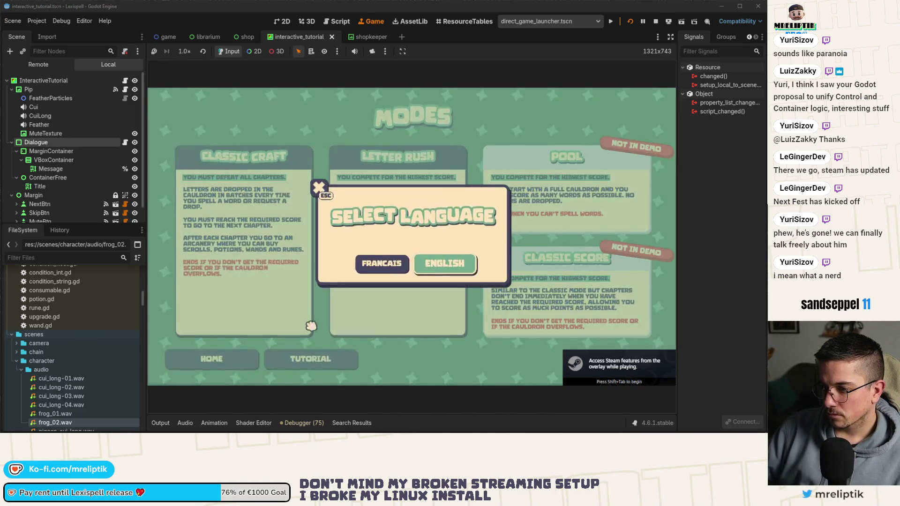
{"action": "left_click", "coordinate": [442, 264]}
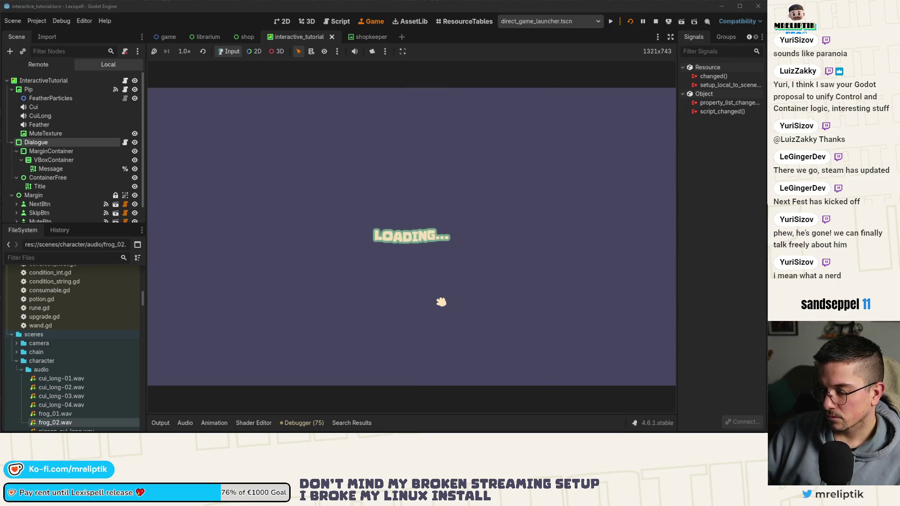
{"action": "left_click", "coordinate": [418, 367]}
{"action": "left_click", "coordinate": [420, 368]}
{"action": "left_click", "coordinate": [421, 368]}
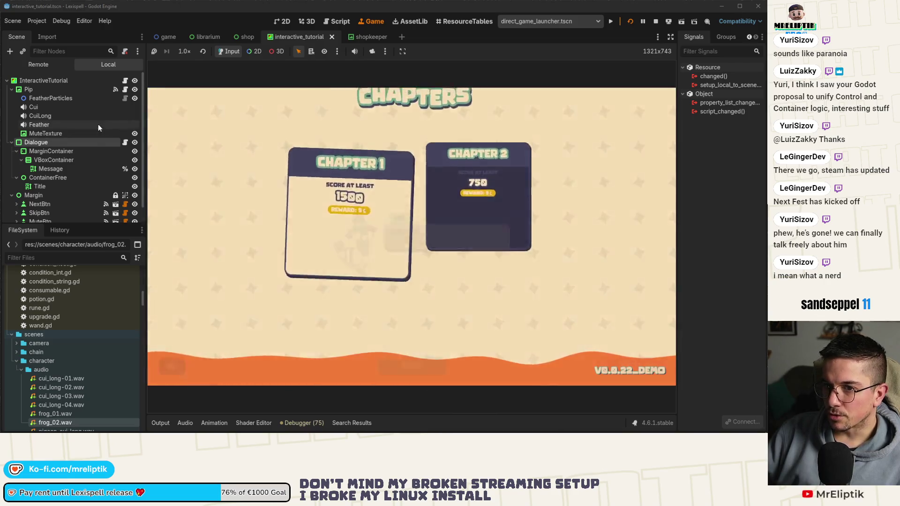
{"action": "key", "text": "ctrl+shift+o"}
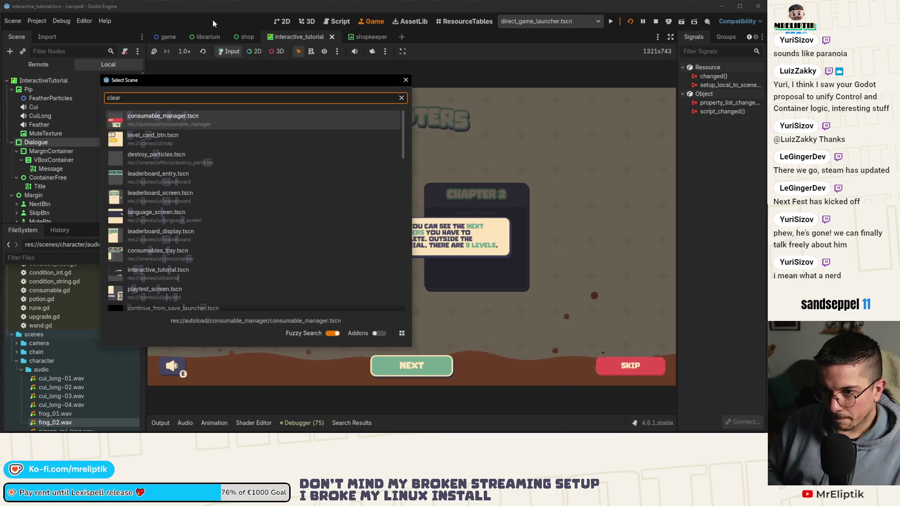
Go to the game scene, search backpack.gd for 'ac', and switch to game.gd
{"action": "key", "text": "Escape"}
{"action": "left_click", "coordinate": [169, 37]}
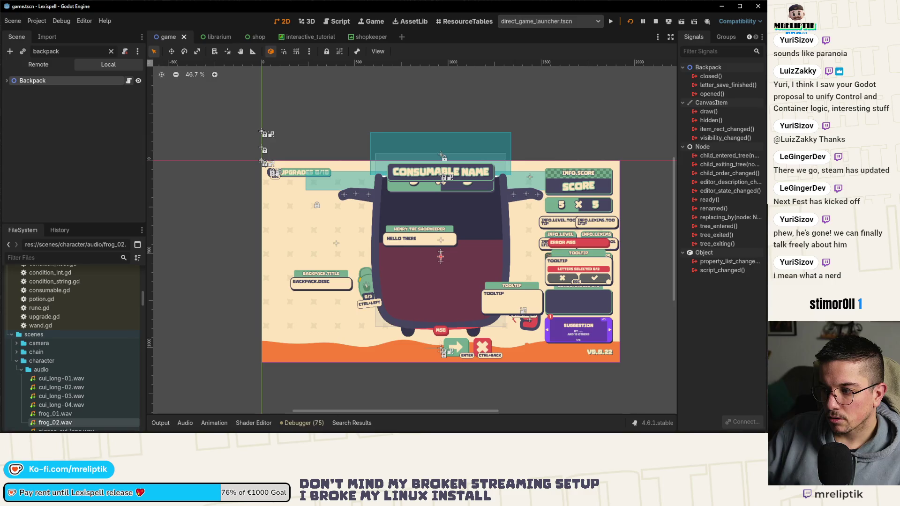
{"action": "mouse_move", "coordinate": [80, 430]}
{"action": "left_click", "coordinate": [129, 81]}
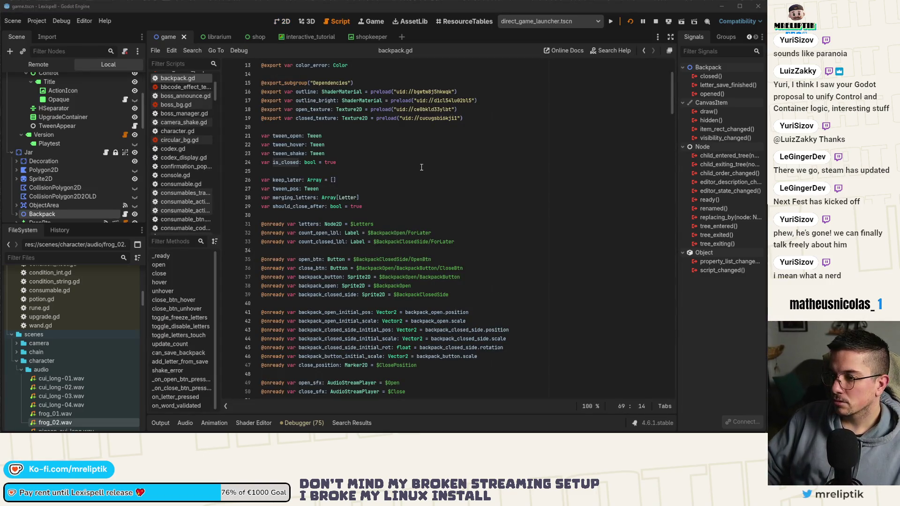
{"action": "left_click", "coordinate": [390, 202]}
{"action": "key", "text": "ctrl+f"}
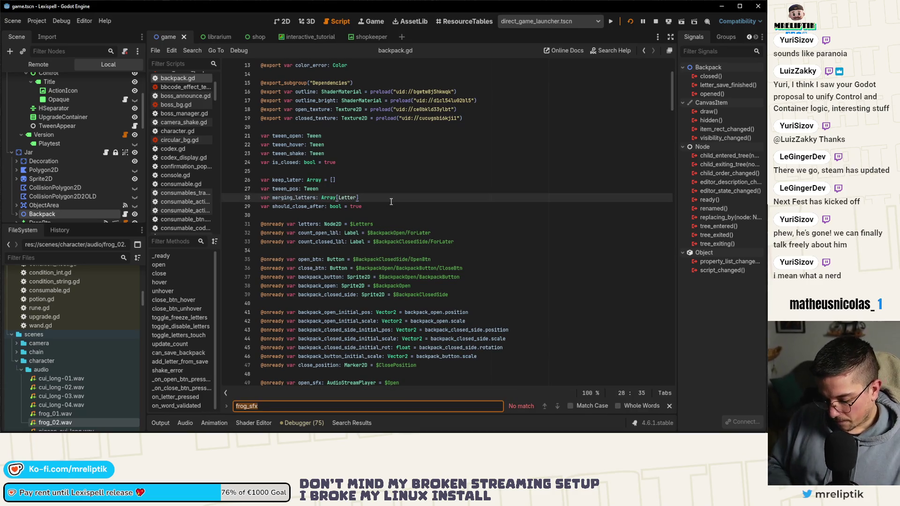
{"action": "type", "text": "achievement"}
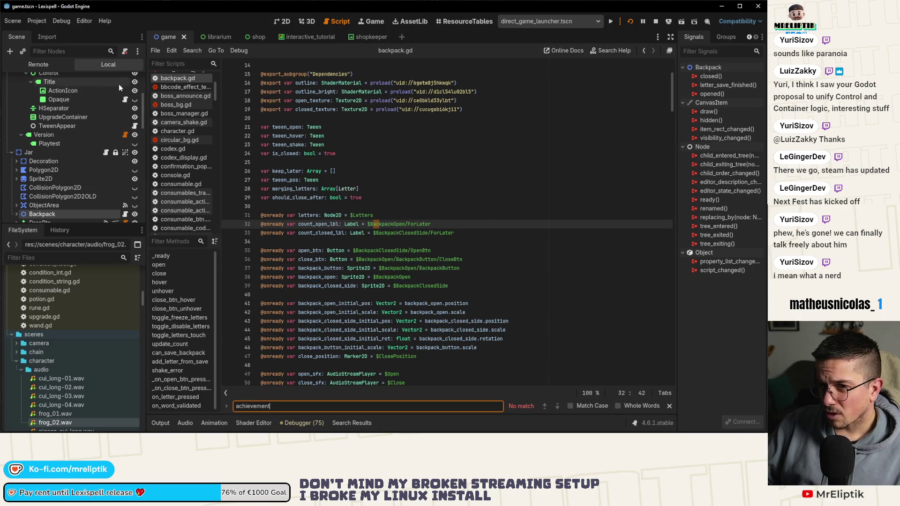
{"action": "scroll", "coordinate": [119, 83], "scroll_direction": "up", "scroll_amount": 5}
{"action": "left_click", "coordinate": [126, 80]}
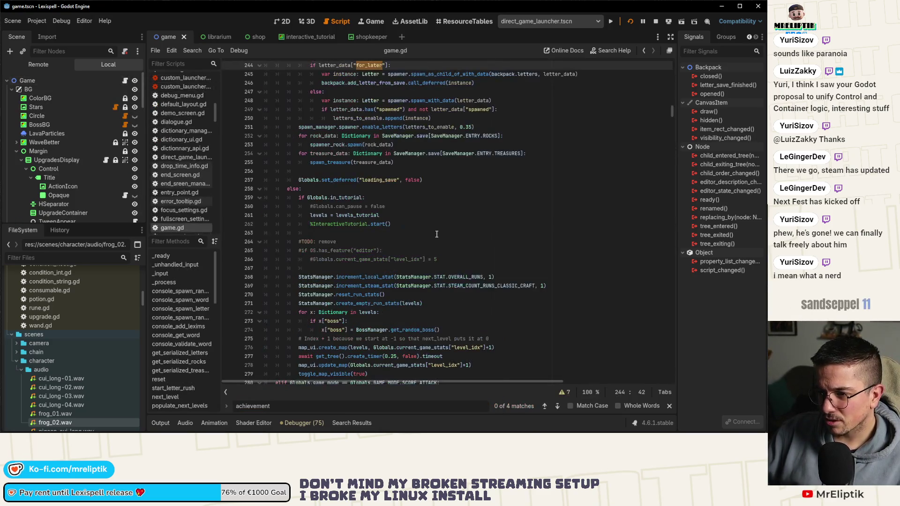
Find the achievement code and add a Globals.in_tutorial check to line 508's condition, saving
{"action": "key", "text": "ctrl+f"}
{"action": "type", "text": "ach"}
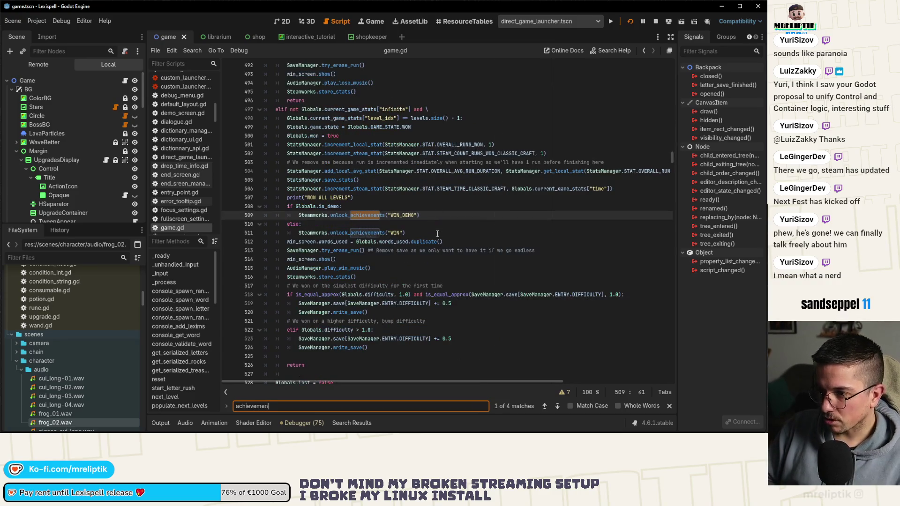
{"action": "left_click", "coordinate": [359, 207]}
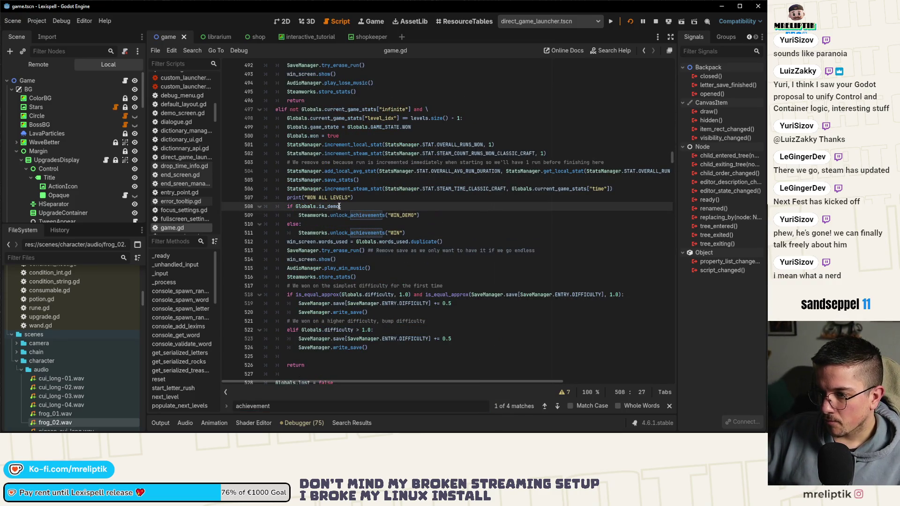
{"action": "type", "text": " and Globals."}
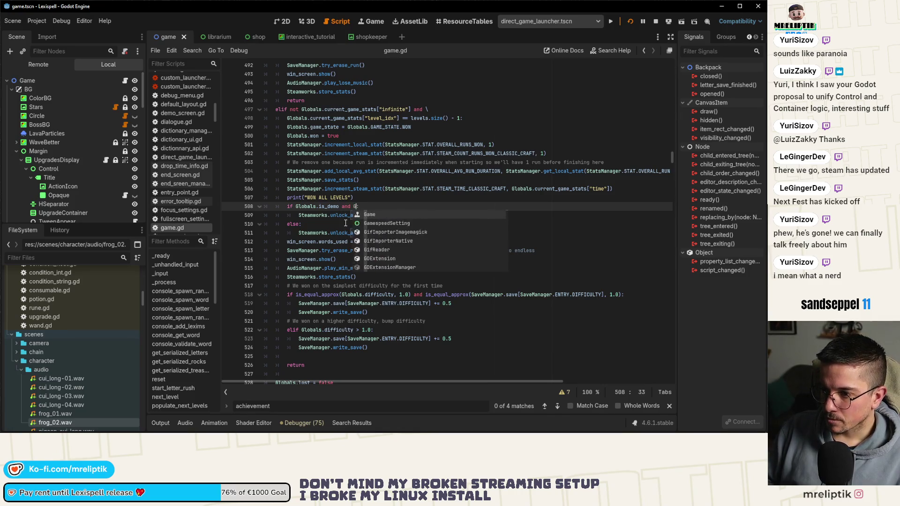
{"action": "type", "text": "in_"}
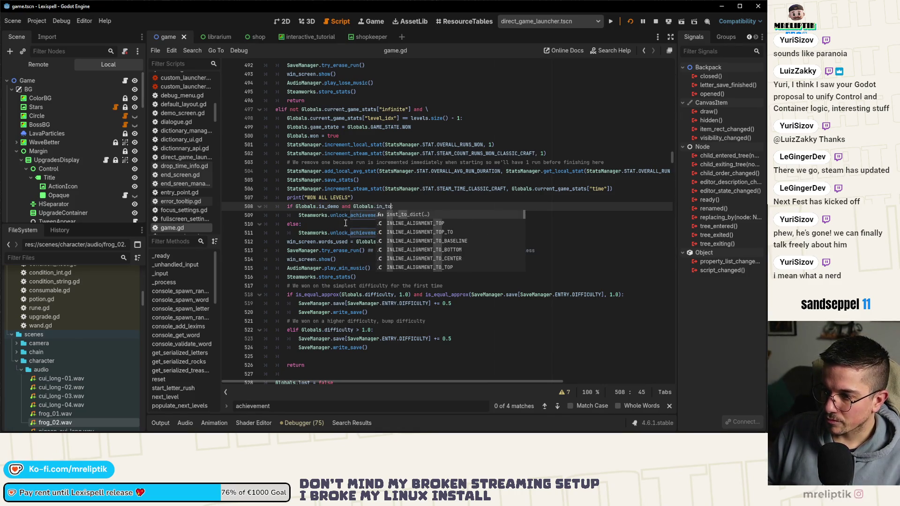
{"action": "key", "text": "Return"}
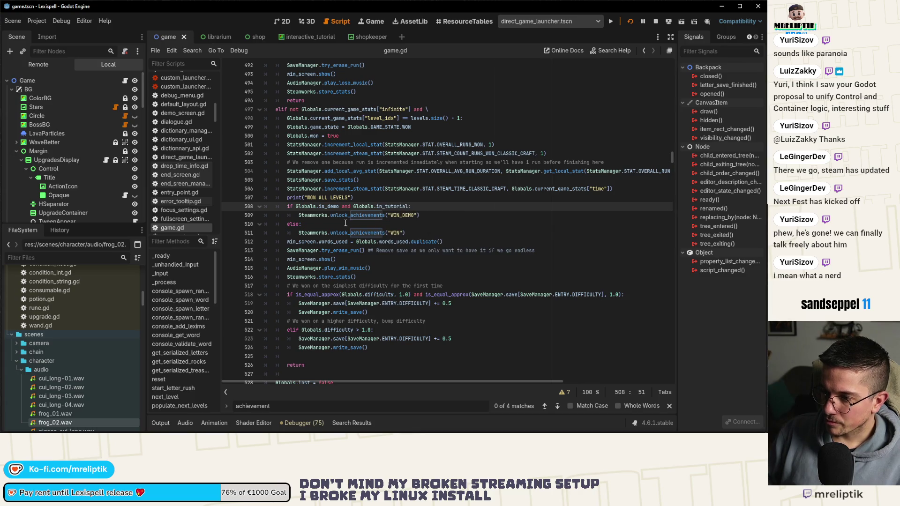
{"action": "type", "text": "not"}
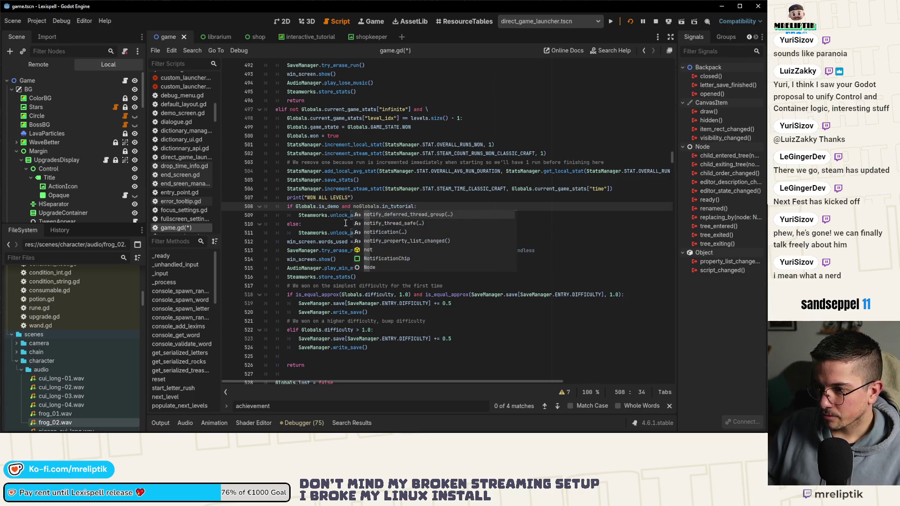
{"action": "left_click", "coordinate": [346, 223]}
{"action": "key", "text": "ctrl+s"}
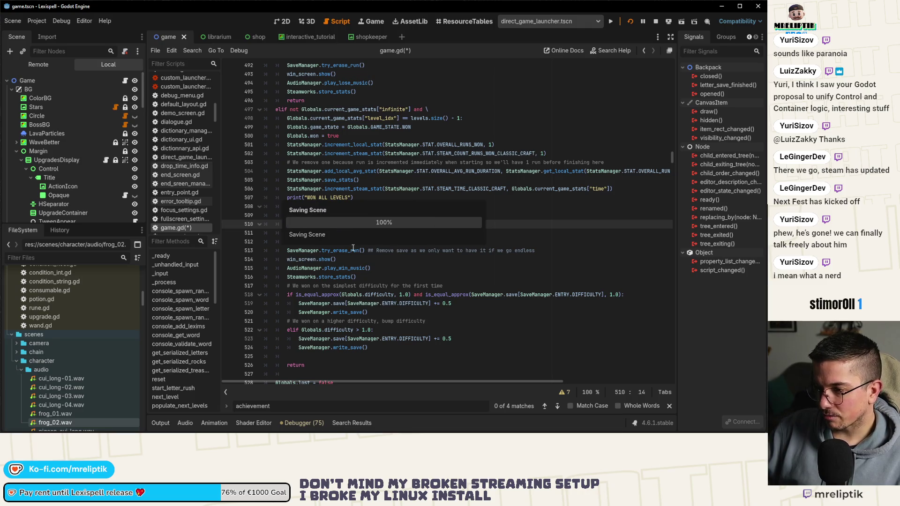
Make line 510 'elif not Globals.in_tutorial:' using the copied check, and save
{"action": "left_click", "coordinate": [354, 206]}
{"action": "left_click_drag", "start_coordinate": [420, 207], "coordinate": [364, 210]}
{"action": "key", "text": "ctrl+c"}
{"action": "left_click", "coordinate": [300, 225]}
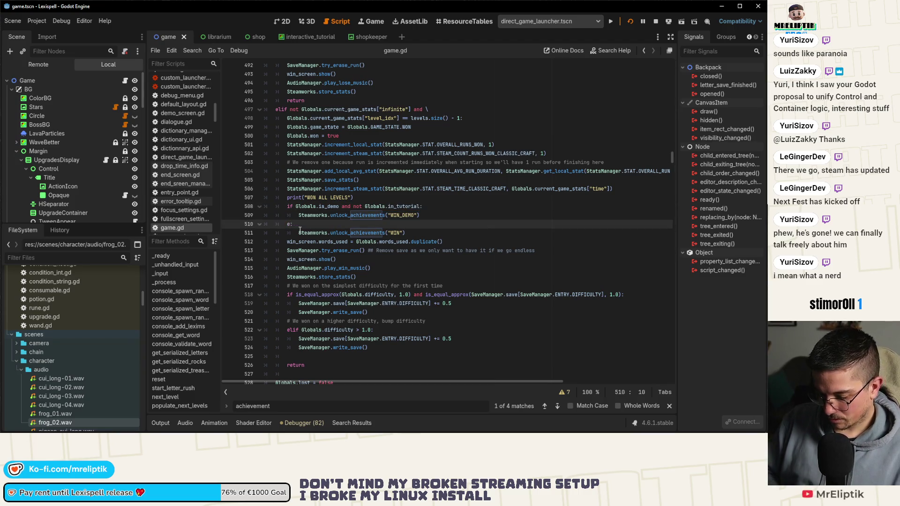
{"action": "key", "text": "ctrl+v"}
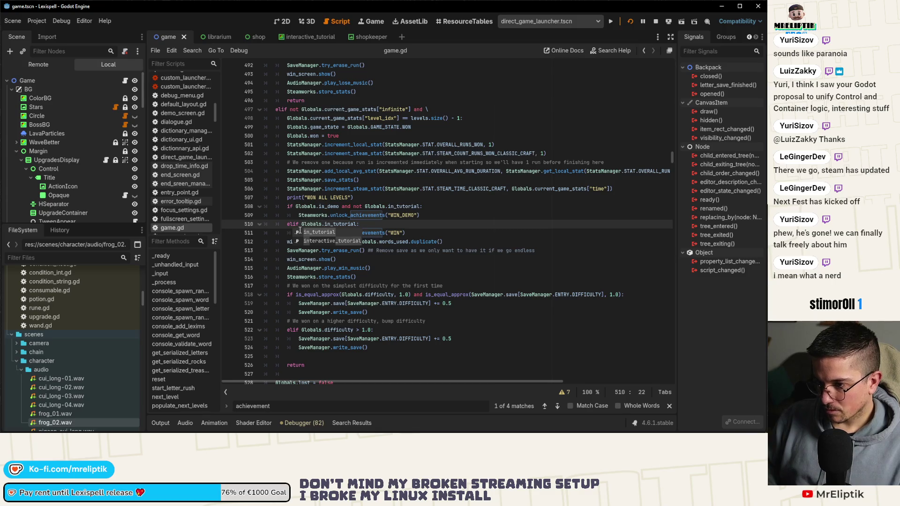
{"action": "left_click", "coordinate": [300, 230]}
{"action": "type", "text": "not"}
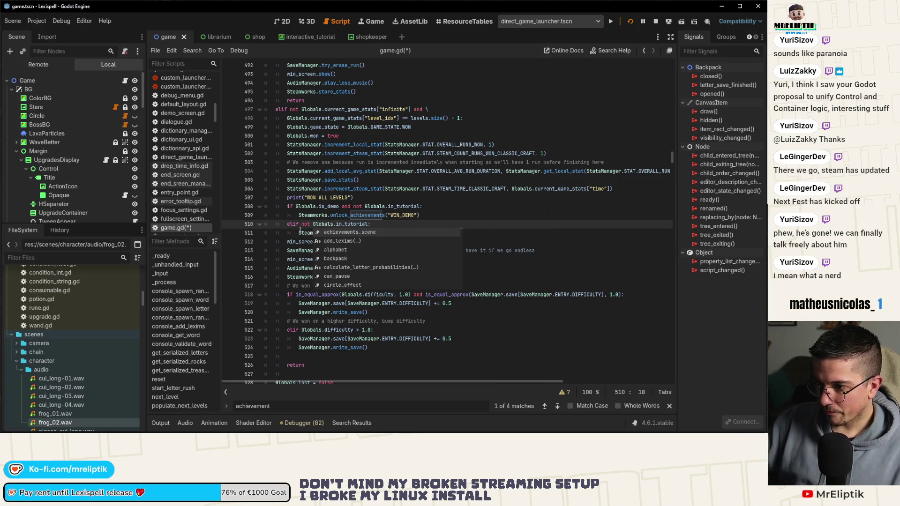
{"action": "left_click", "coordinate": [437, 217]}
{"action": "key", "text": "ctrl+s"}
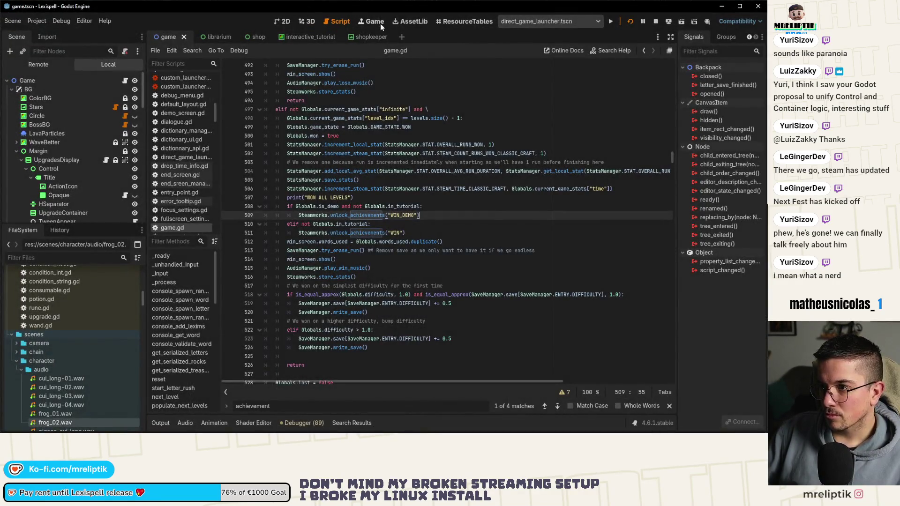
Get through Pip's intro dialogs in the running game and begin Chapter 1
{"action": "left_click", "coordinate": [375, 22]}
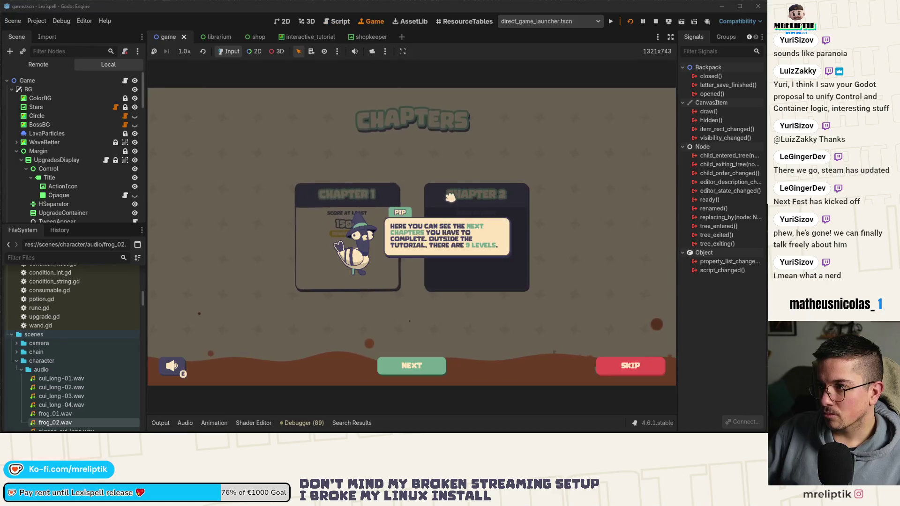
{"action": "left_click", "coordinate": [423, 371]}
{"action": "left_click", "coordinate": [424, 372]}
{"action": "left_click", "coordinate": [424, 371]}
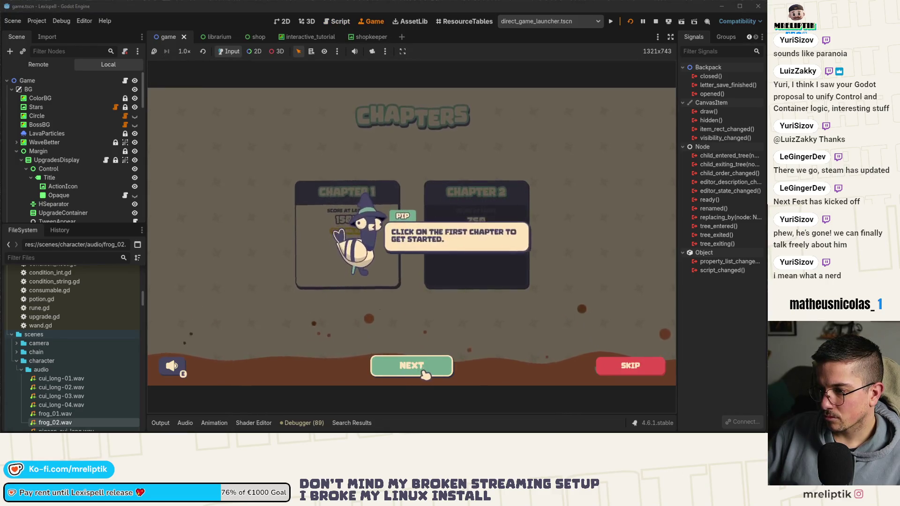
{"action": "left_click", "coordinate": [423, 372]}
{"action": "left_click", "coordinate": [366, 241]}
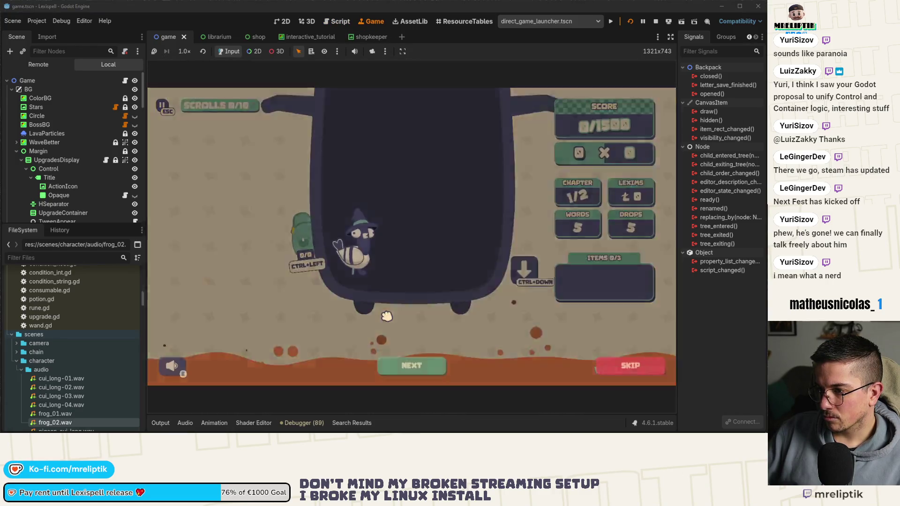
{"action": "left_click", "coordinate": [413, 366]}
{"action": "left_click", "coordinate": [417, 370]}
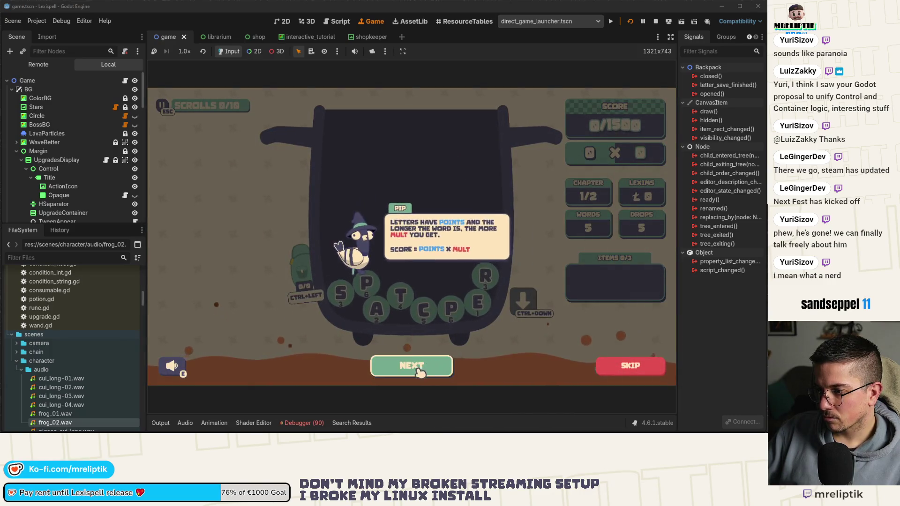
{"action": "left_click", "coordinate": [418, 373]}
{"action": "left_click", "coordinate": [421, 375]}
{"action": "type", "text": "SPACE"}
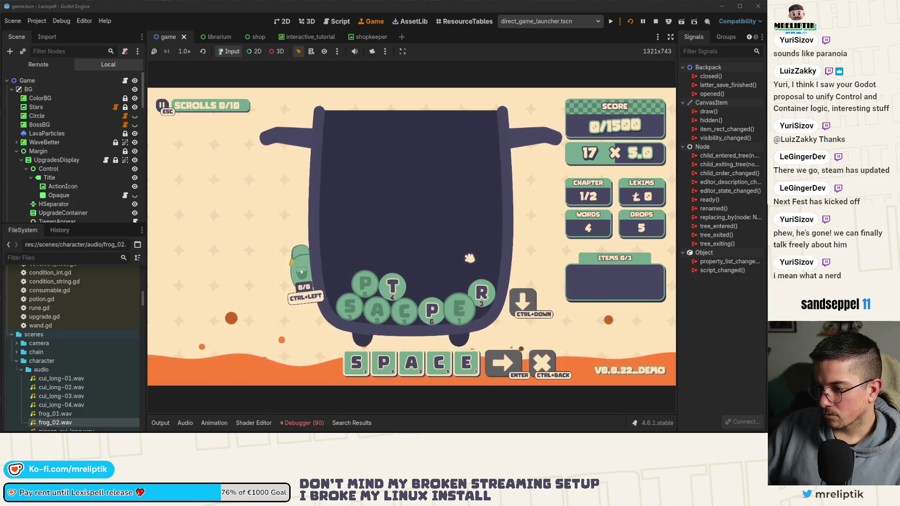
Submit the word SPACE and read through Pip's follow-up tutorial messages
{"action": "key", "text": "Return"}
{"action": "left_click", "coordinate": [412, 368]}
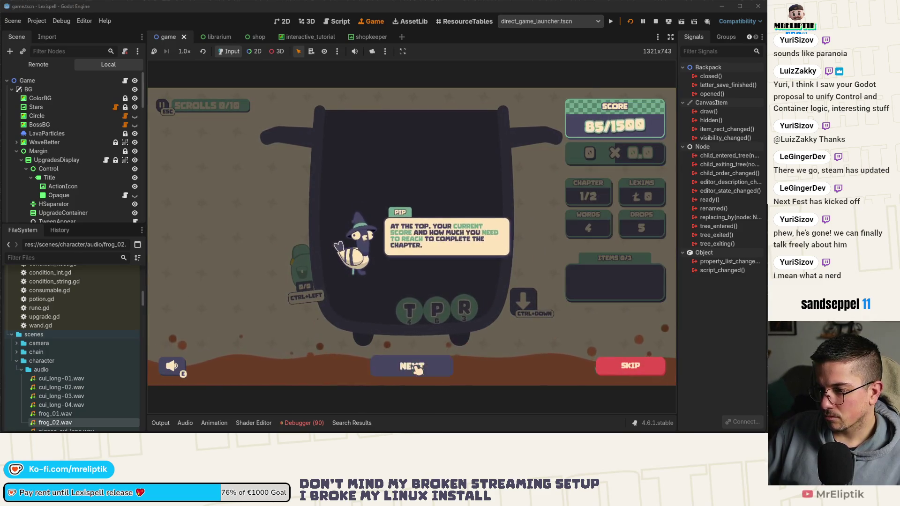
{"action": "left_click", "coordinate": [417, 370]}
{"action": "left_click", "coordinate": [420, 371]}
{"action": "left_click", "coordinate": [423, 373]}
{"action": "left_click", "coordinate": [426, 374]}
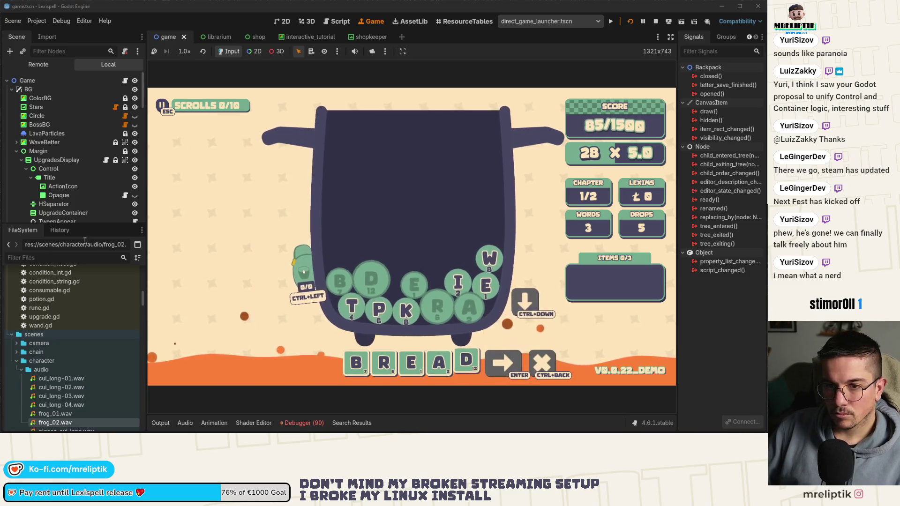
Submit BREAD, stash the P letter in the backpack, then submit MES to clear the chapter
{"action": "key", "text": "Return"}
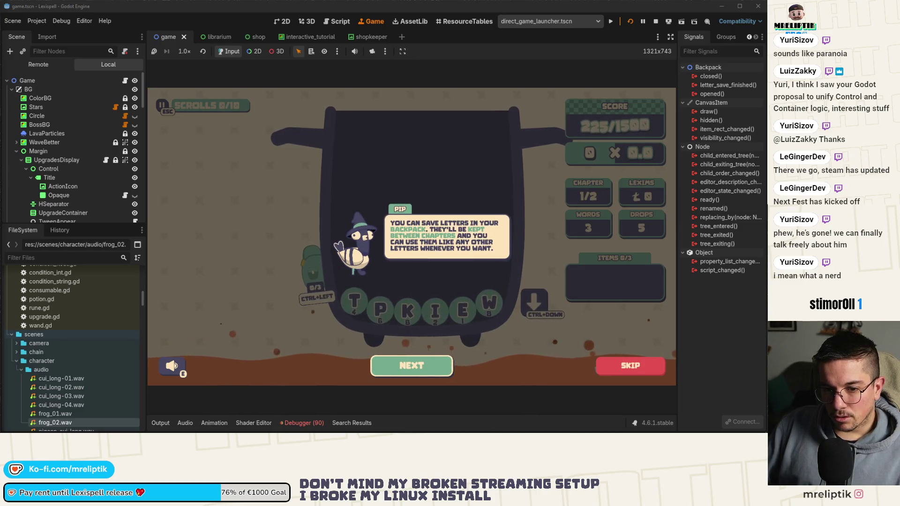
{"action": "left_click", "coordinate": [415, 364]}
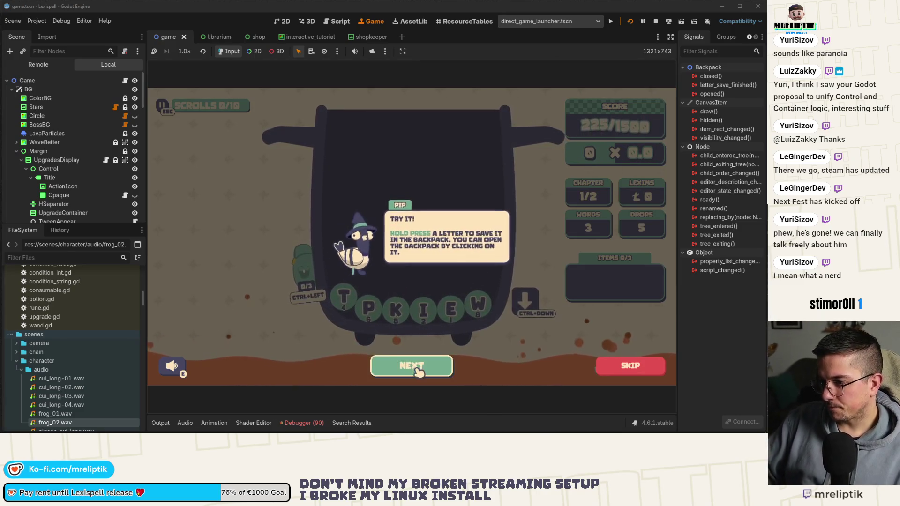
{"action": "left_click", "coordinate": [415, 365]}
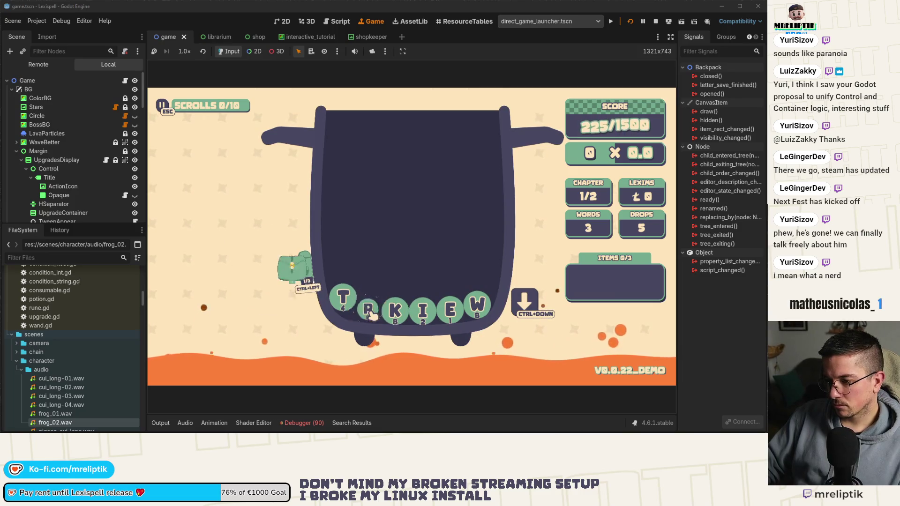
{"action": "key", "text": "ctrl+Left"}
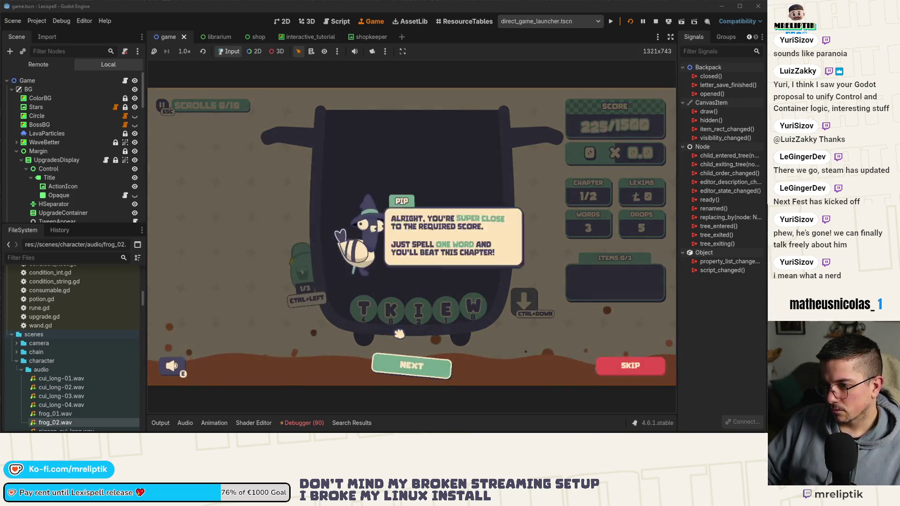
{"action": "left_click", "coordinate": [413, 366]}
{"action": "left_click", "coordinate": [415, 367]}
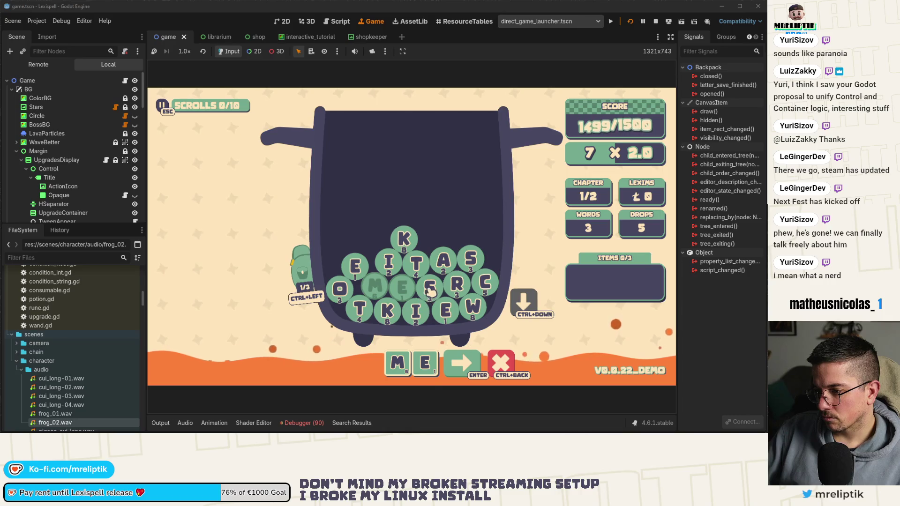
{"action": "left_click", "coordinate": [475, 368]}
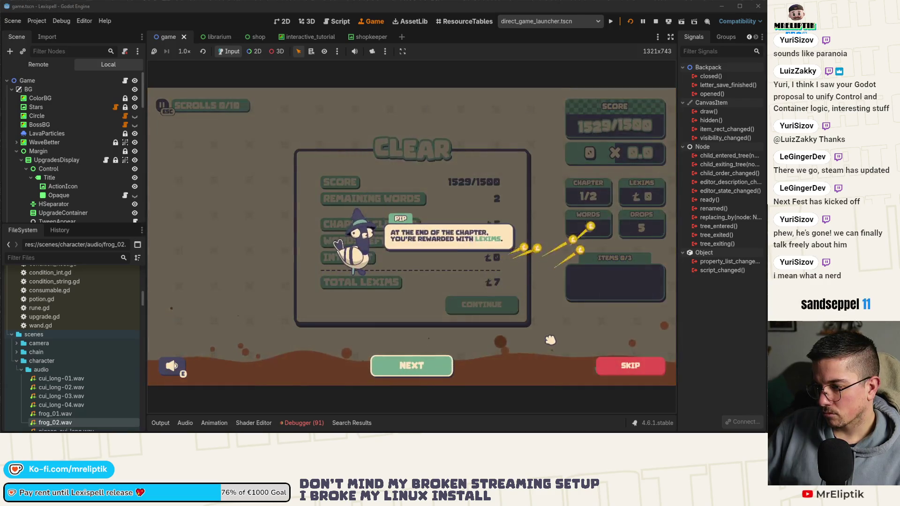
{"action": "left_click", "coordinate": [428, 368]}
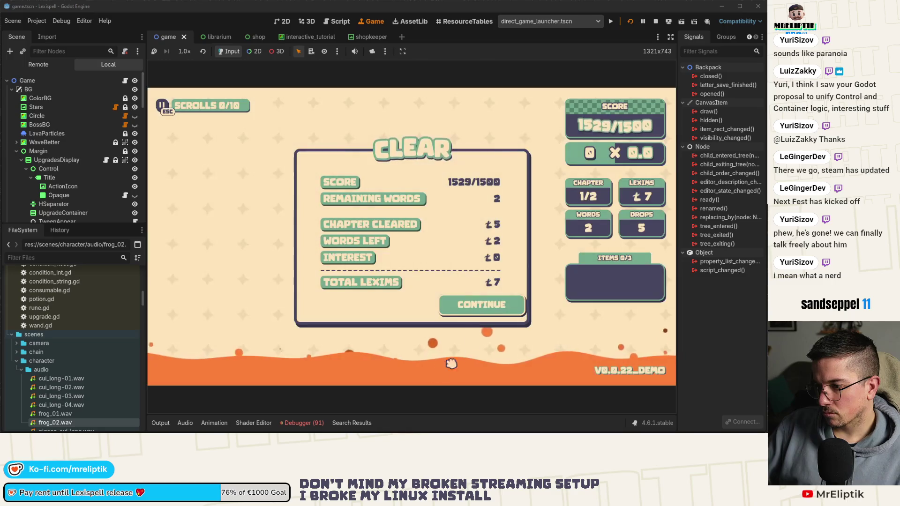
Go through Pip's shop tutorial, buy the ODD scroll and start chapter 2
{"action": "left_click", "coordinate": [481, 305]}
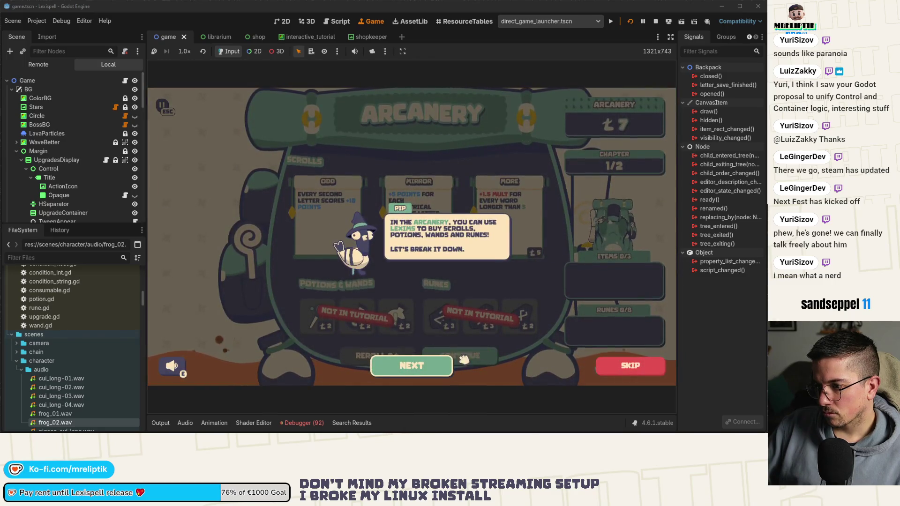
{"action": "left_click", "coordinate": [425, 368]}
{"action": "left_click", "coordinate": [431, 370]}
{"action": "left_click", "coordinate": [431, 369]}
{"action": "left_click", "coordinate": [430, 370]}
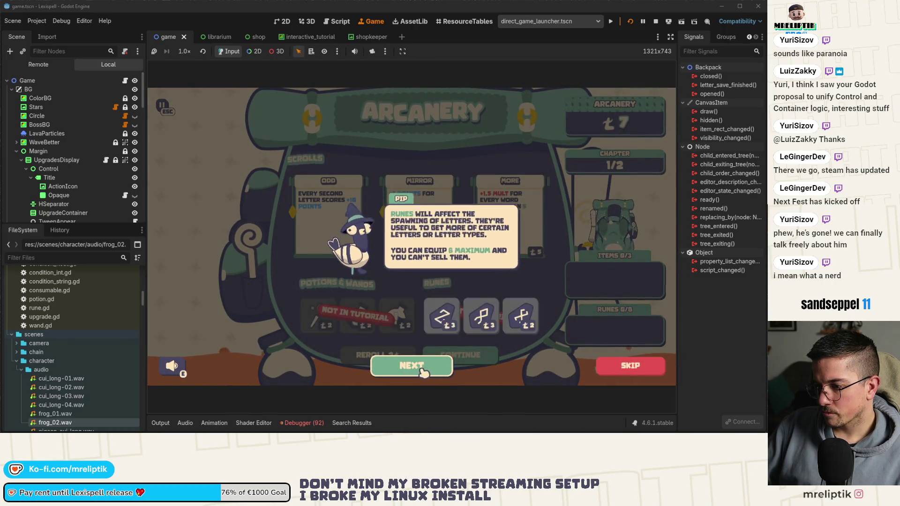
{"action": "left_click", "coordinate": [428, 373]}
{"action": "left_click", "coordinate": [328, 211]}
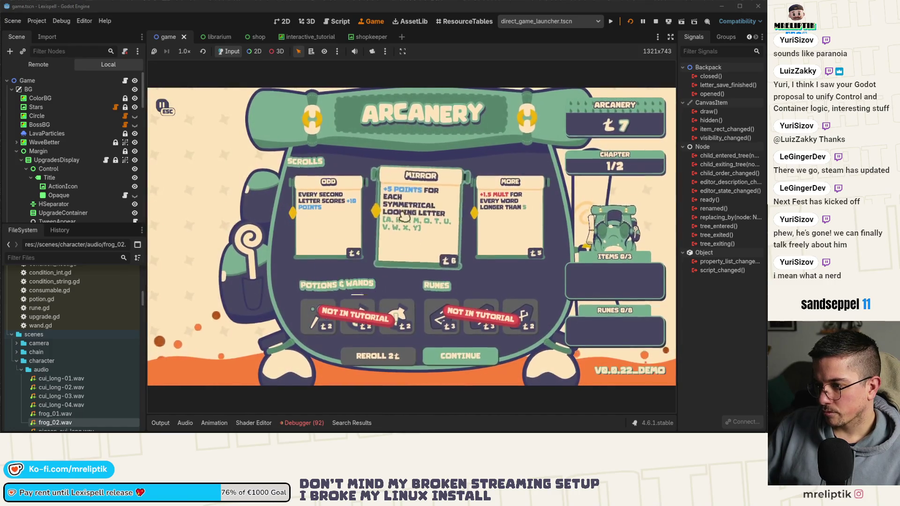
{"action": "left_click", "coordinate": [462, 357]}
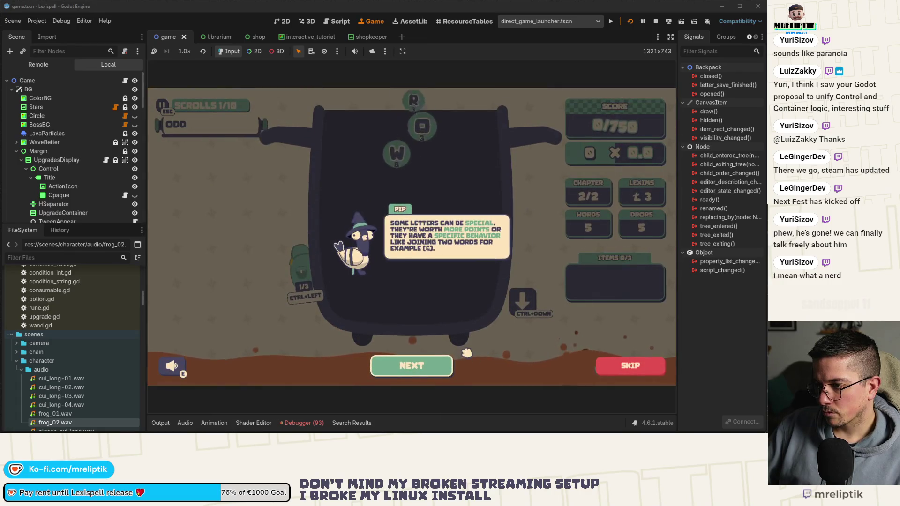
Read through Pip's chapter 2 tutorial messages
{"action": "left_click", "coordinate": [442, 371]}
{"action": "left_click", "coordinate": [439, 372]}
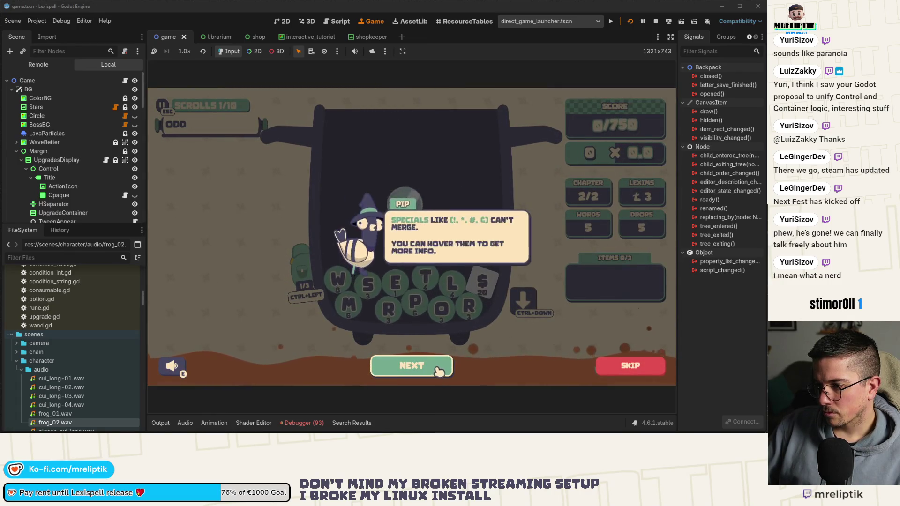
{"action": "left_click", "coordinate": [417, 369]}
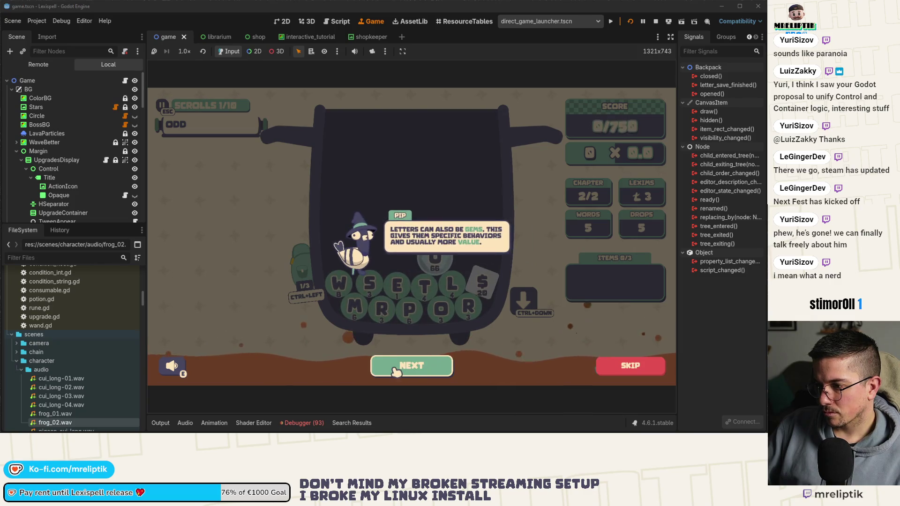
{"action": "left_click", "coordinate": [417, 365]}
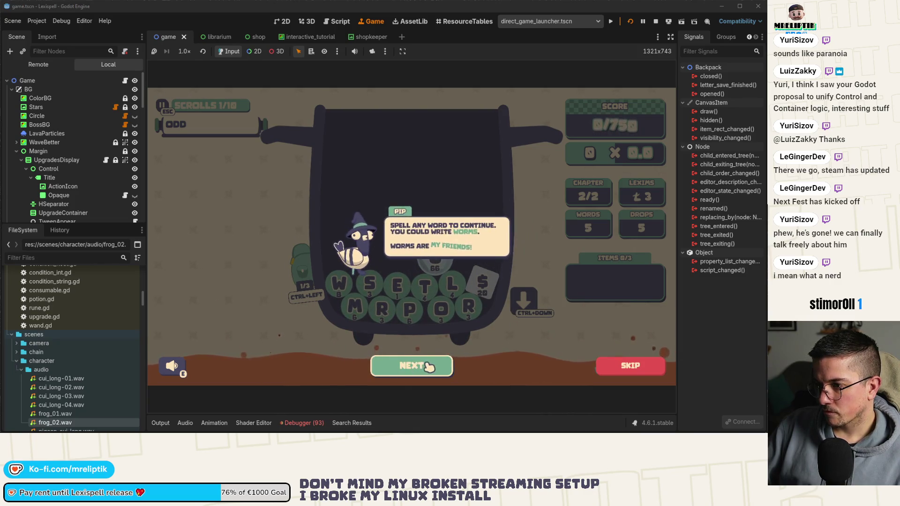
{"action": "left_click", "coordinate": [417, 365]}
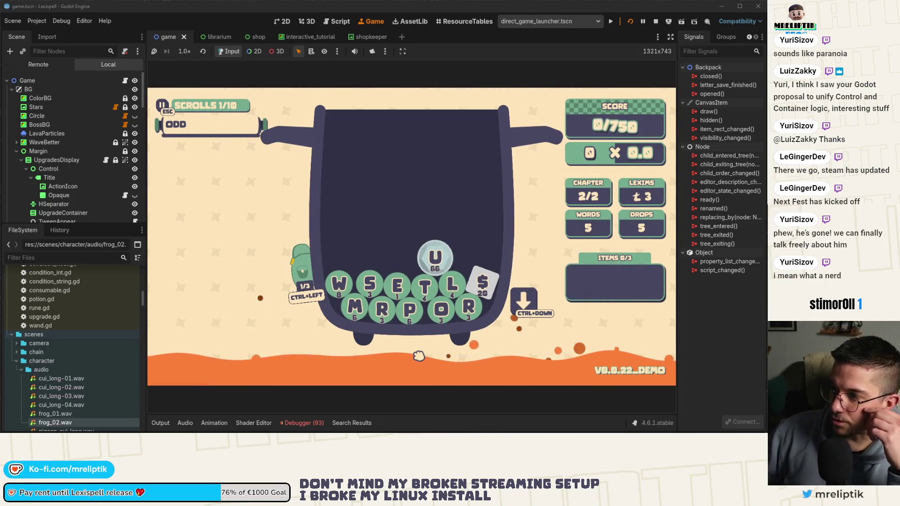
Spell and submit WORMS, then dismiss Pip's cauldron-overflow message
{"action": "mouse_move", "coordinate": [444, 257]}
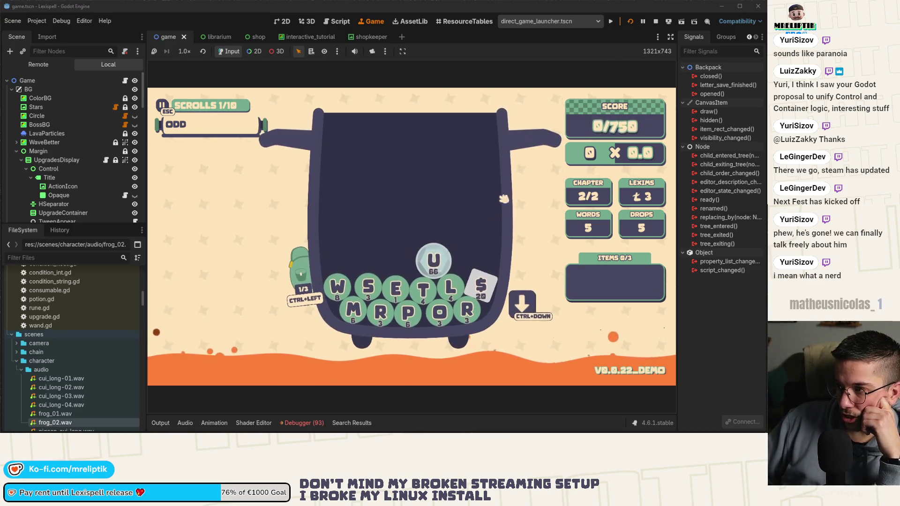
{"action": "left_click", "coordinate": [373, 287]}
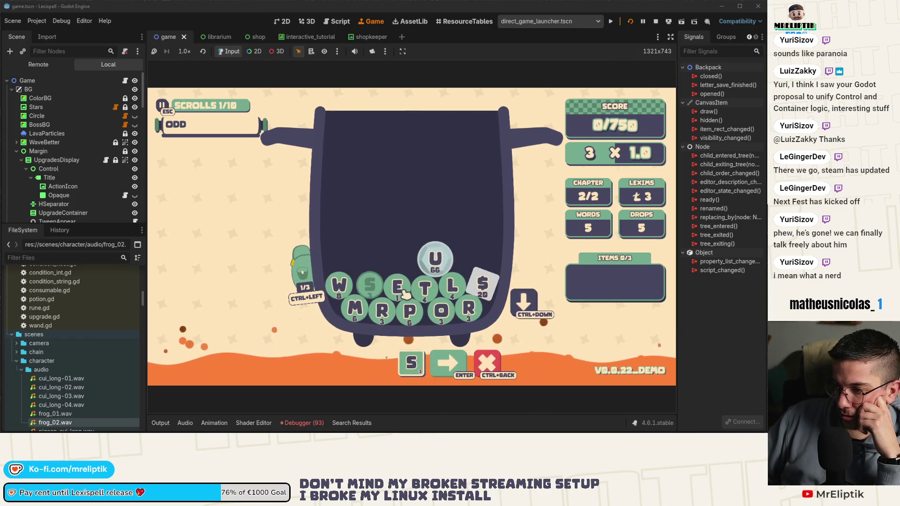
{"action": "left_click", "coordinate": [399, 288]}
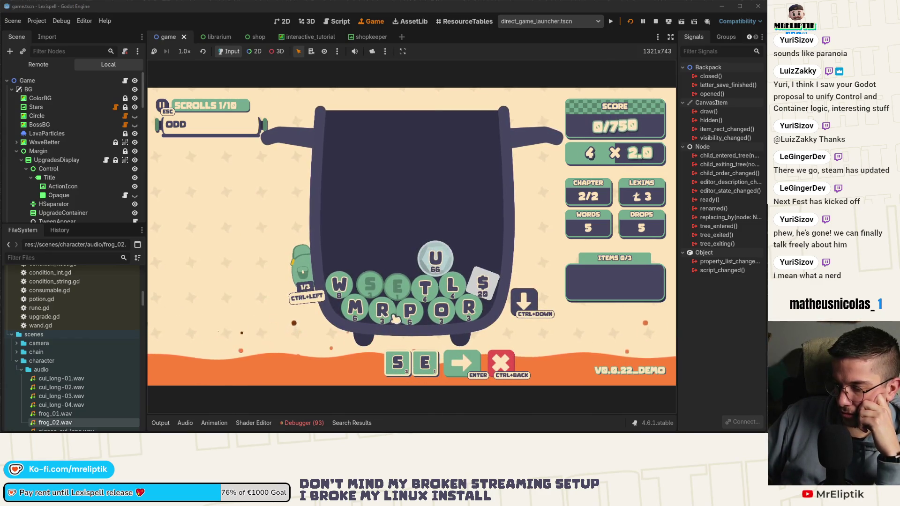
{"action": "left_click", "coordinate": [398, 286]}
{"action": "left_click", "coordinate": [370, 285]}
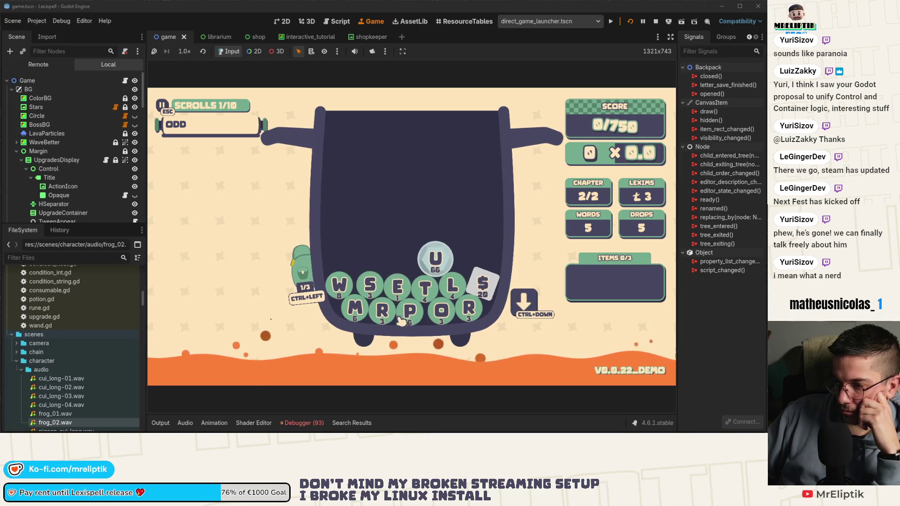
{"action": "left_click", "coordinate": [340, 284]}
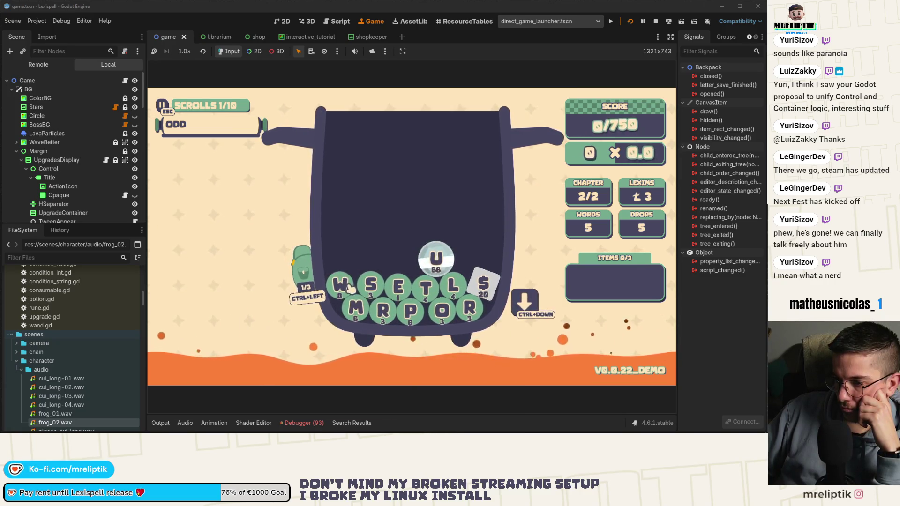
{"action": "left_click", "coordinate": [440, 311]}
{"action": "left_click", "coordinate": [469, 308]}
{"action": "left_click", "coordinate": [355, 308]}
{"action": "left_click", "coordinate": [371, 285]}
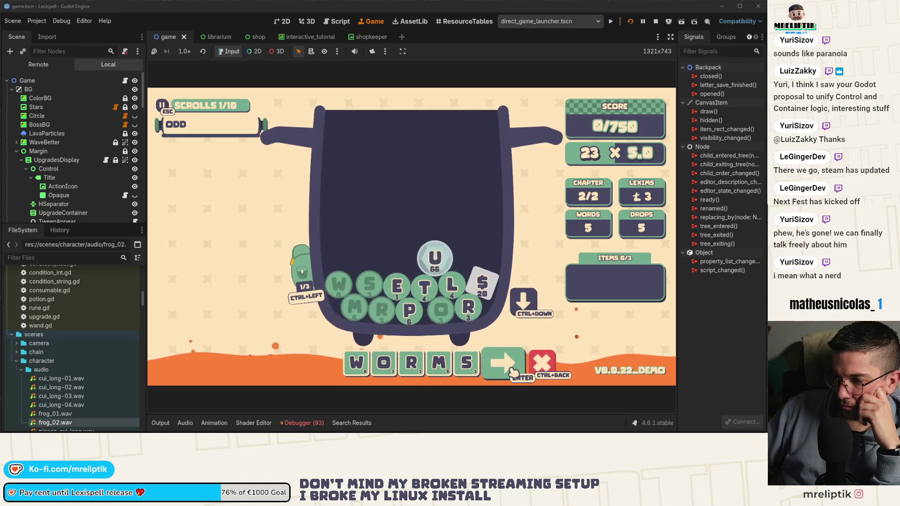
{"action": "key", "text": "Return"}
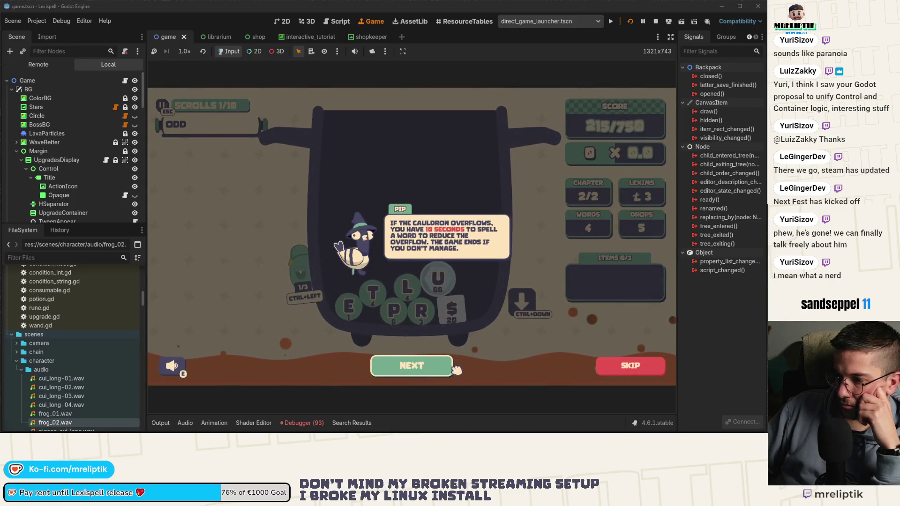
{"action": "left_click", "coordinate": [416, 369]}
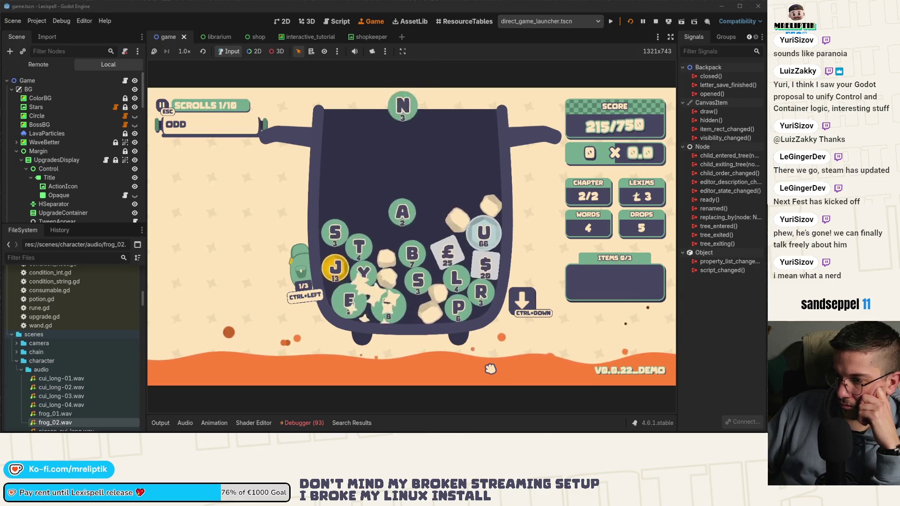
Toggle the Debugger errors panel open and closed, then leave Godot
{"action": "left_click", "coordinate": [305, 423]}
{"action": "left_click", "coordinate": [305, 424]}
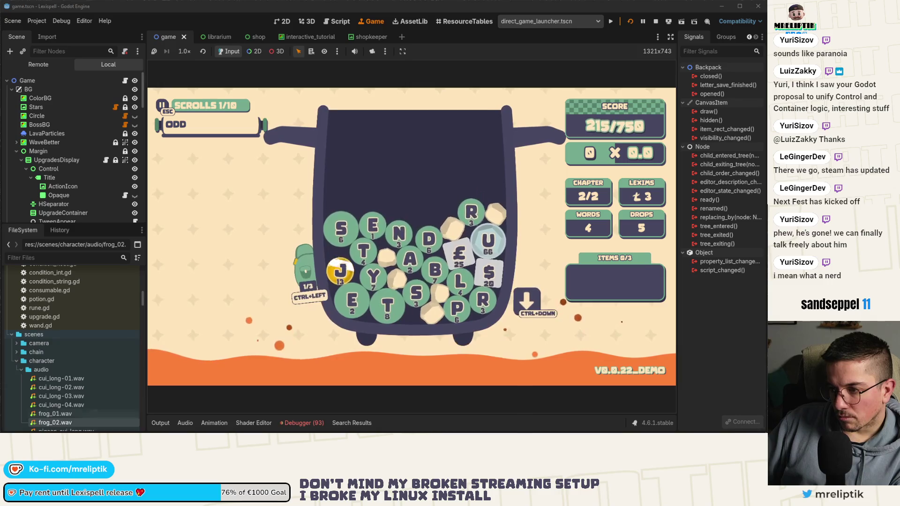
{"action": "key", "text": "alt+Tab"}
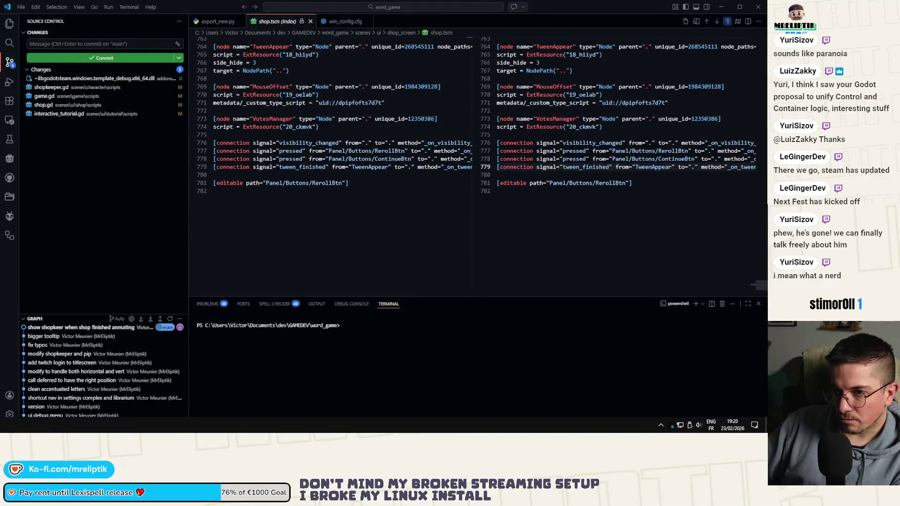
Check the TUT.OVERFLOW_MSG_1 and END_MSG rows in the sheet, then open interactive_tutorial.gd in Godot
{"action": "key", "text": "alt+Tab"}
{"action": "key", "text": "alt+Tab"}
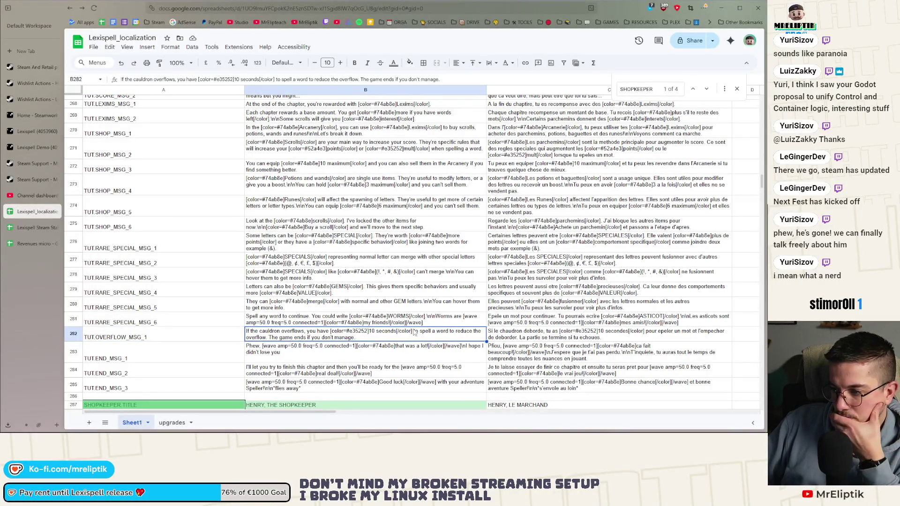
{"action": "scroll", "coordinate": [343, 359], "scroll_direction": "down", "scroll_amount": 3}
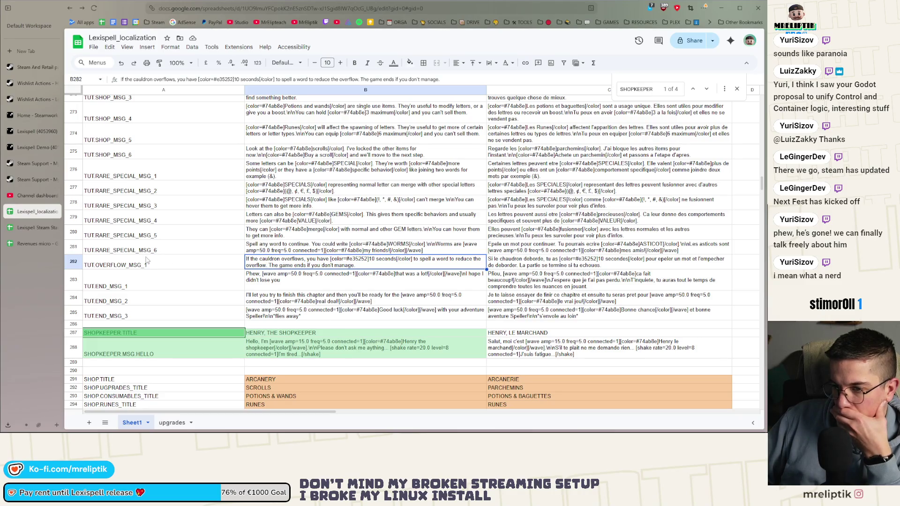
{"action": "key", "text": "alt+Tab"}
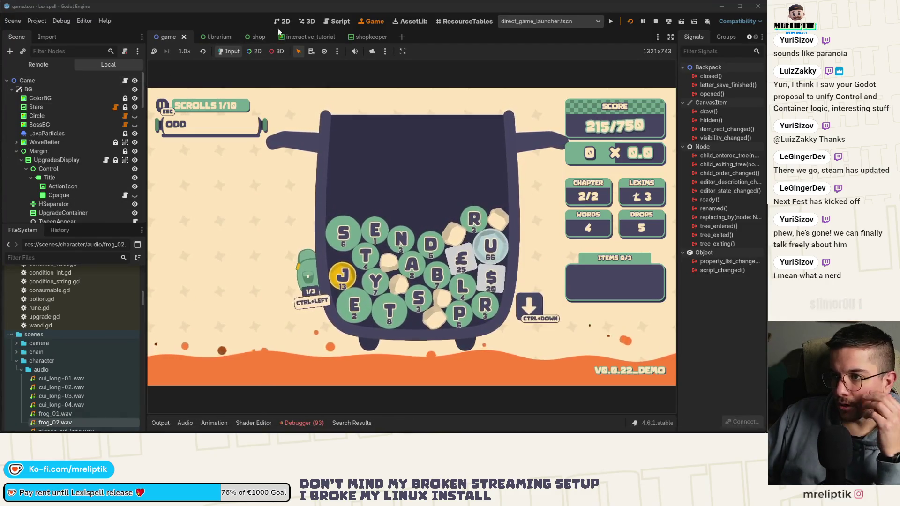
{"action": "key", "text": "ctrl+Tab"}
{"action": "left_click", "coordinate": [125, 142]}
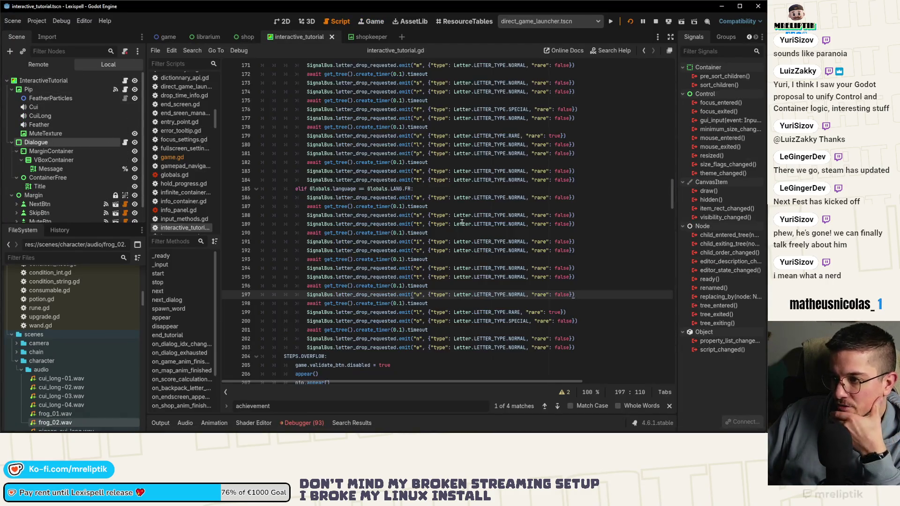
{"action": "scroll", "coordinate": [495, 221], "scroll_direction": "up", "scroll_amount": 15}
{"action": "left_click", "coordinate": [506, 216]}
{"action": "scroll", "coordinate": [506, 215], "scroll_direction": "up", "scroll_amount": 20}
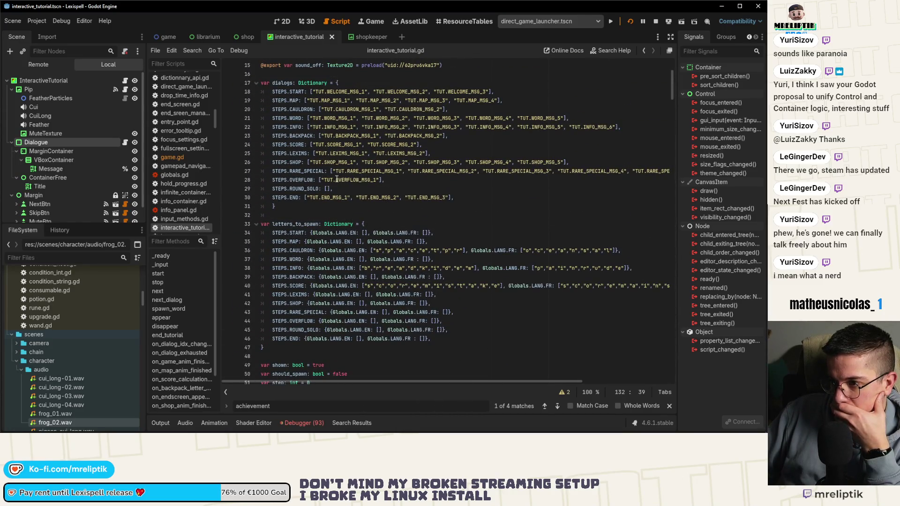
{"action": "double_click", "coordinate": [350, 179]}
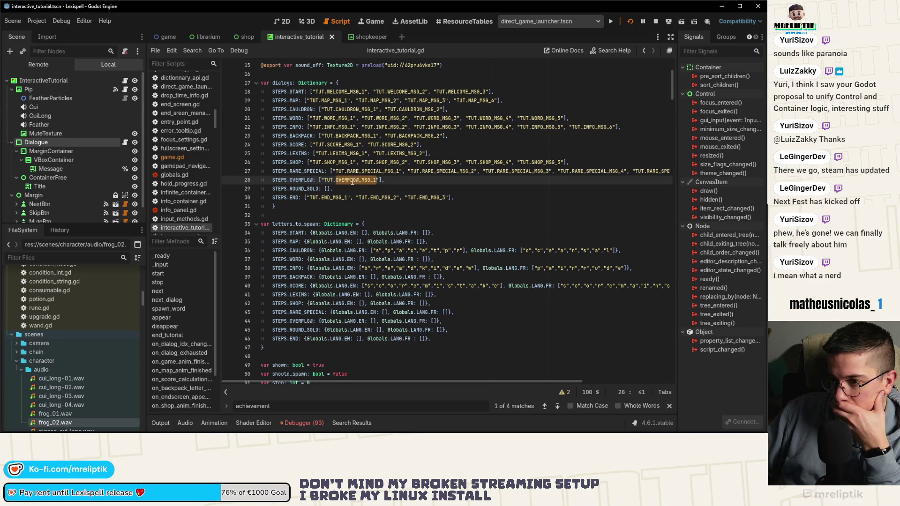
{"action": "double_click", "coordinate": [305, 190]}
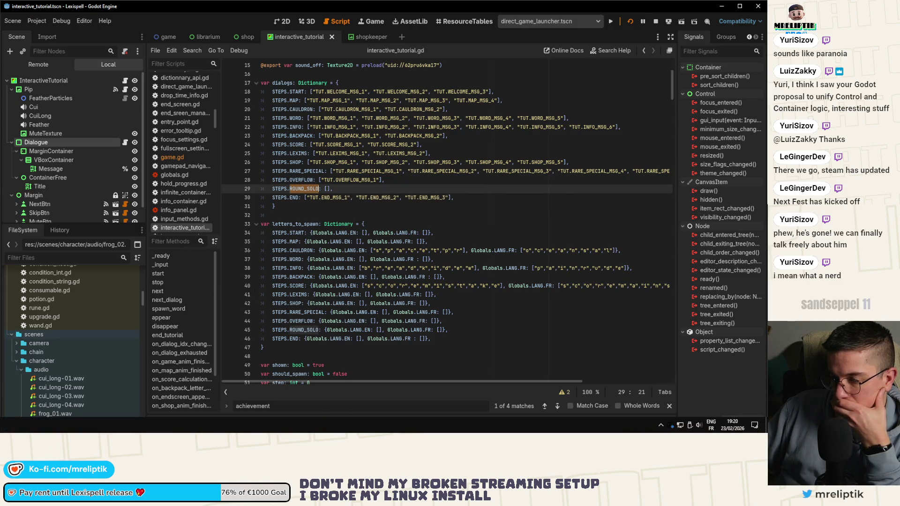
{"action": "key", "text": "alt+Tab"}
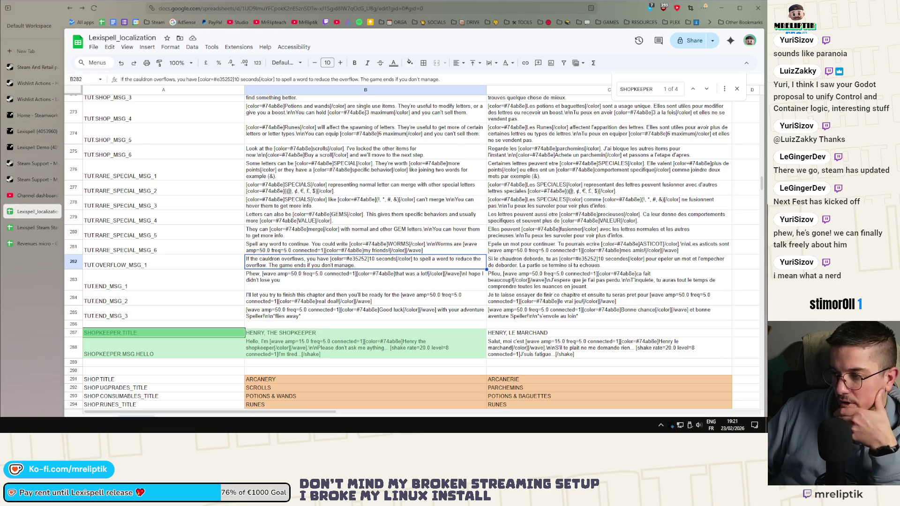
{"action": "key", "text": "alt+Tab"}
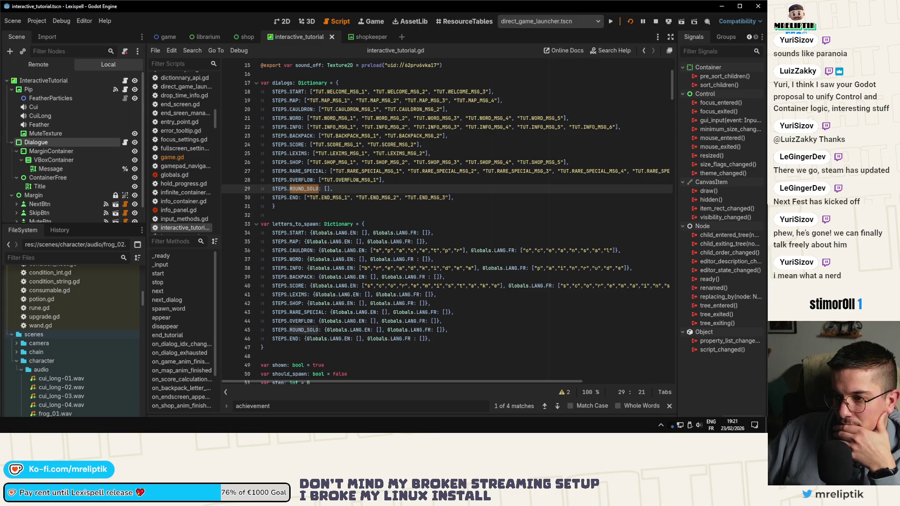
{"action": "key", "text": "alt+Tab"}
{"action": "key", "text": "alt+Tab"}
{"action": "key", "text": "alt+Tab"}
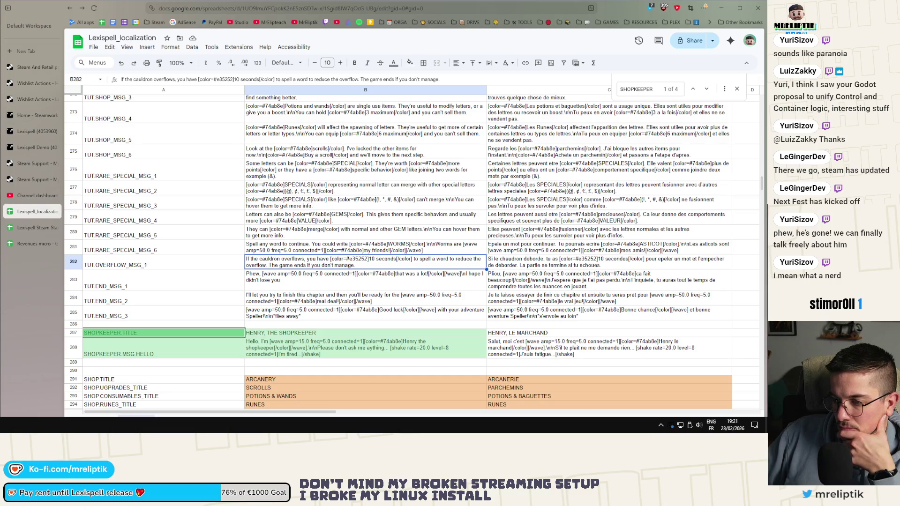
{"action": "key", "text": "alt+Tab"}
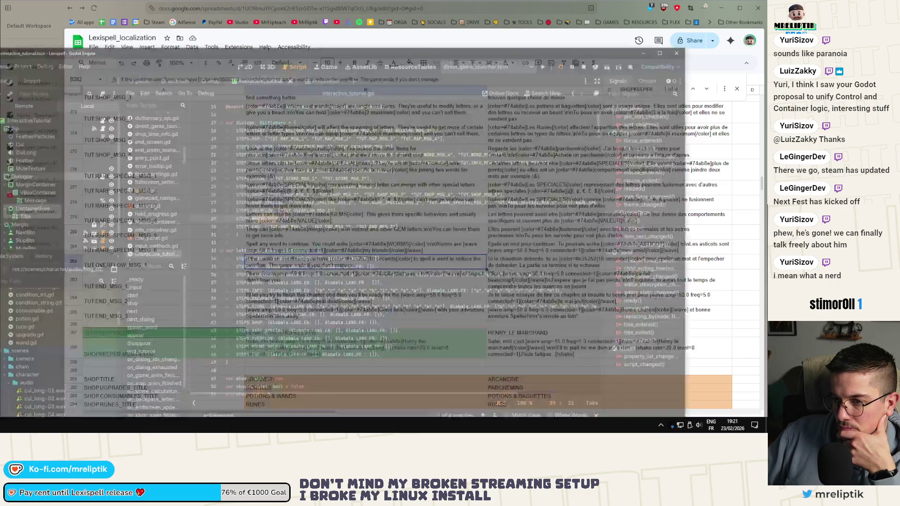
{"action": "key", "text": "alt+Tab"}
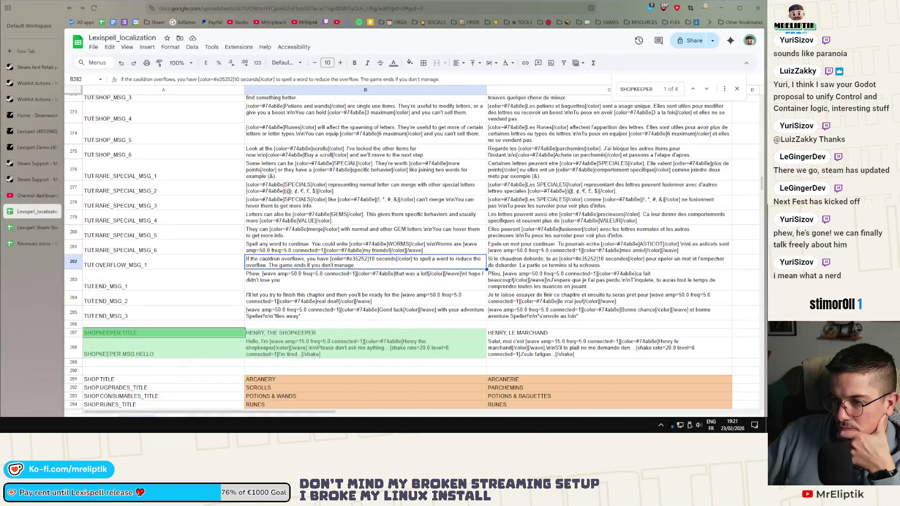
{"action": "key", "text": "alt+Tab"}
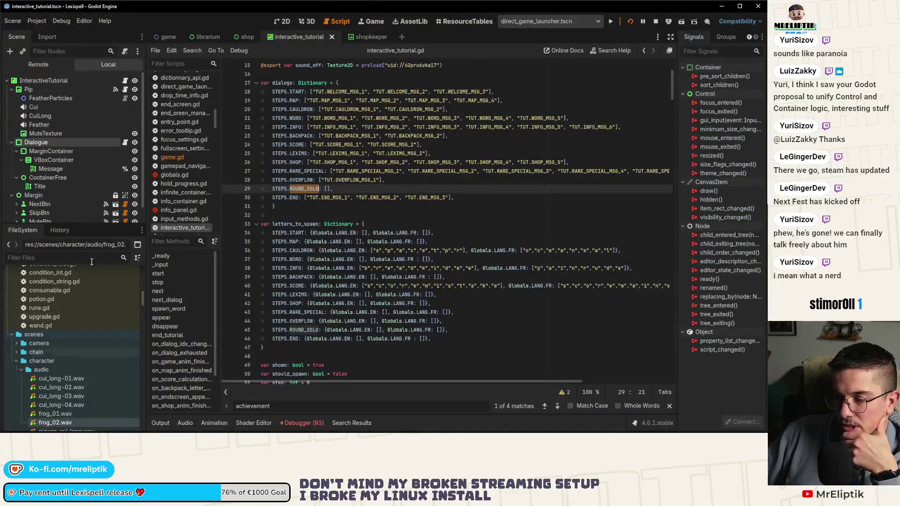
{"action": "left_click", "coordinate": [376, 23]}
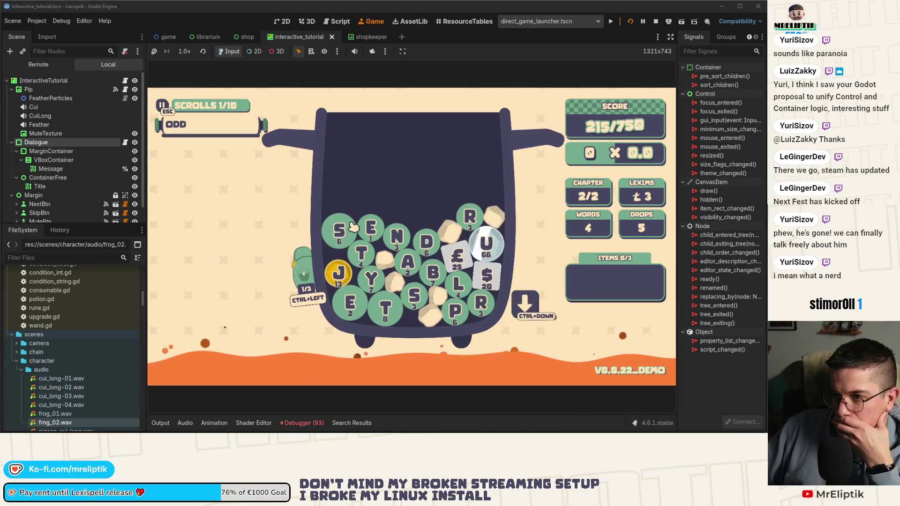
Spell SENAT and further words from dropped letters until the tutorial chapter clears
{"action": "left_click", "coordinate": [370, 226]}
{"action": "left_click", "coordinate": [396, 235]}
{"action": "left_click", "coordinate": [407, 260]}
{"action": "left_click", "coordinate": [361, 253]}
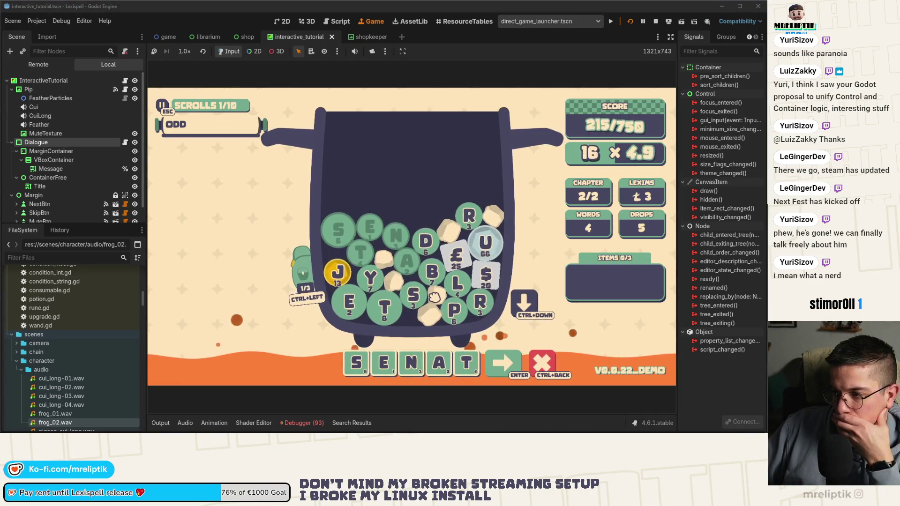
{"action": "key", "text": "ctrl+Down"}
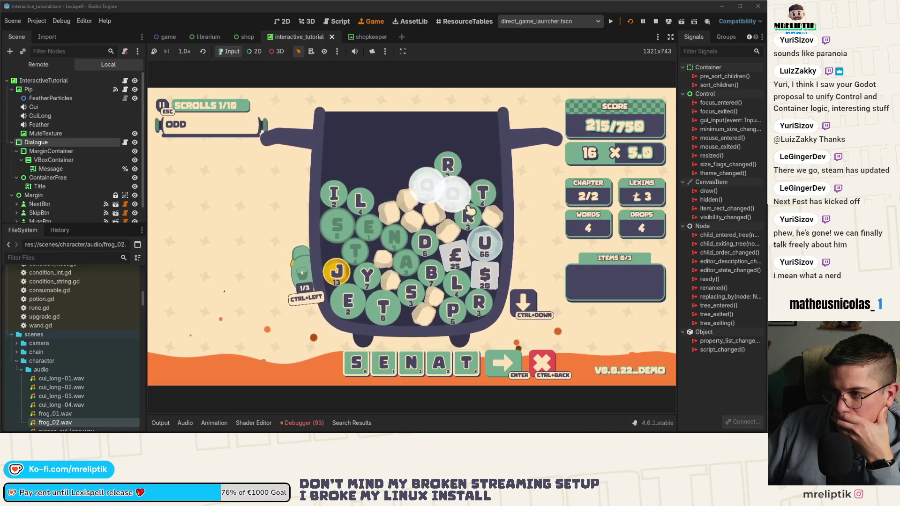
{"action": "left_click", "coordinate": [440, 190]}
{"action": "left_click", "coordinate": [452, 188]}
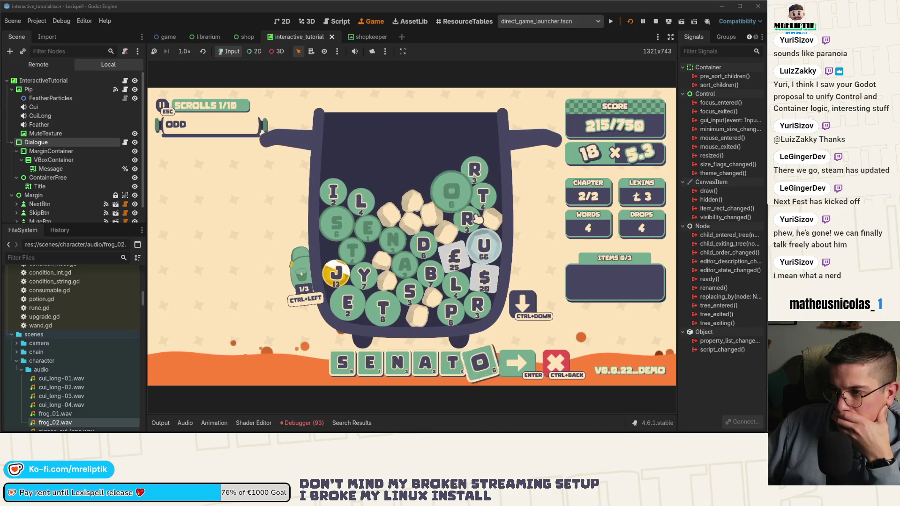
{"action": "type", "text": "i"}
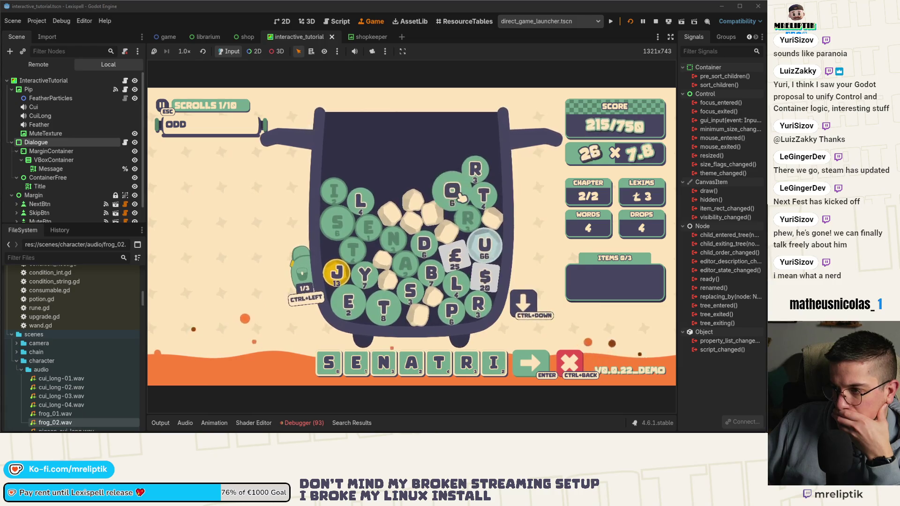
{"action": "left_click", "coordinate": [478, 364]}
{"action": "type", "text": "o"}
{"action": "left_click", "coordinate": [492, 282]}
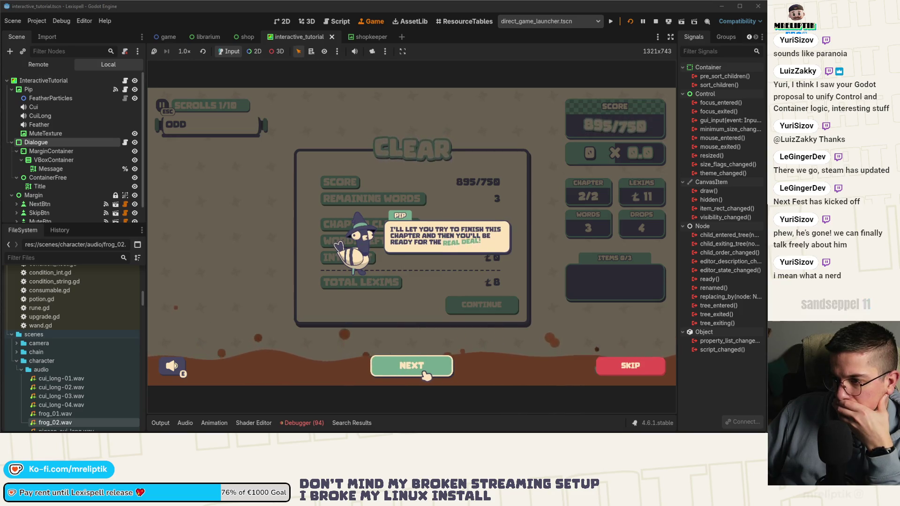
Read Pip's END message, stop the game and return to the script's STEPS.END entry
{"action": "left_click", "coordinate": [426, 375]}
{"action": "left_click", "coordinate": [426, 376]}
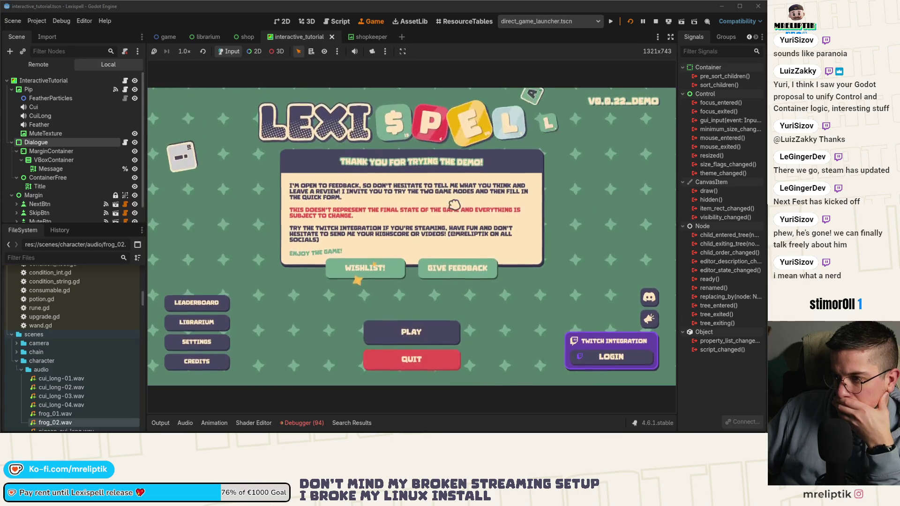
{"action": "left_click", "coordinate": [656, 21]}
{"action": "left_click", "coordinate": [340, 197]}
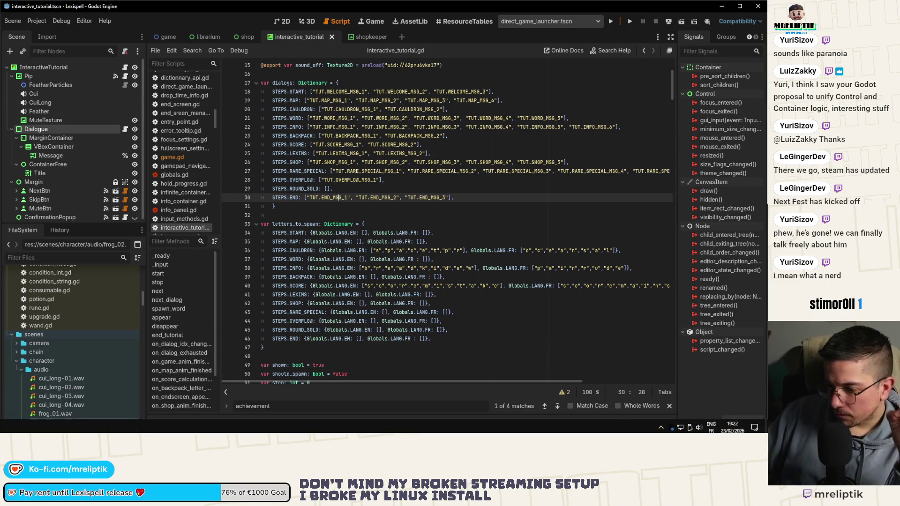
Review the pending diffs and stage shop.gd and shopkeeper.gd in Source Control
{"action": "left_click", "coordinate": [142, 425]}
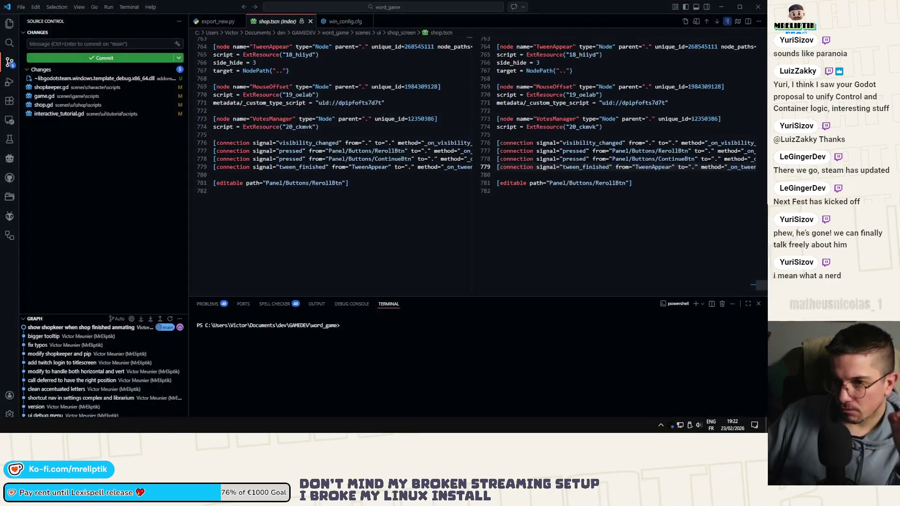
{"action": "left_click", "coordinate": [53, 88]}
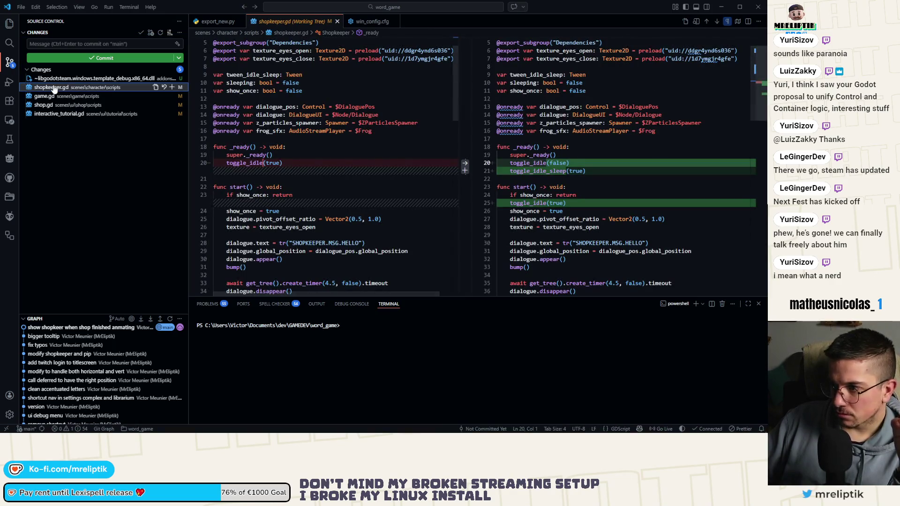
{"action": "left_click", "coordinate": [51, 97]}
{"action": "left_click", "coordinate": [55, 88]}
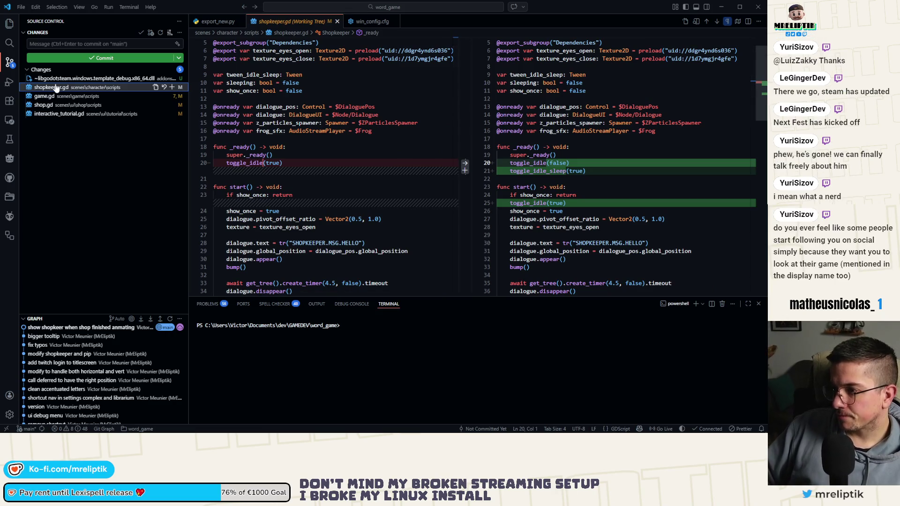
{"action": "left_click", "coordinate": [56, 106]}
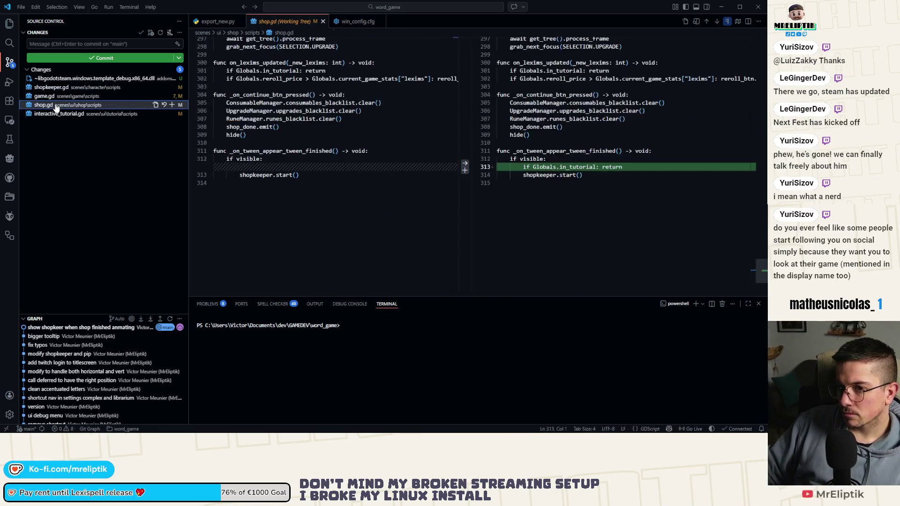
{"action": "left_click", "coordinate": [167, 105]}
{"action": "left_click", "coordinate": [47, 114]}
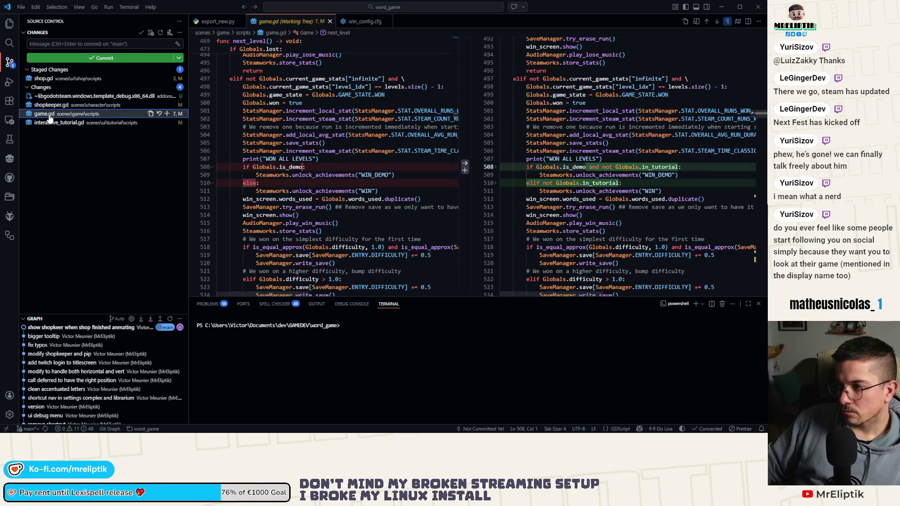
{"action": "left_click", "coordinate": [87, 105]}
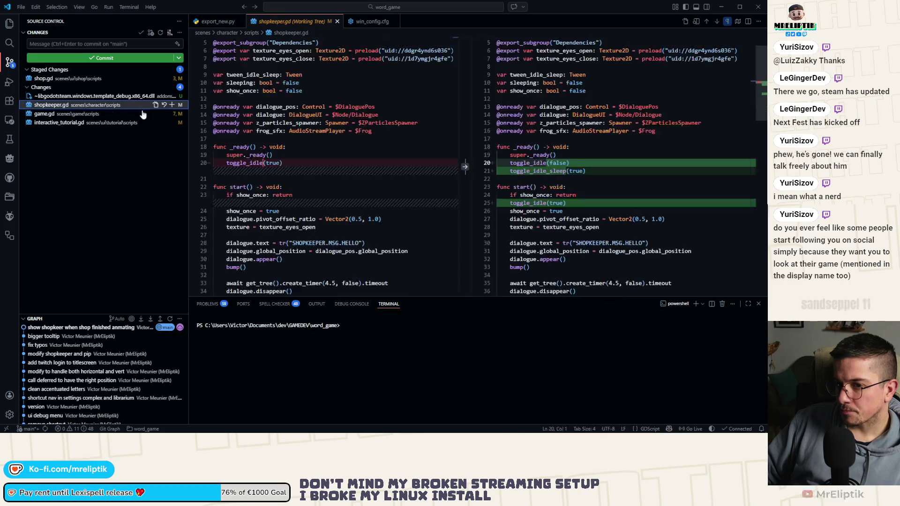
{"action": "left_click", "coordinate": [173, 105]}
Write the commit message about showing the shopkeeper only outside the tutorial, then return to Godot
{"action": "left_click", "coordinate": [66, 43]}
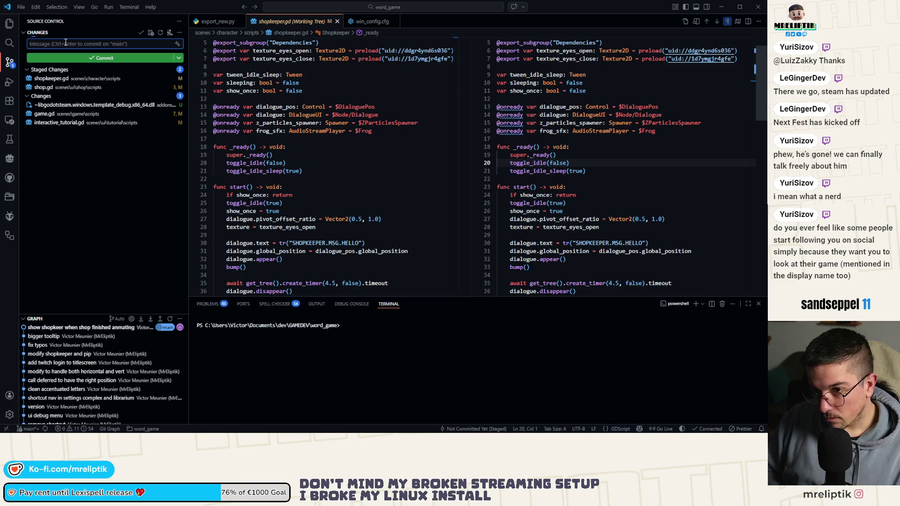
{"action": "type", "text": "show shok"}
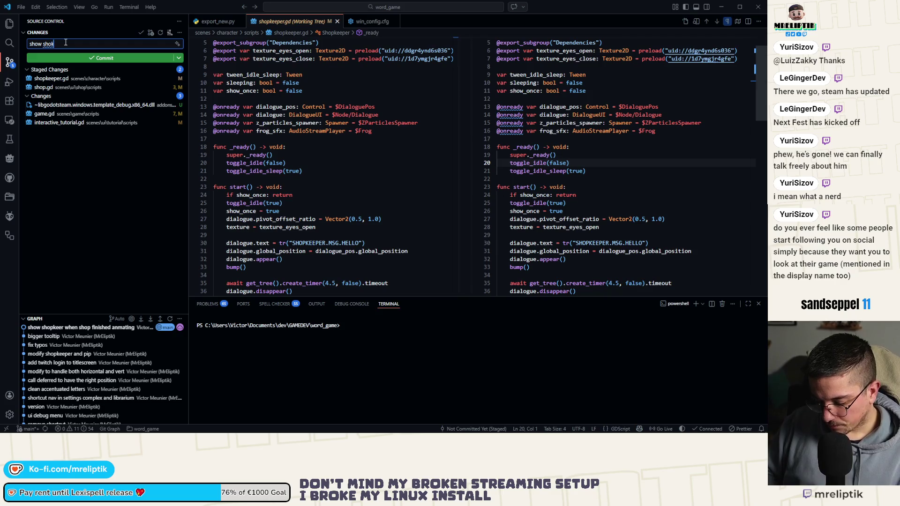
{"action": "key", "text": "BackSpace"}
{"action": "type", "text": "peeker if no"}
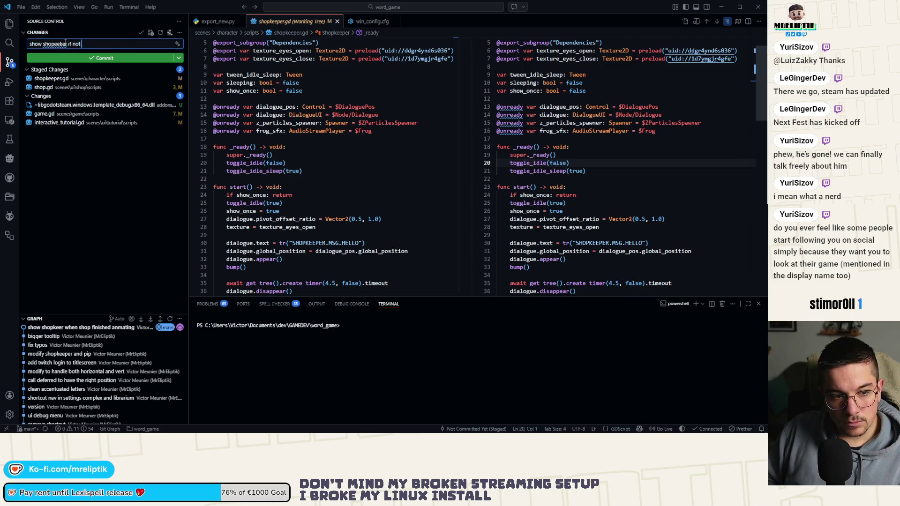
{"action": "type", "text": " tutorial"}
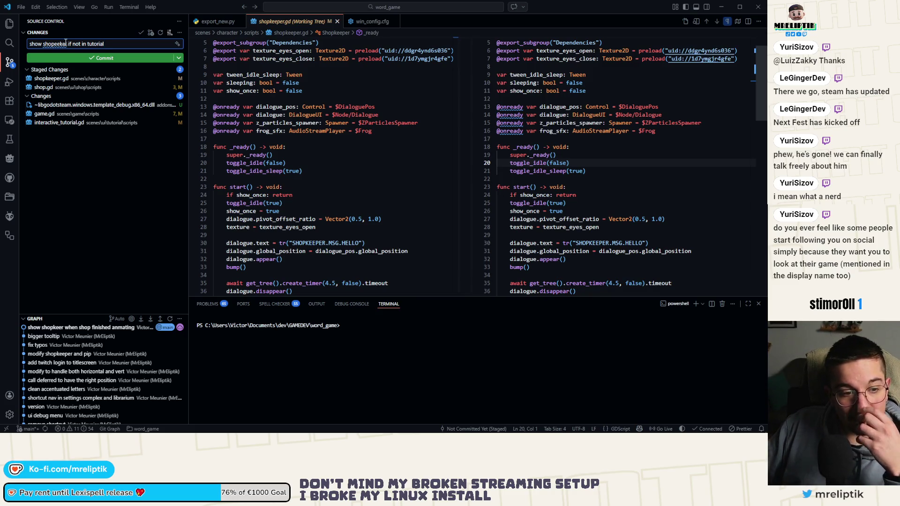
{"action": "mouse_move", "coordinate": [94, 429]}
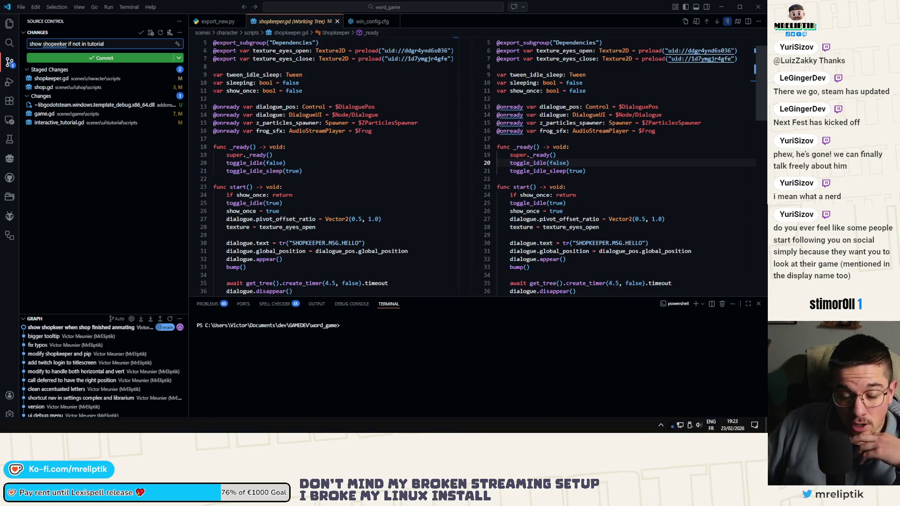
{"action": "key", "text": "alt+Tab"}
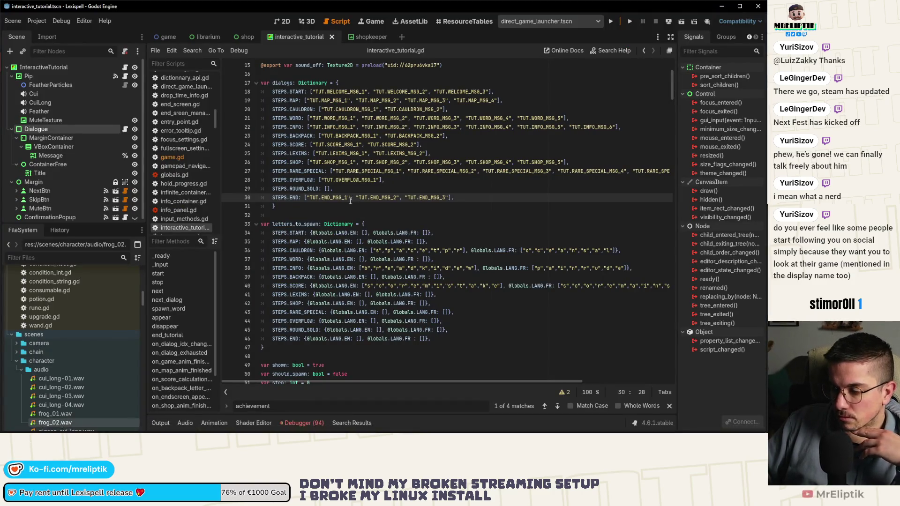
Open shopkeeper.gd and locate its toggle_idle_sleep calls, including the one in start()
{"action": "scroll", "coordinate": [360, 217], "scroll_direction": "down", "scroll_amount": 3}
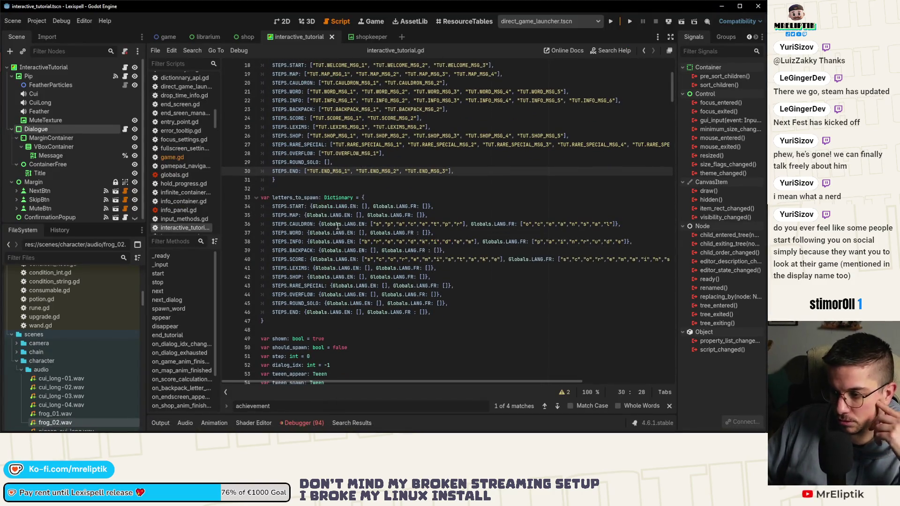
{"action": "left_click", "coordinate": [241, 37]}
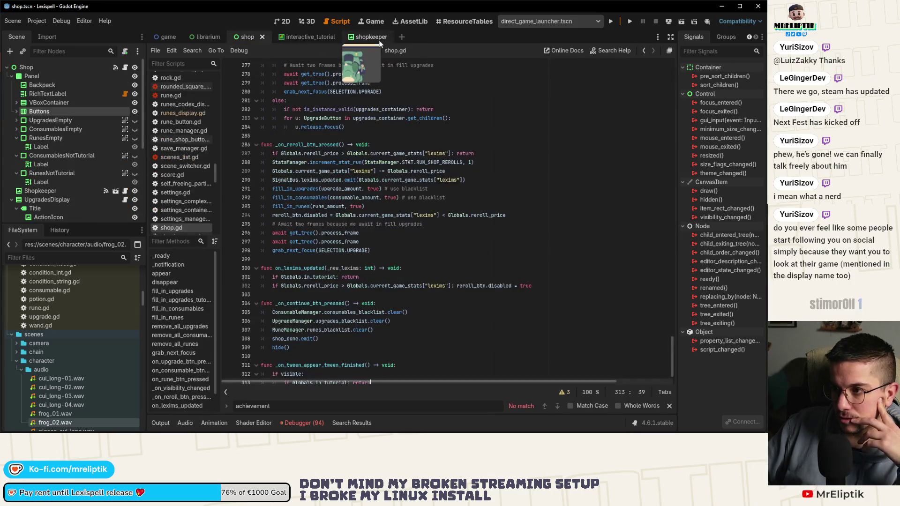
{"action": "left_click", "coordinate": [363, 37]}
{"action": "key", "text": "Left"}
{"action": "key", "text": "Left"}
{"action": "key", "text": "Left"}
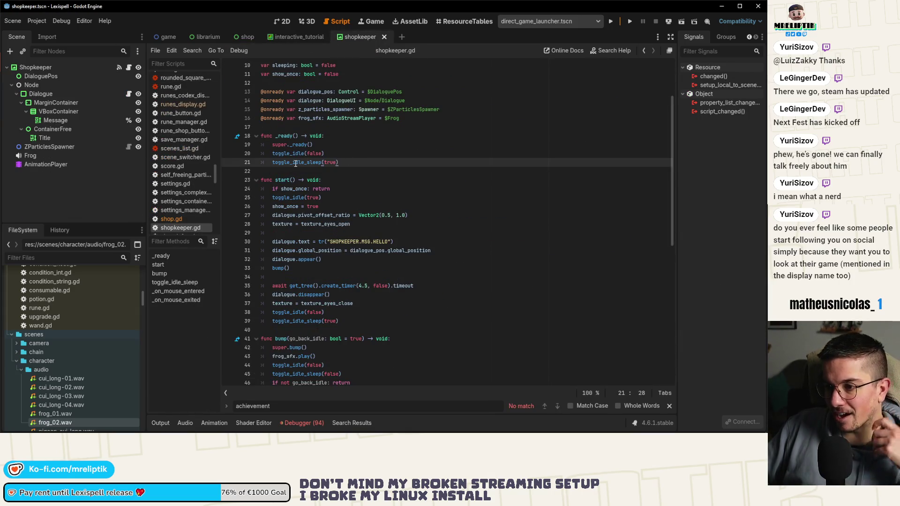
{"action": "scroll", "coordinate": [367, 315], "scroll_direction": "down", "scroll_amount": 2}
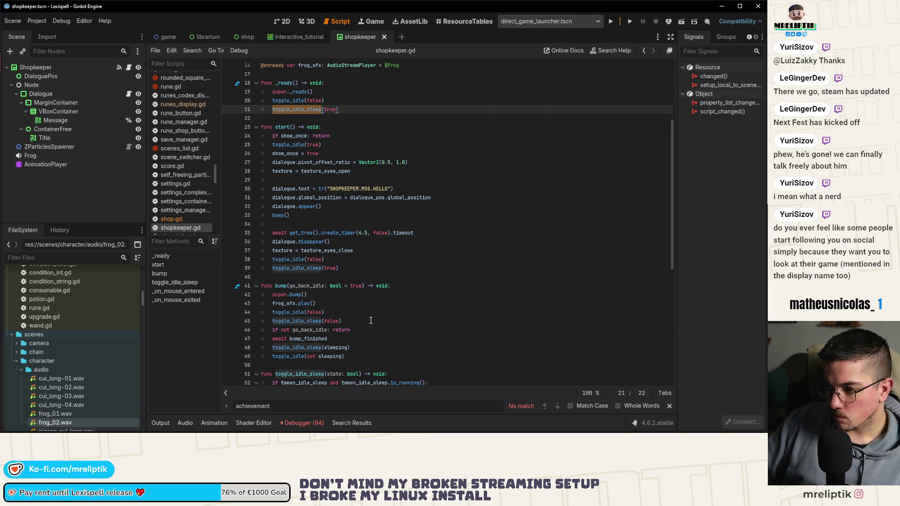
{"action": "scroll", "coordinate": [293, 259], "scroll_direction": "down", "scroll_amount": 9}
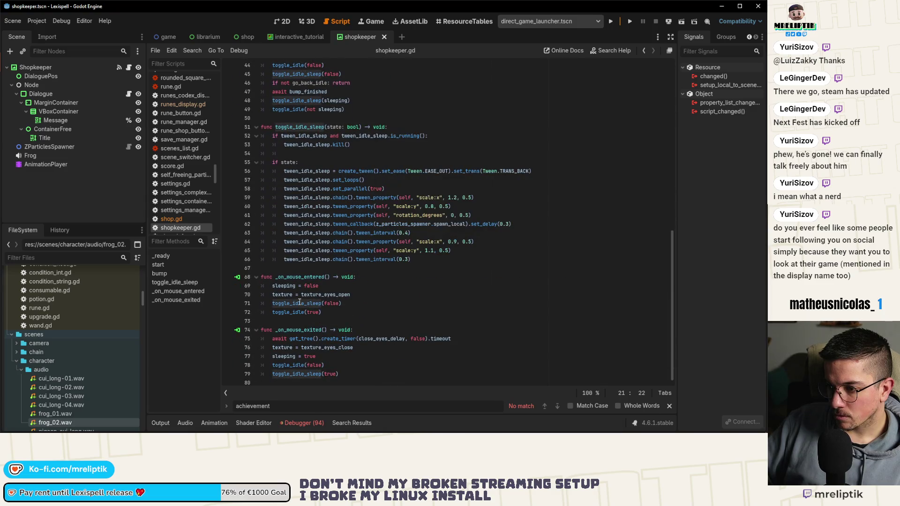
{"action": "double_click", "coordinate": [292, 303]}
{"action": "double_click", "coordinate": [288, 312]}
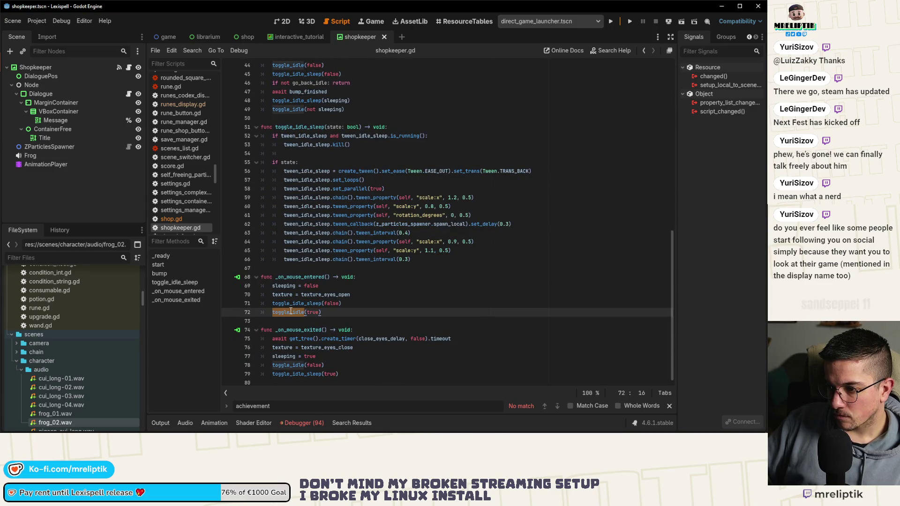
{"action": "scroll", "coordinate": [345, 291], "scroll_direction": "up", "scroll_amount": 5}
{"action": "scroll", "coordinate": [378, 263], "scroll_direction": "up", "scroll_amount": 3}
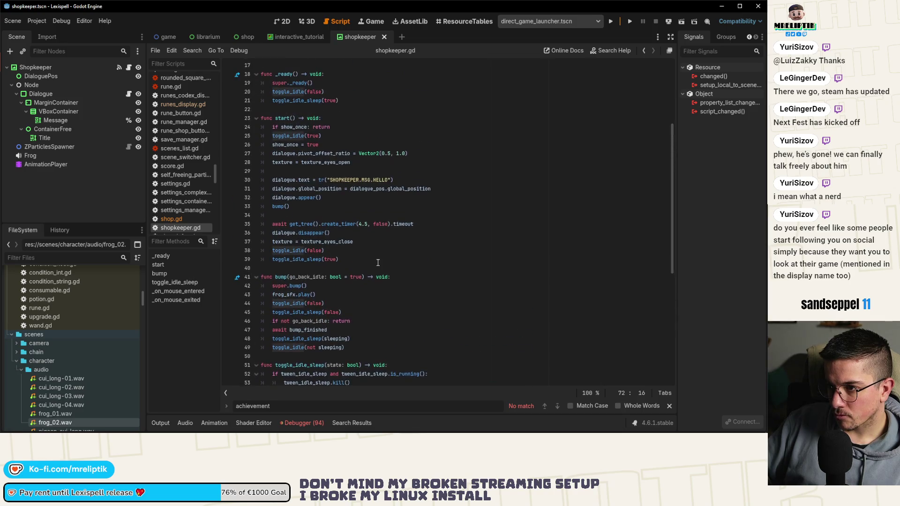
{"action": "scroll", "coordinate": [378, 262], "scroll_direction": "up", "scroll_amount": 1}
{"action": "double_click", "coordinate": [300, 162]}
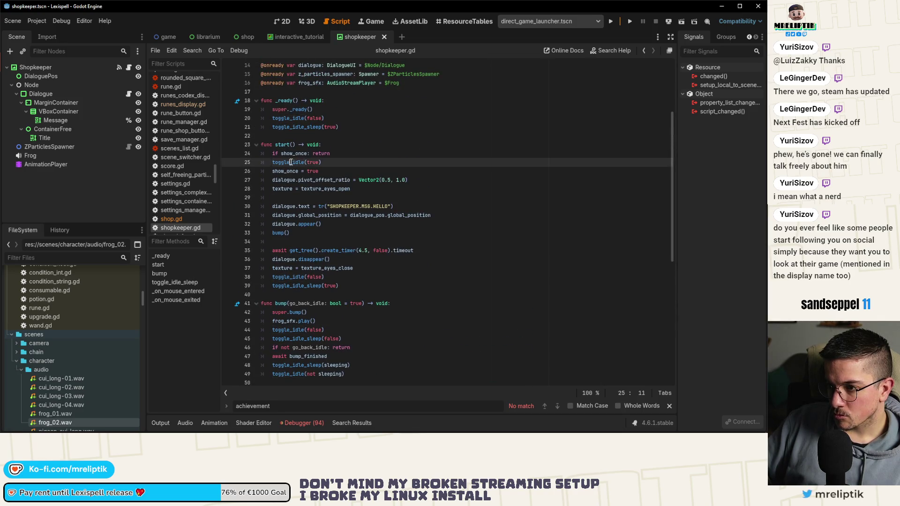
Add toggle_idle_sleep(false) right after the show_once check in start() and save shopkeeper.gd
{"action": "left_click", "coordinate": [356, 121]}
{"action": "left_click", "coordinate": [355, 126]}
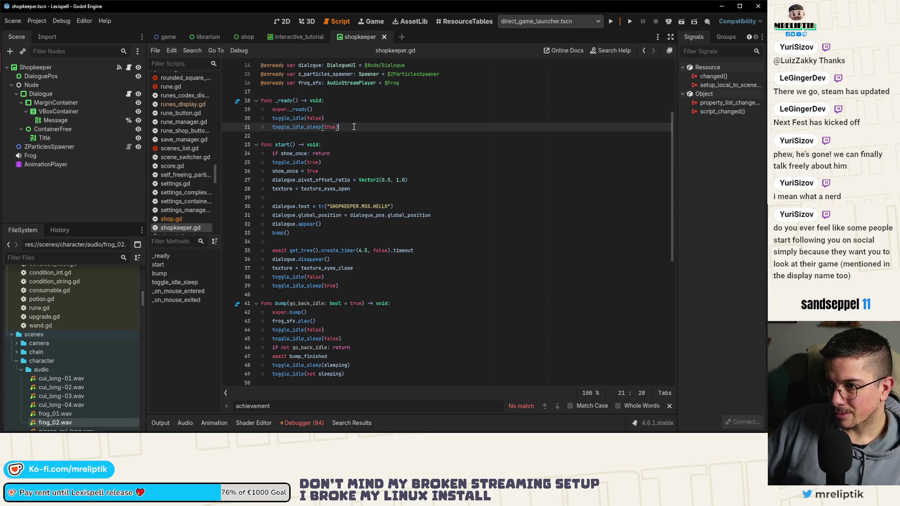
{"action": "key", "text": "Up"}
{"action": "key", "text": "Down"}
{"action": "key", "text": "ctrl+c"}
{"action": "key", "text": "Down"}
{"action": "key", "text": "Down"}
{"action": "key", "text": "Down"}
{"action": "key", "text": "ctrl+v"}
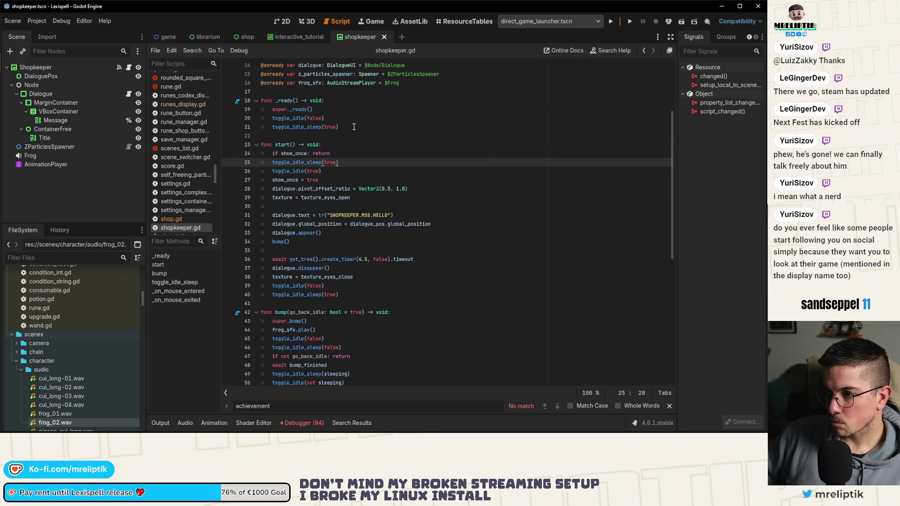
{"action": "key", "text": "BackSpace"}
{"action": "key", "text": "BackSpace"}
{"action": "key", "text": "BackSpace"}
{"action": "type", "text": "false"}
{"action": "key", "text": "ctrl+s"}
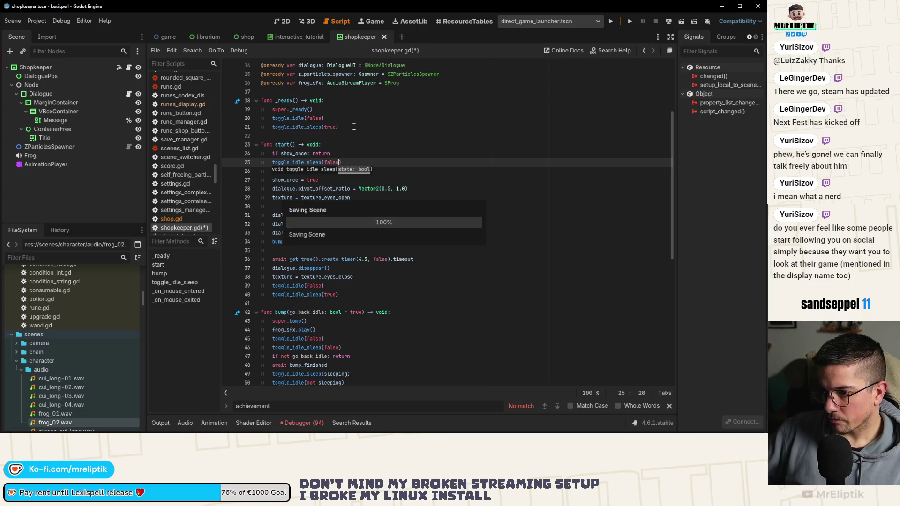
{"action": "key", "text": "alt+Tab"}
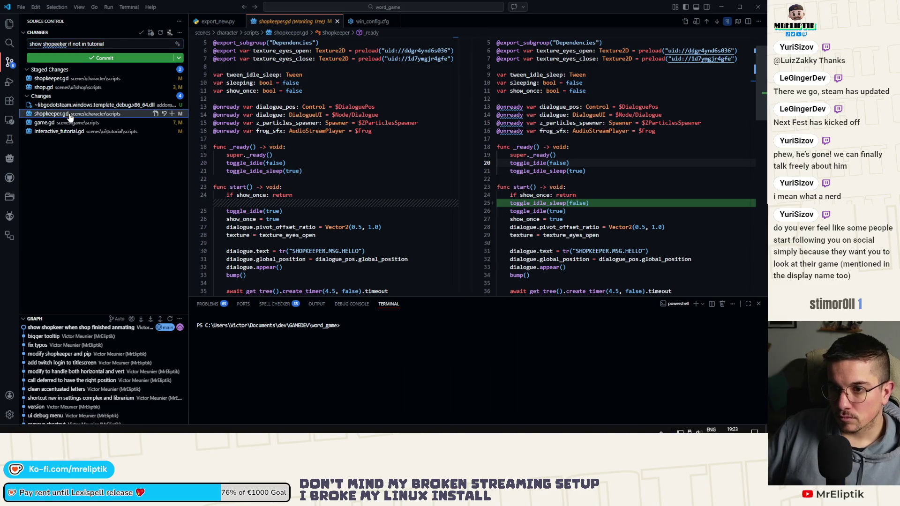
Commit the shopkeeper change, then commit interactive_tutorial.gd as 'drop less rare letters'
{"action": "left_click", "coordinate": [171, 114]}
{"action": "left_click", "coordinate": [92, 58]}
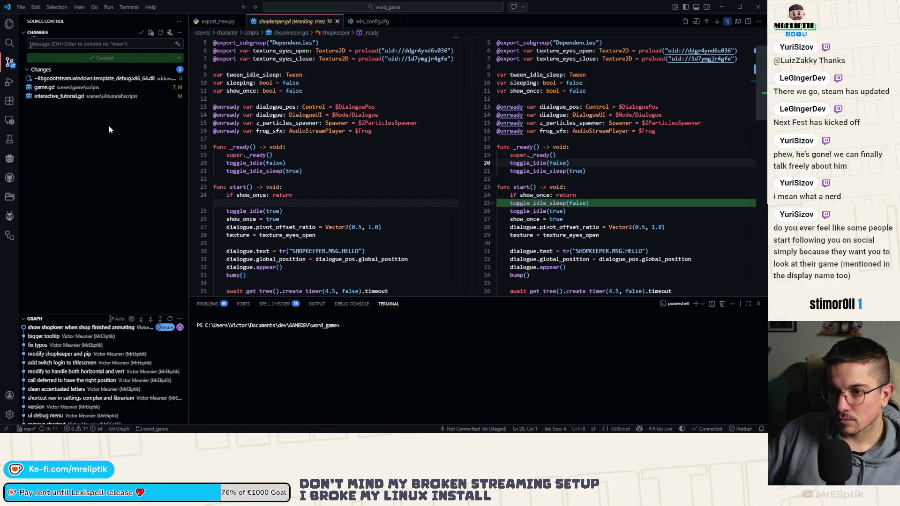
{"action": "left_click", "coordinate": [87, 98]}
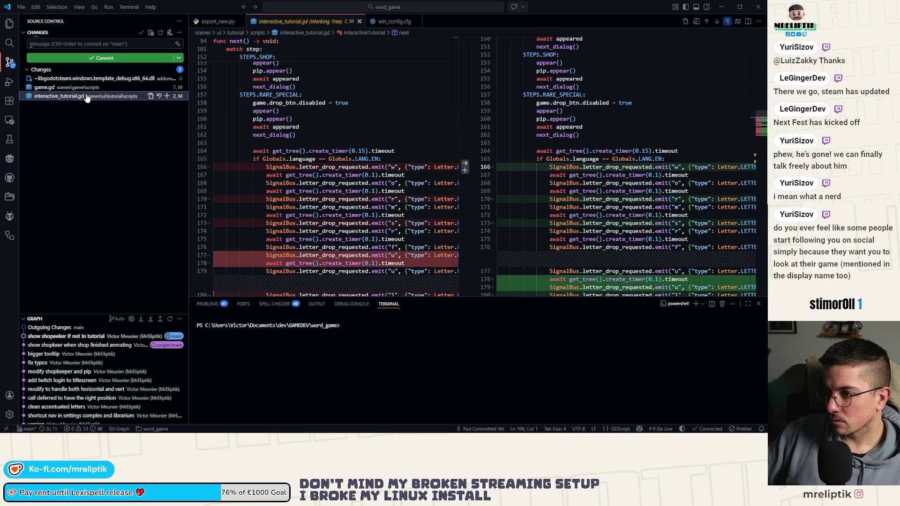
{"action": "left_click", "coordinate": [167, 96]}
{"action": "left_click", "coordinate": [92, 44]}
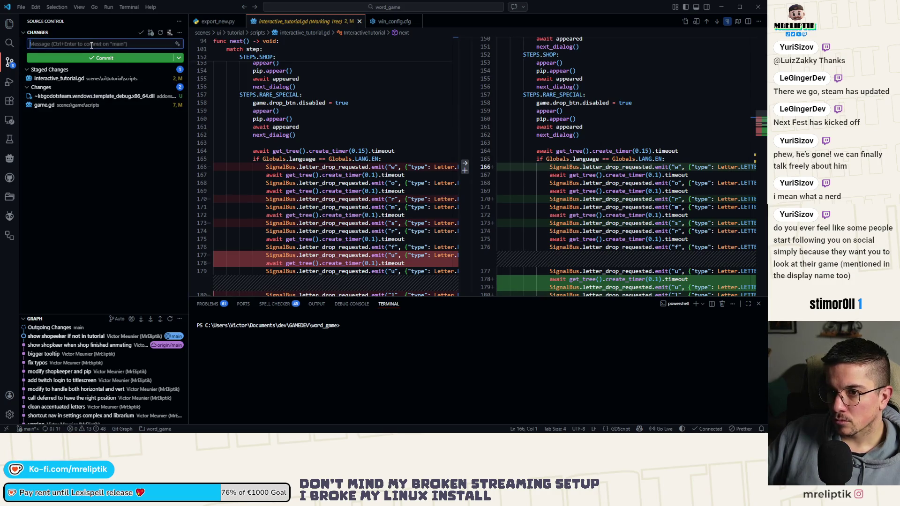
{"action": "type", "text": "drop less rare letters"}
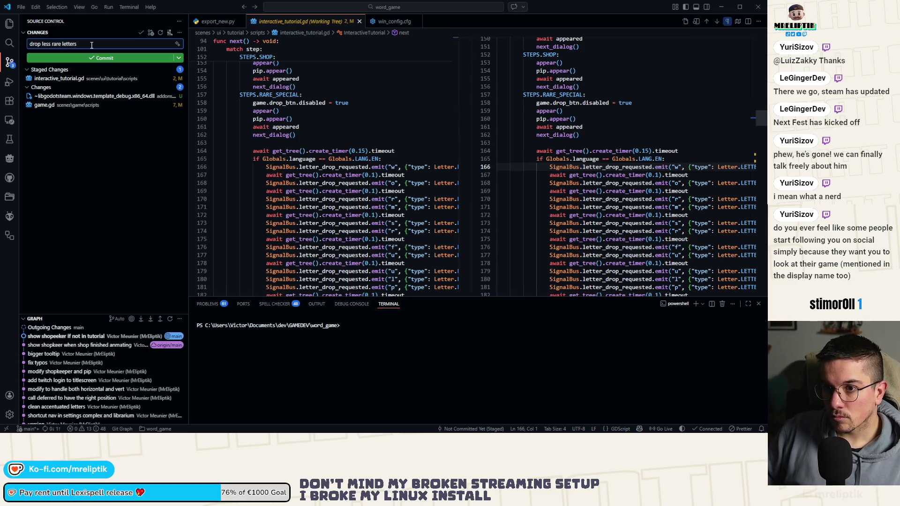
{"action": "key", "text": "ctrl+Return"}
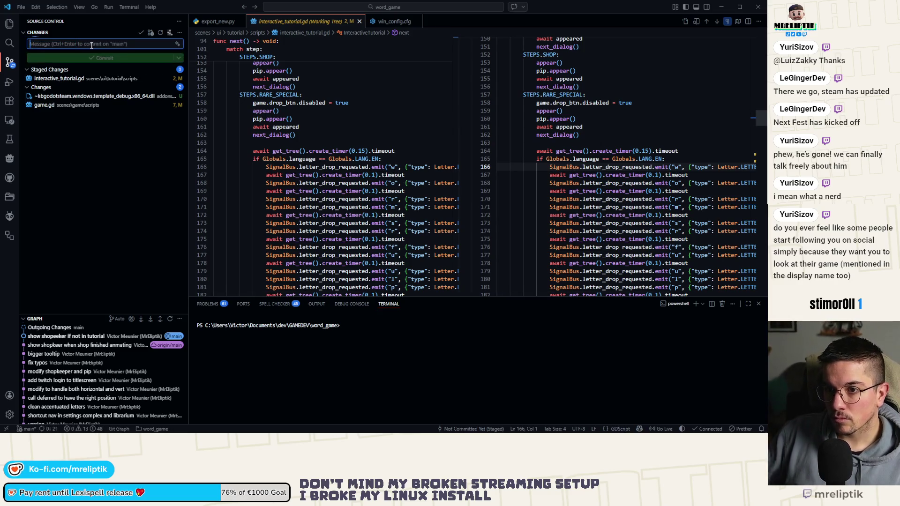
Stage game.gd and commit it as 'give achievement only if not tutorial'
{"action": "left_click", "coordinate": [101, 89]}
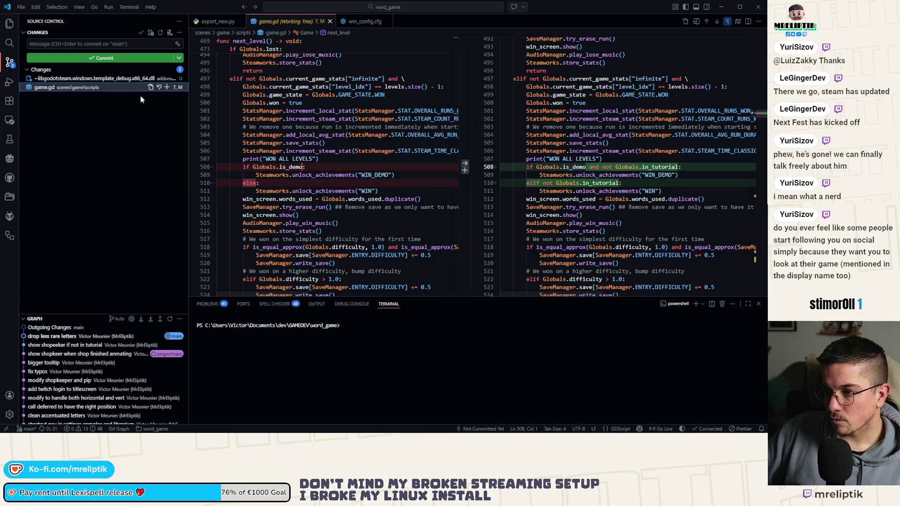
{"action": "left_click", "coordinate": [167, 88]}
{"action": "left_click", "coordinate": [65, 44]}
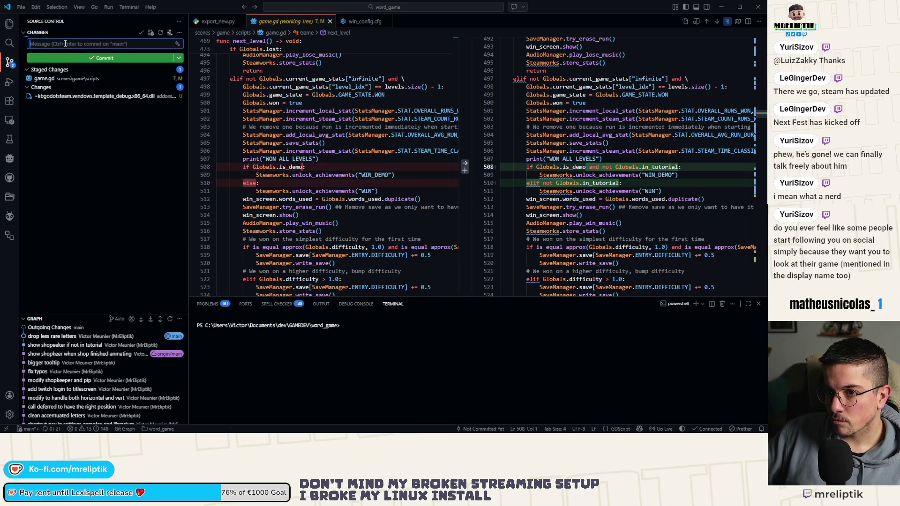
{"action": "type", "text": "give achievement"}
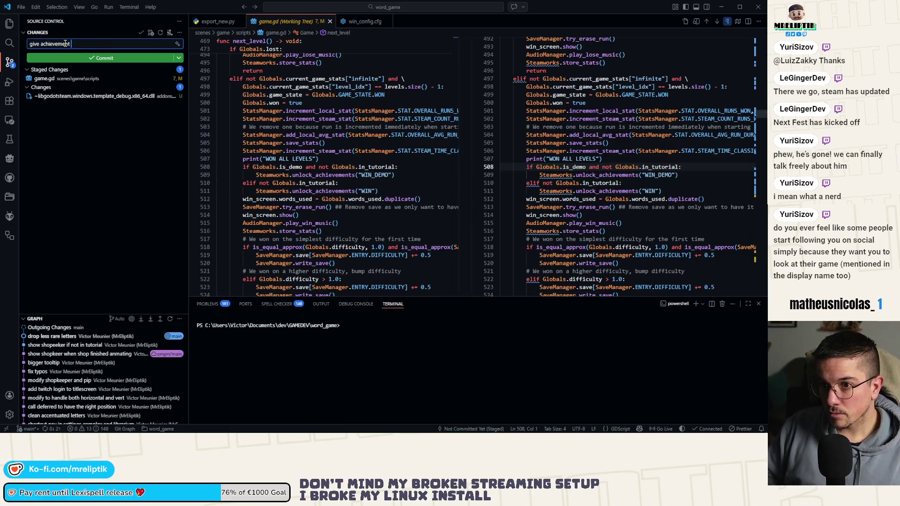
{"action": "type", "text": " only if"}
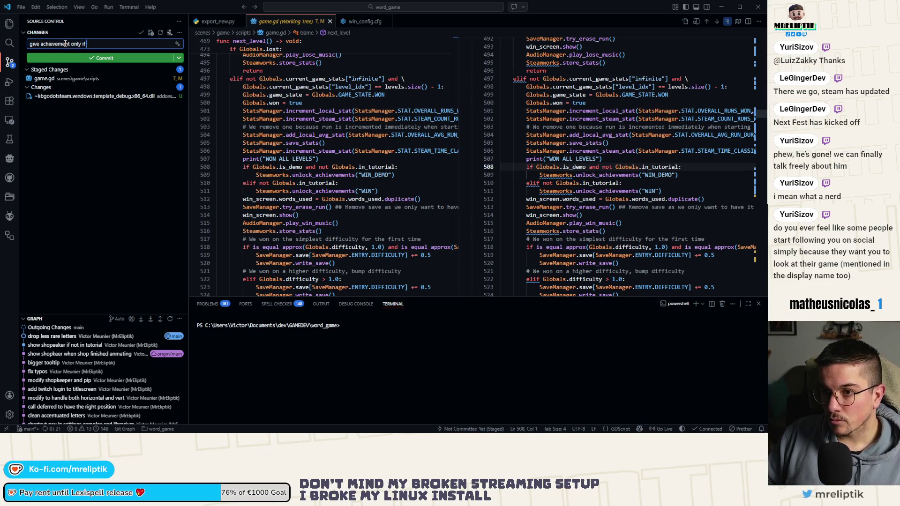
{"action": "type", "text": "l"}
{"action": "key", "text": "ctrl+Return"}
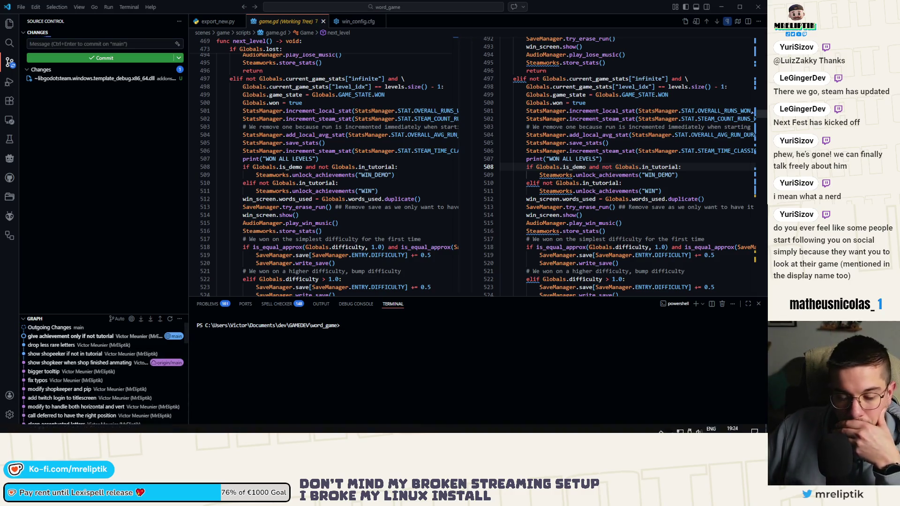
Glance back at Godot, then select the first end message in cell B283 of the localization sheet
{"action": "left_click", "coordinate": [225, 429]}
{"action": "left_click", "coordinate": [402, 164]}
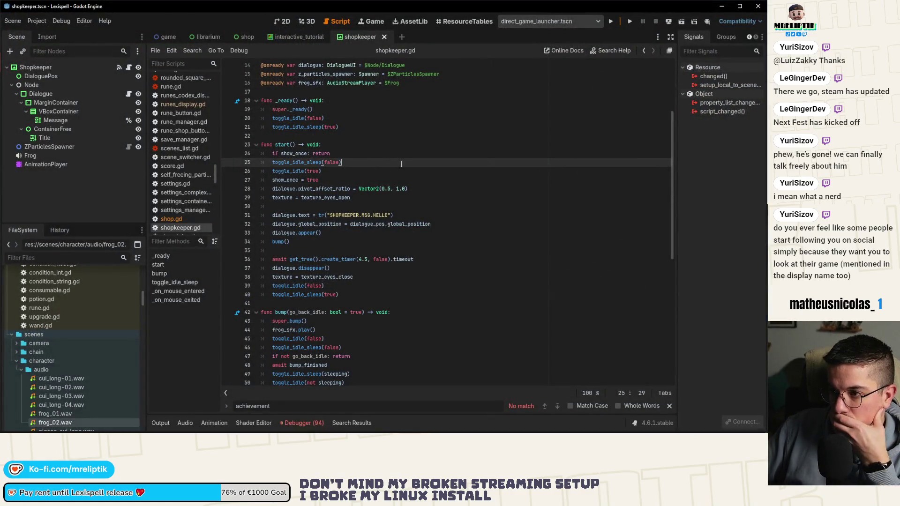
{"action": "left_click", "coordinate": [206, 428]}
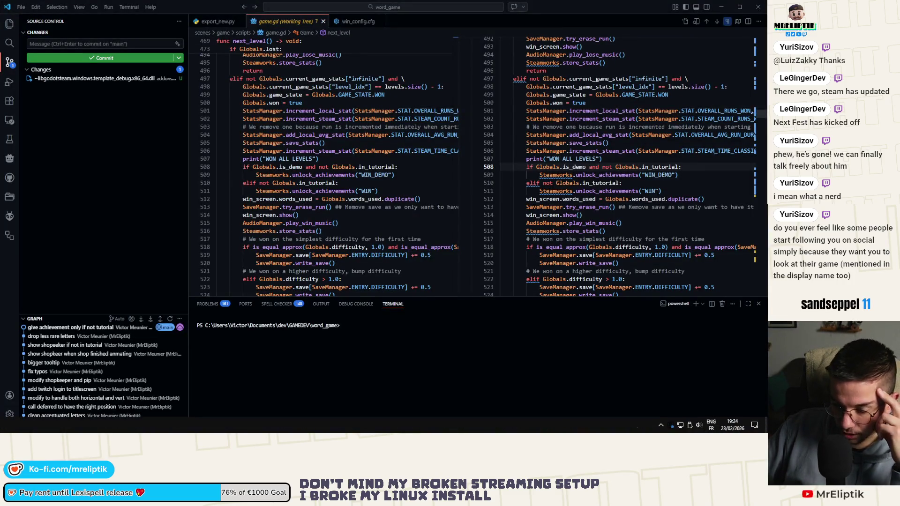
{"action": "left_click", "coordinate": [188, 425]}
{"action": "left_click", "coordinate": [303, 289]}
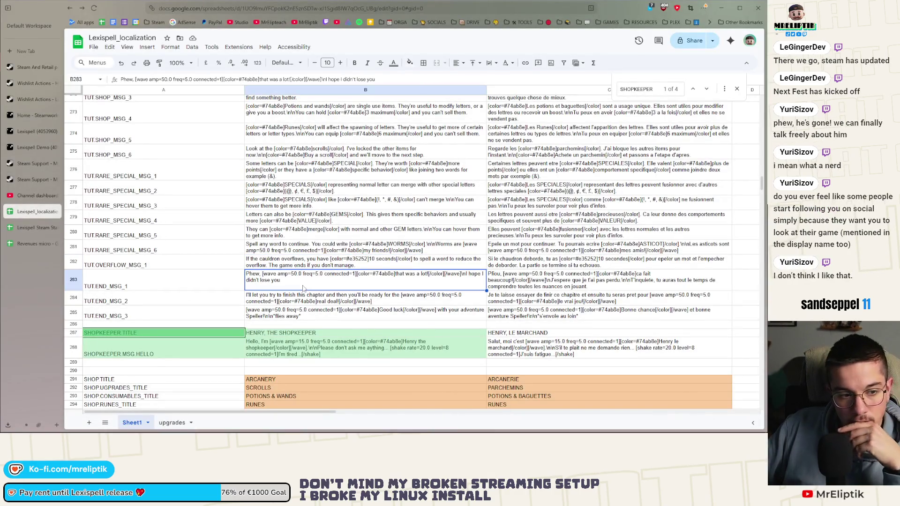
Review the B283–B285 end message texts and the A283 TUT.END_MSG_1 key, then return to Godot
{"action": "left_click", "coordinate": [317, 319]}
{"action": "left_click", "coordinate": [294, 301]}
{"action": "left_click", "coordinate": [290, 288]}
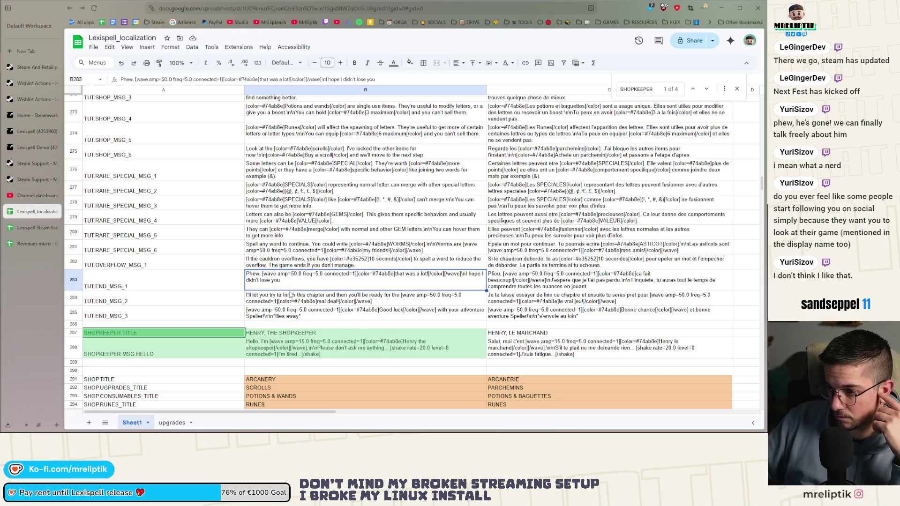
{"action": "left_click", "coordinate": [280, 303]}
{"action": "left_click", "coordinate": [155, 286]}
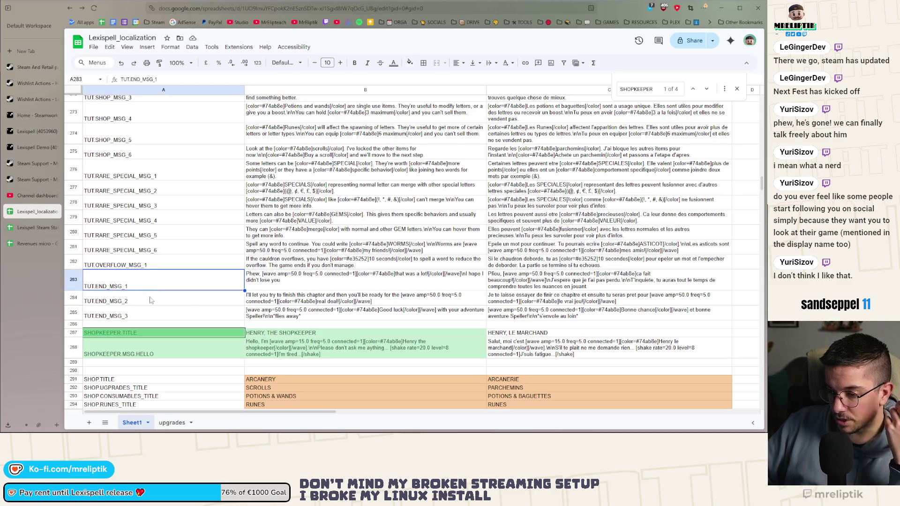
{"action": "double_click", "coordinate": [132, 282]}
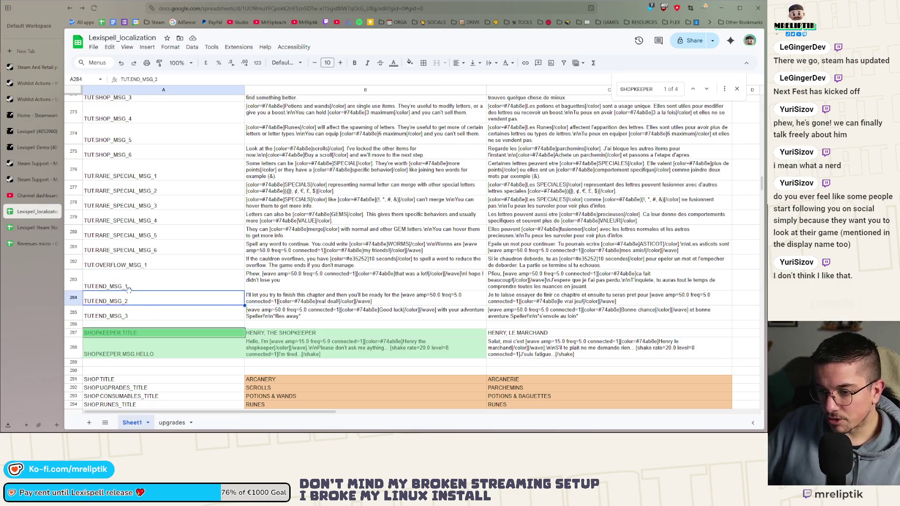
{"action": "mouse_move", "coordinate": [33, 433]}
{"action": "key", "text": "alt+Tab"}
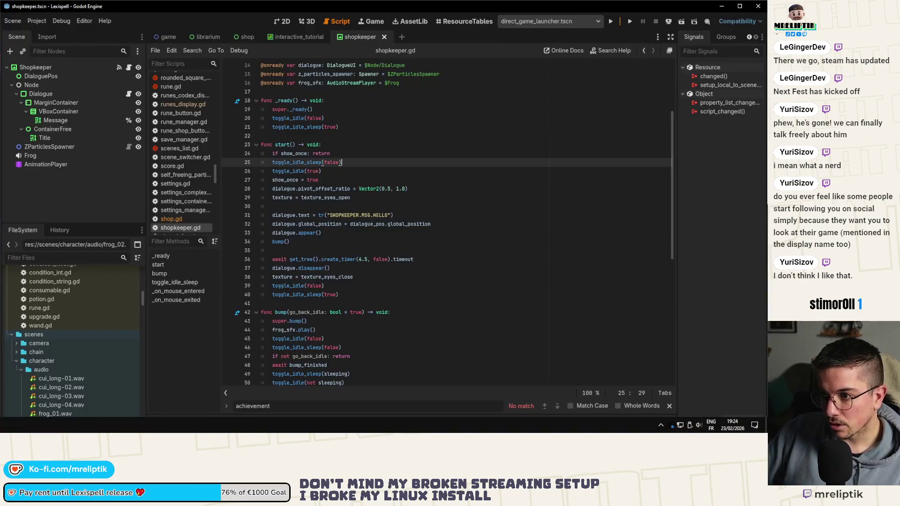
{"action": "left_click", "coordinate": [314, 41]}
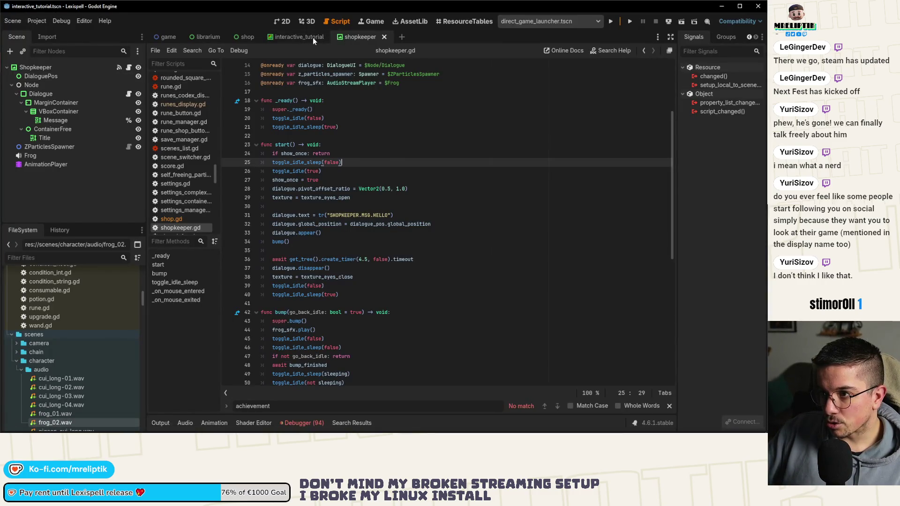
Fill line 29's ROUND_SOLO list with "TUT.ROUND_SOLO_MSG_1" and "TUT.ROUND_SOLO_MSG_2" and save the script
{"action": "left_click", "coordinate": [326, 162]}
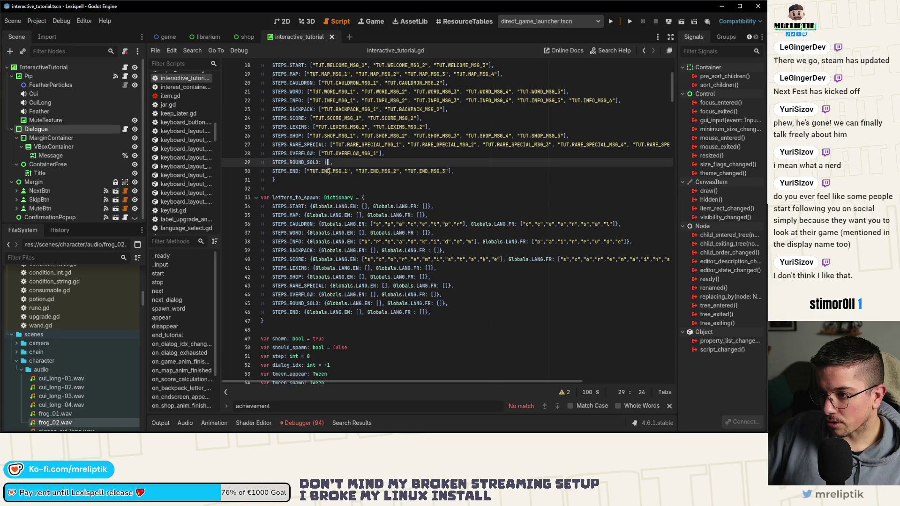
{"action": "type", "text": "\"TUT.ROUND_SOLO_MSG1"}
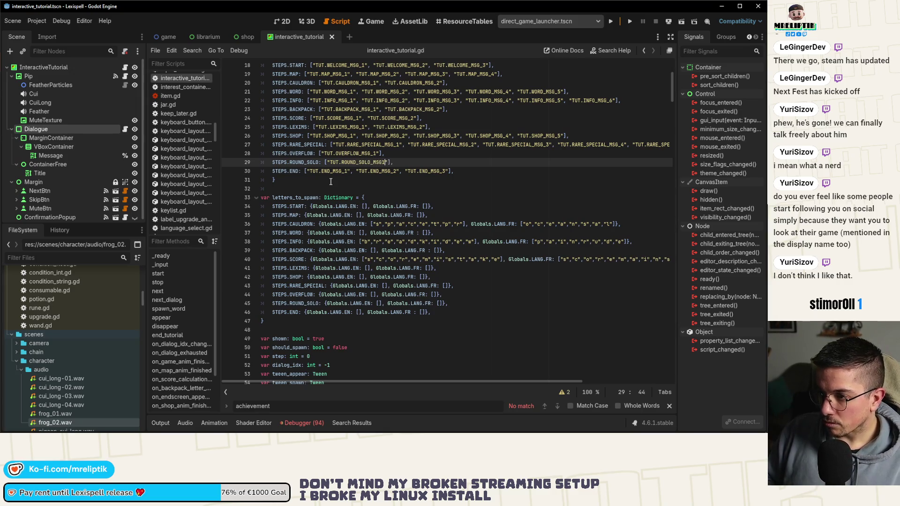
{"action": "key", "text": "BackSpace"}
{"action": "type", "text": "_"}
{"action": "key", "text": "ctrl+shift+Left"}
{"action": "key", "text": "ctrl+shift+Left"}
{"action": "key", "text": "ctrl+shift+Left"}
{"action": "key", "text": "ctrl+c"}
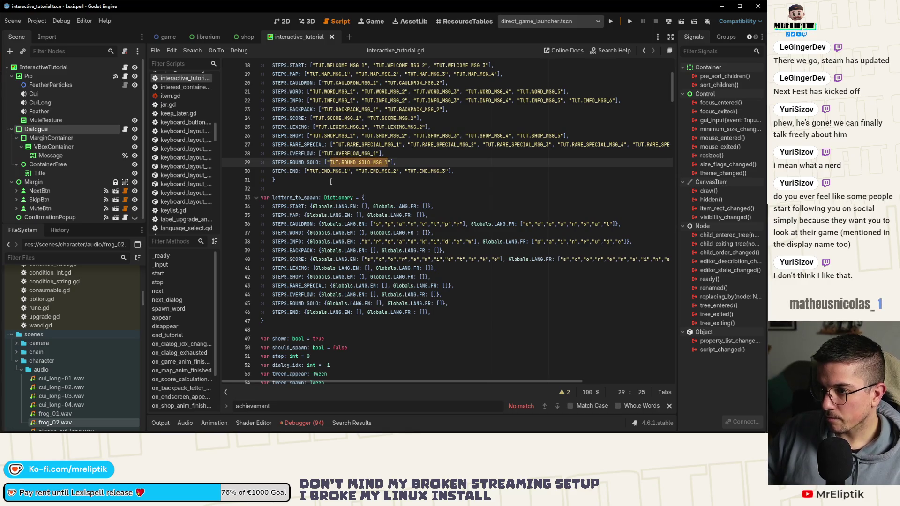
{"action": "key", "text": "End"}
{"action": "type", "text": ", \""}
{"action": "key", "text": "ctrl+v"}
{"action": "key", "text": "ctrl+s"}
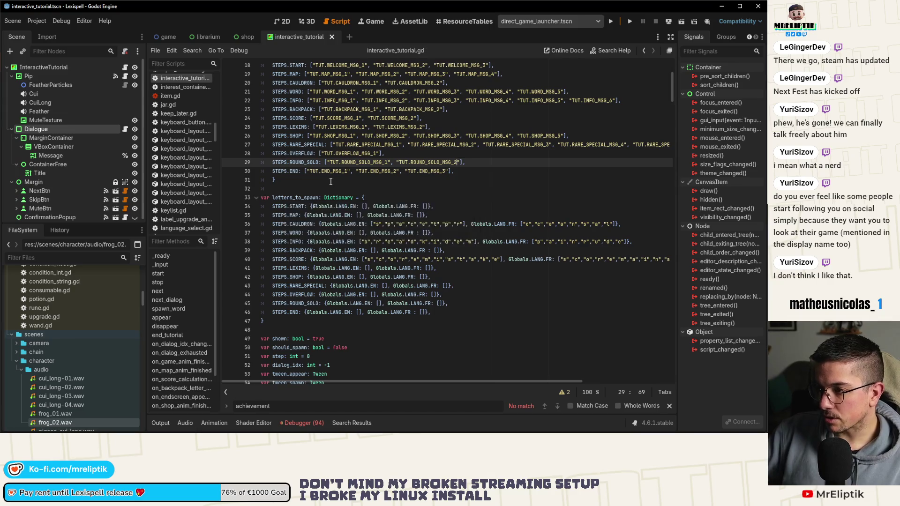
{"action": "key", "text": "BackSpace"}
{"action": "type", "text": "2"}
{"action": "key", "text": "ctrl+s"}
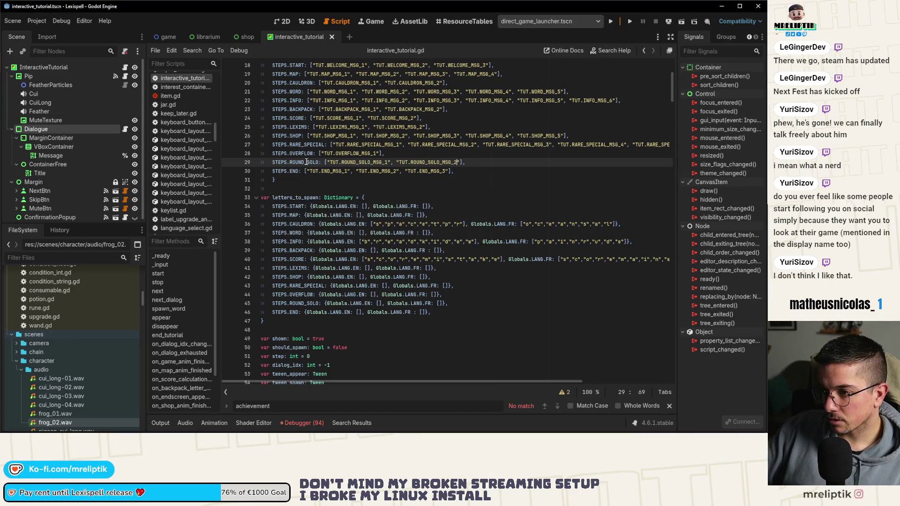
Switch windows back to the localization spreadsheet in Chrome
{"action": "left_click", "coordinate": [155, 425]}
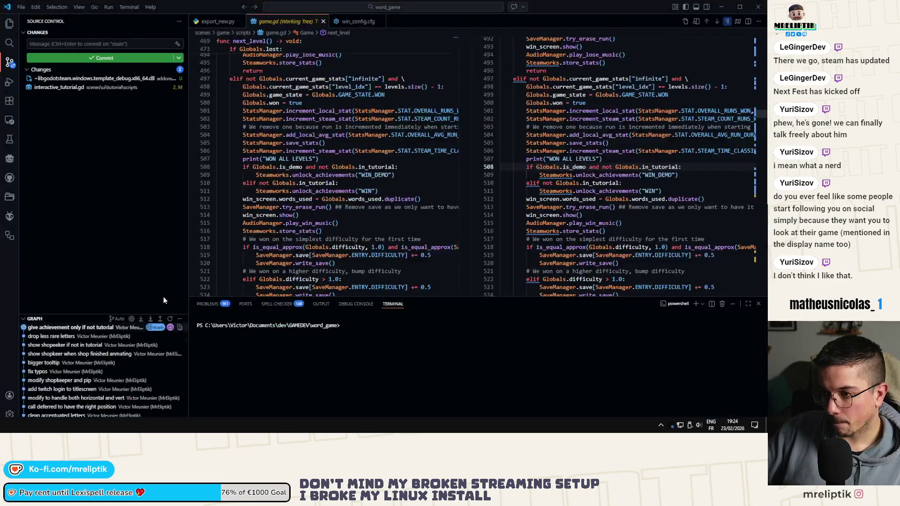
{"action": "key", "text": "alt+Tab"}
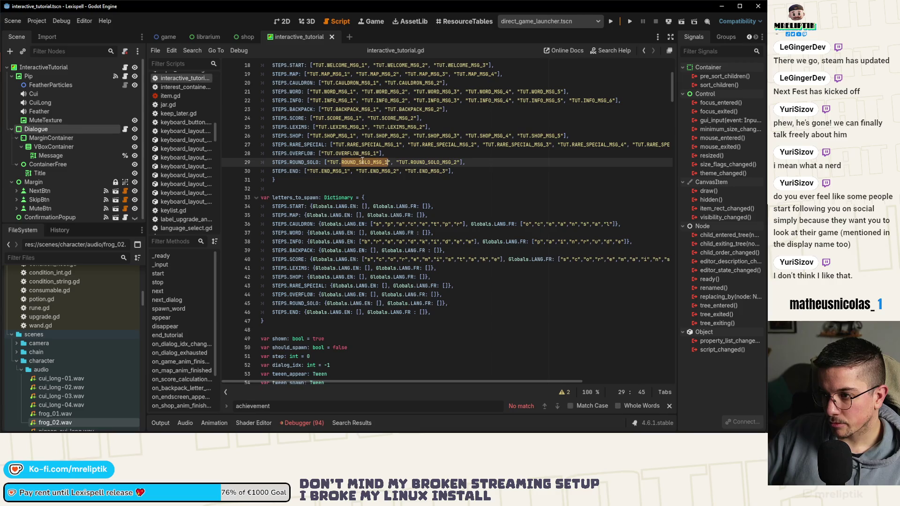
{"action": "key", "text": "alt+Tab"}
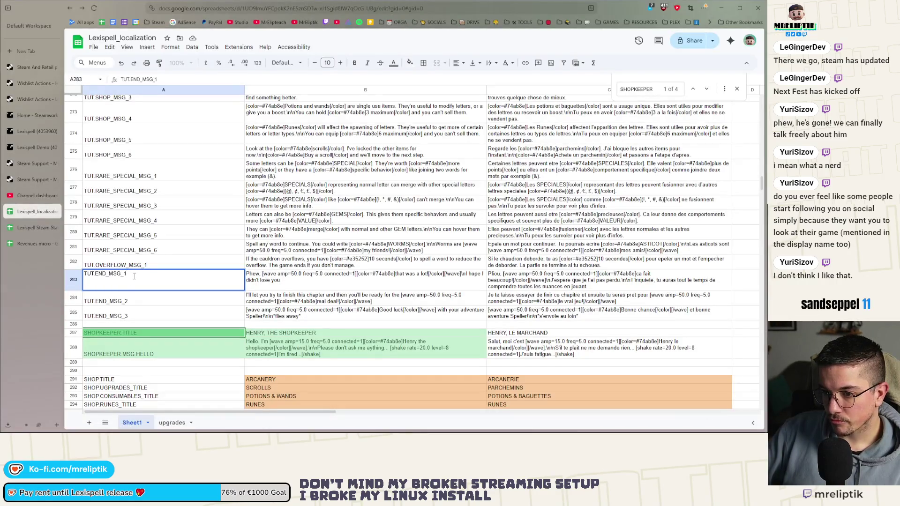
Rename keys A283 and A284 to TUT.ROUND_SOLO_MSG_1 and TUT.ROUND_SOLO_MSG_2
{"action": "type", "text": "ROUND_SOLO_MSG_1"}
{"action": "key", "text": "Return"}
{"action": "double_click", "coordinate": [128, 300]}
{"action": "left_click_drag", "start_coordinate": [128, 300], "coordinate": [96, 304]}
{"action": "key", "text": "ctrl+x"}
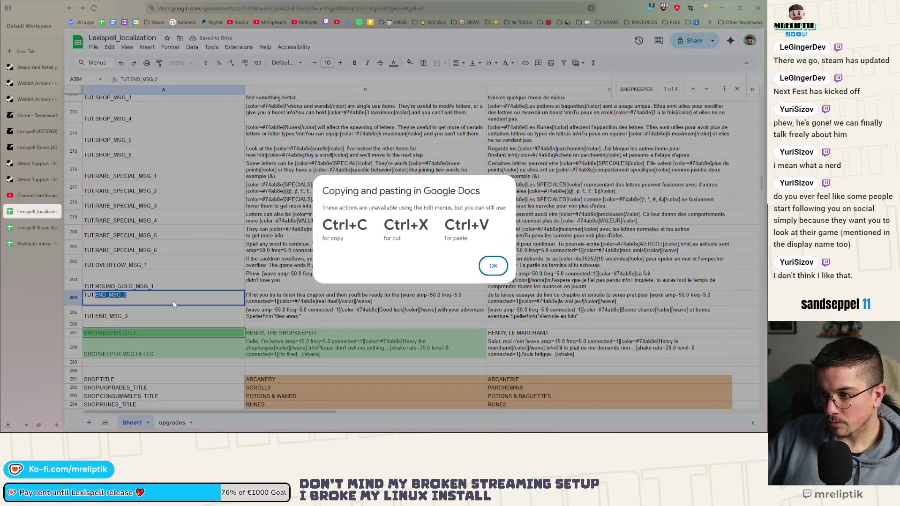
{"action": "left_click", "coordinate": [494, 265]}
{"action": "key", "text": "ctrl+v"}
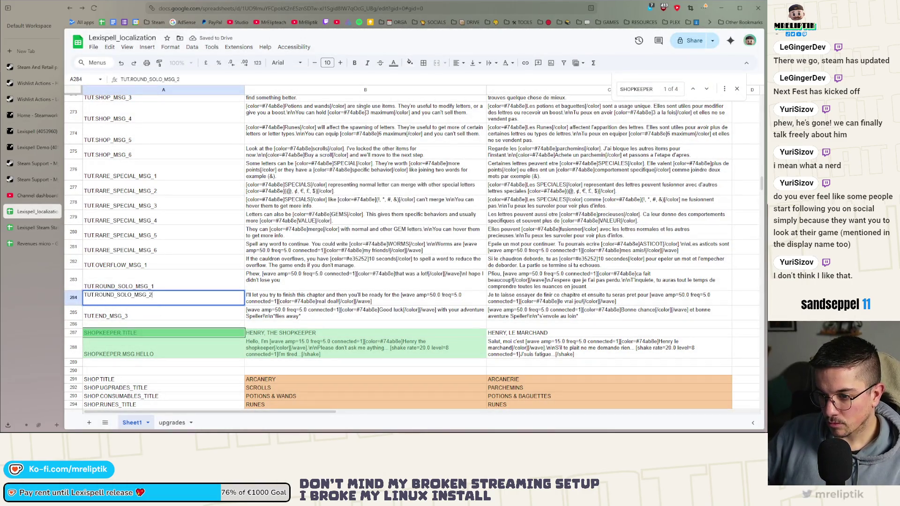
{"action": "key", "text": "Return"}
Insert an empty row above TUT.END_MSG_3 and key it TUT.END_MSG_1
{"action": "right_click", "coordinate": [150, 314]}
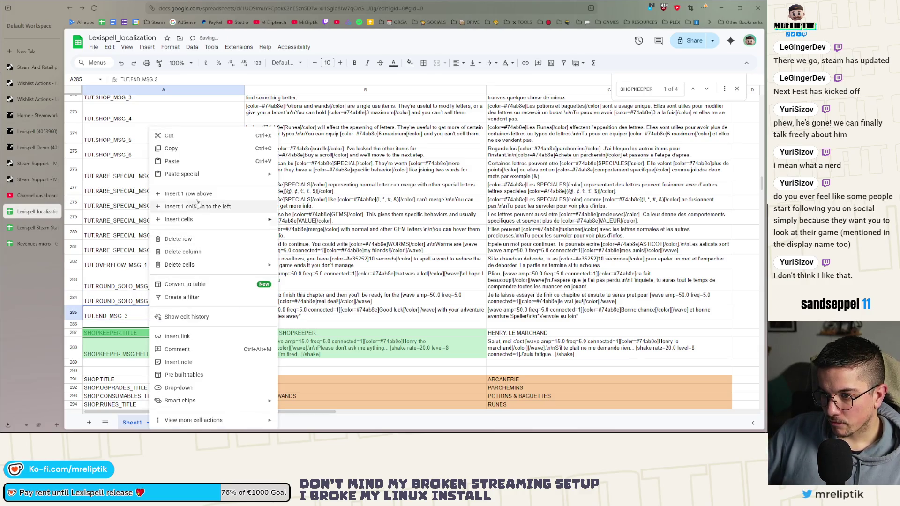
{"action": "left_click", "coordinate": [189, 193]}
{"action": "left_click", "coordinate": [137, 309]}
{"action": "key", "text": "ctrl+v"}
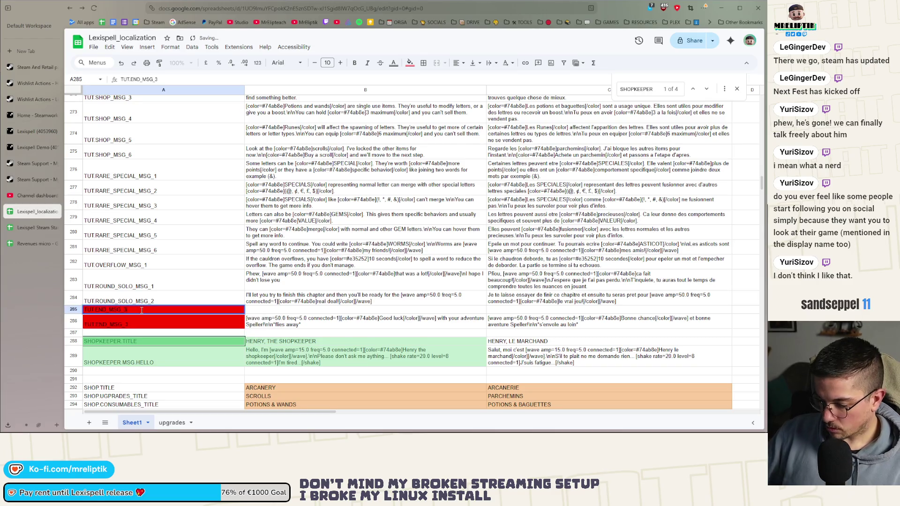
{"action": "double_click", "coordinate": [142, 310]}
{"action": "key", "text": "BackSpace"}
{"action": "type", "text": "1"}
{"action": "key", "text": "Return"}
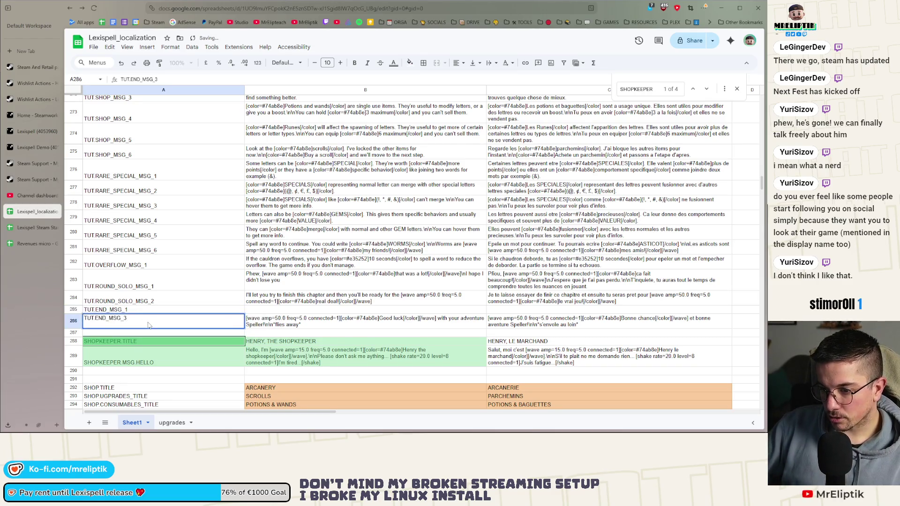
Change the key in A286 from TUT.END_MSG_3 to TUT.END_MSG_2
{"action": "double_click", "coordinate": [148, 325]}
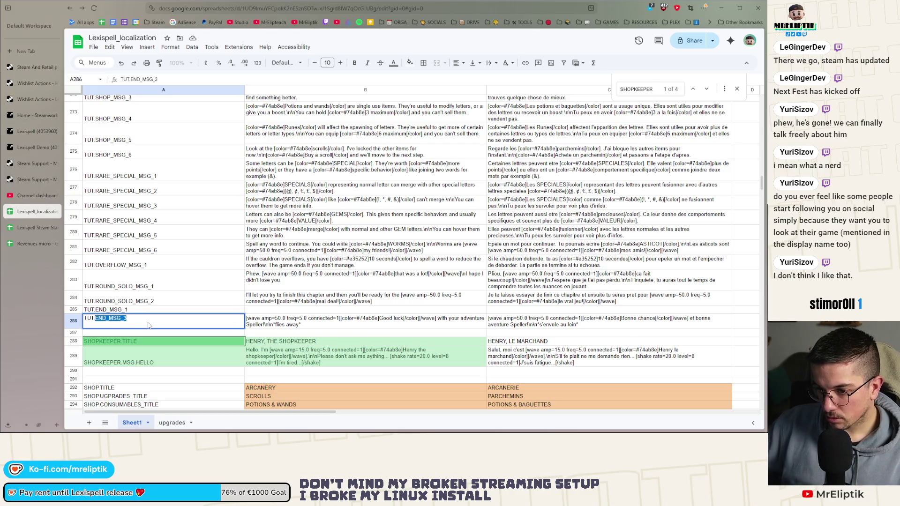
{"action": "left_click", "coordinate": [148, 320]}
{"action": "key", "text": "BackSpace"}
{"action": "type", "text": "2"}
{"action": "key", "text": "Return"}
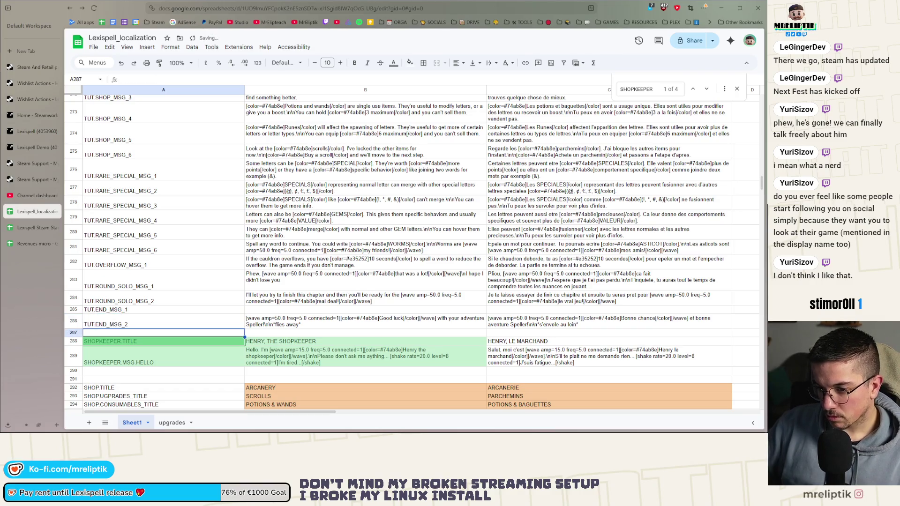
Check the English texts and select the empty English cell B285 for TUT.END_MSG_1
{"action": "key", "text": "Up"}
{"action": "key", "text": "Right"}
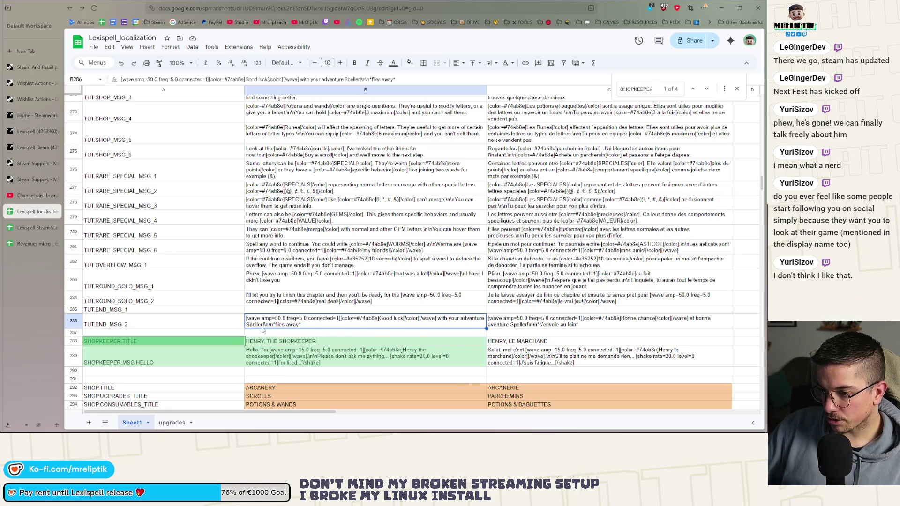
{"action": "left_click", "coordinate": [292, 312]}
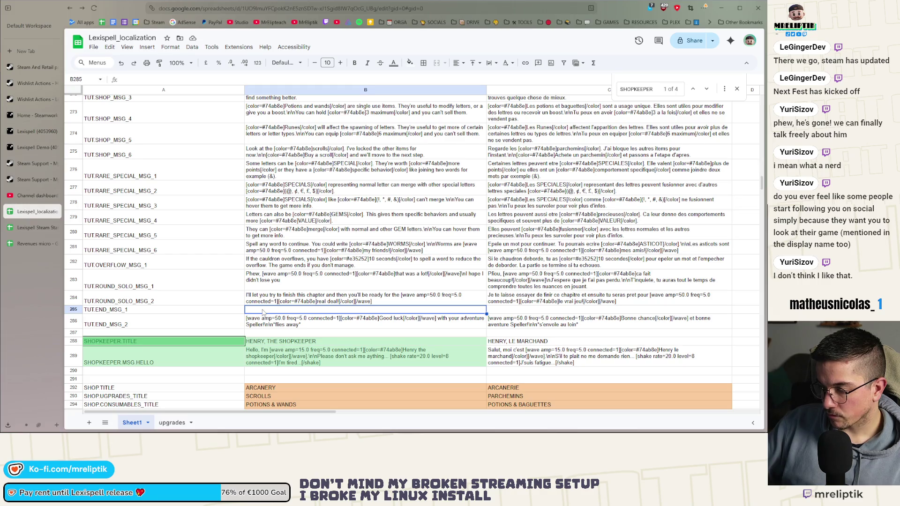
{"action": "left_click", "coordinate": [255, 324]}
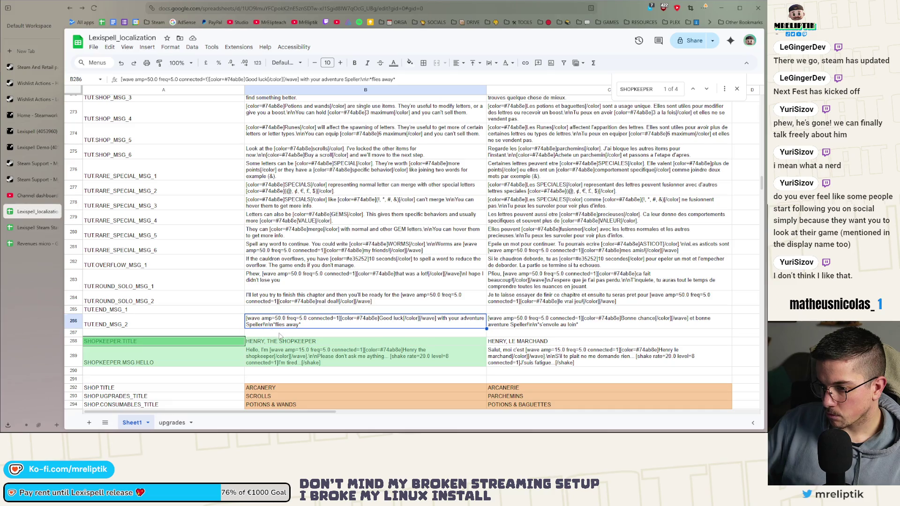
{"action": "left_click", "coordinate": [267, 311]}
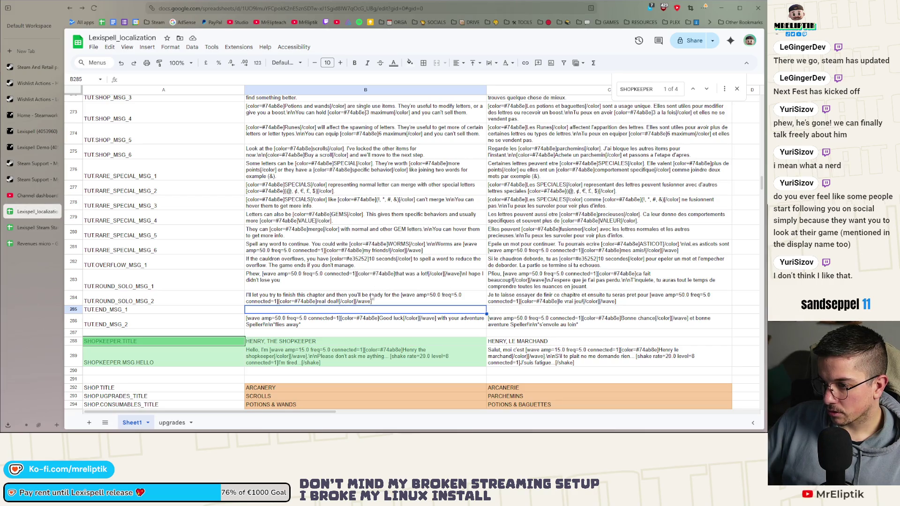
Copy the Phew message from B283 into B285 as a starting text
{"action": "left_click", "coordinate": [305, 284]}
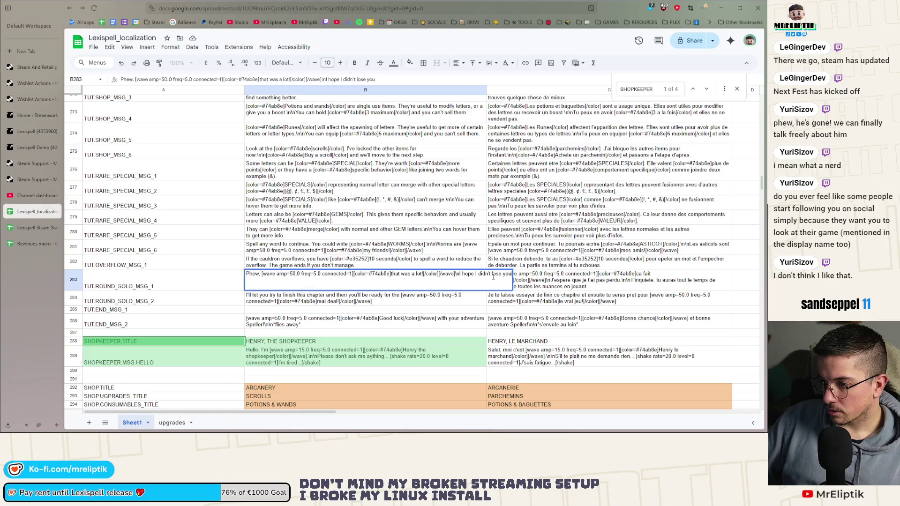
{"action": "key", "text": "ctrl+a"}
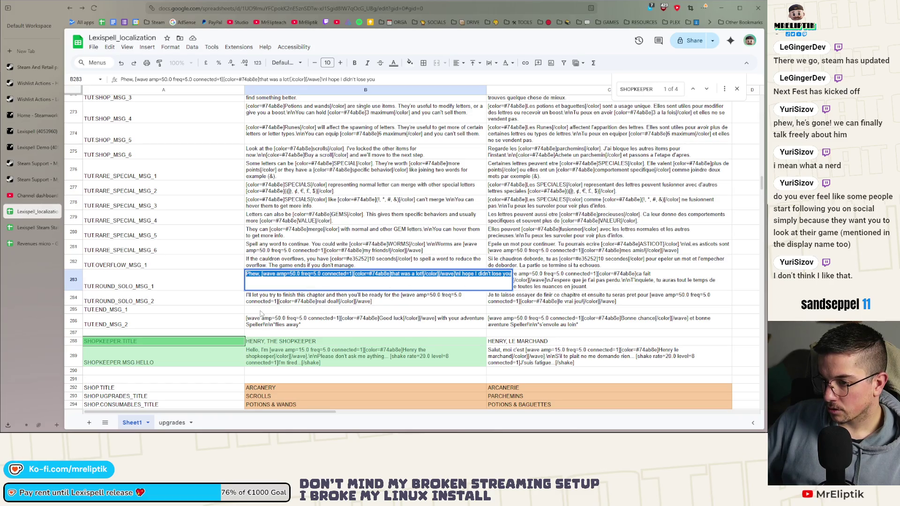
{"action": "key", "text": "ctrl+c"}
{"action": "left_click", "coordinate": [261, 311]}
{"action": "key", "text": "ctrl+v"}
{"action": "key", "text": "Return"}
Reword B285 to "That's the end of my work here, congrats for completing your training!" without the last line
{"action": "double_click", "coordinate": [258, 310]}
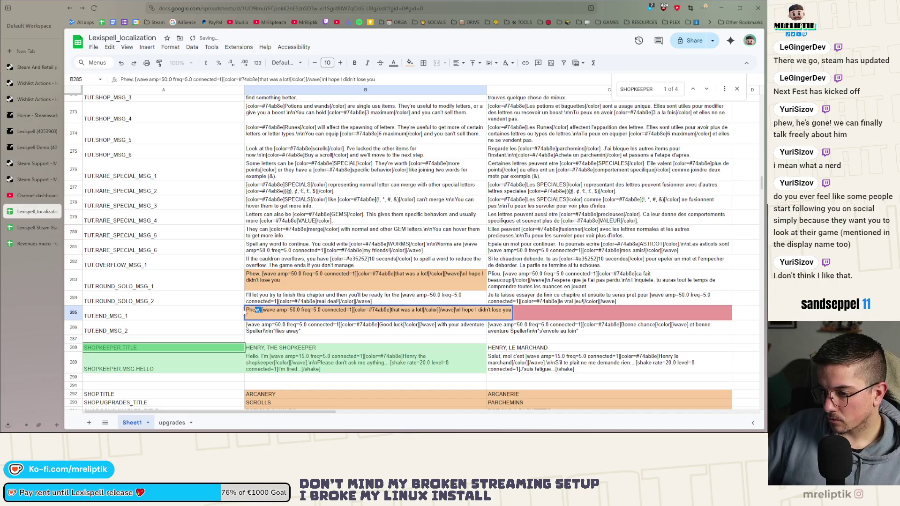
{"action": "type", "text": "That's the en"}
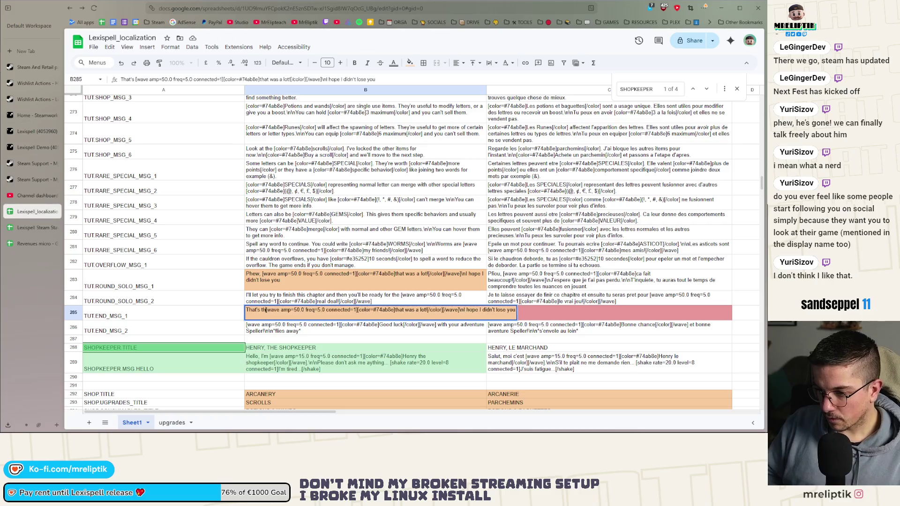
{"action": "type", "text": "d of my work"}
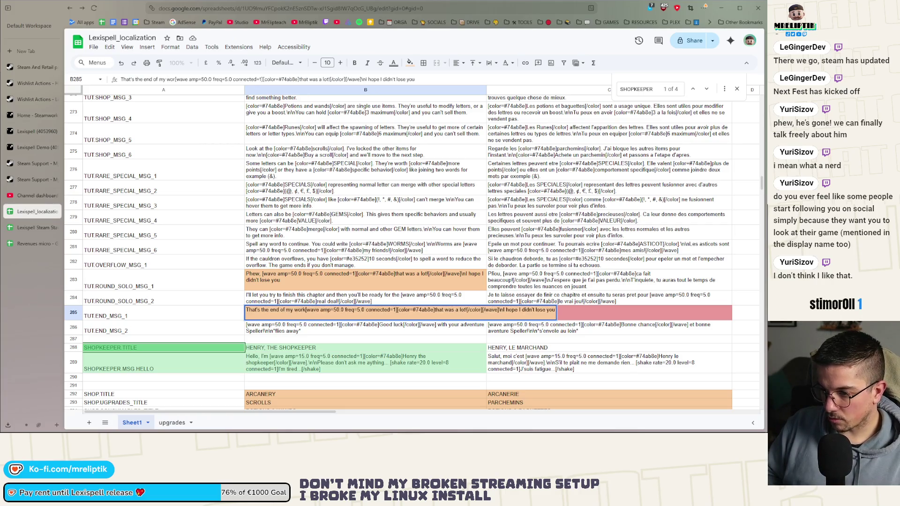
{"action": "key", "text": "ctrl+shift+Left"}
{"action": "key", "text": "ctrl+shift+Left"}
{"action": "key", "text": "ctrl+shift+Left"}
{"action": "key", "text": "Right"}
{"action": "type", "text": "here,"}
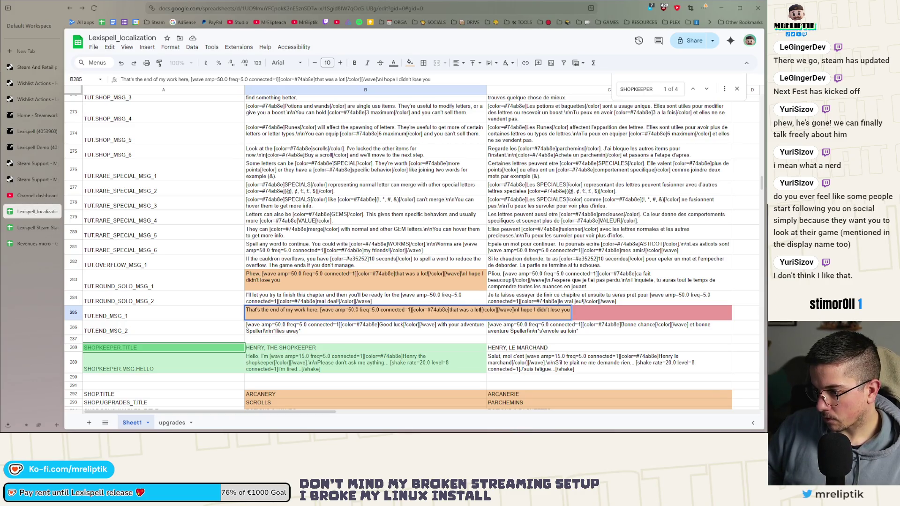
{"action": "type", "text": " congrats"}
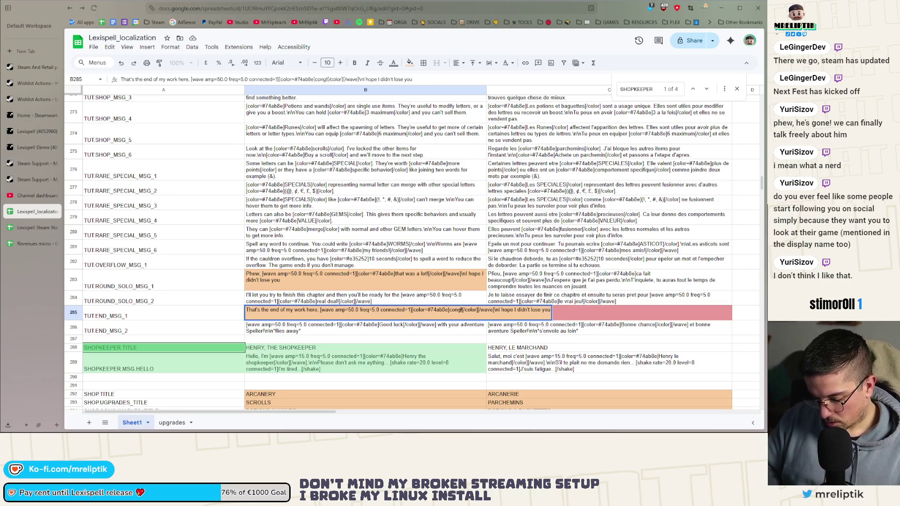
{"action": "type", "text": " for complet"}
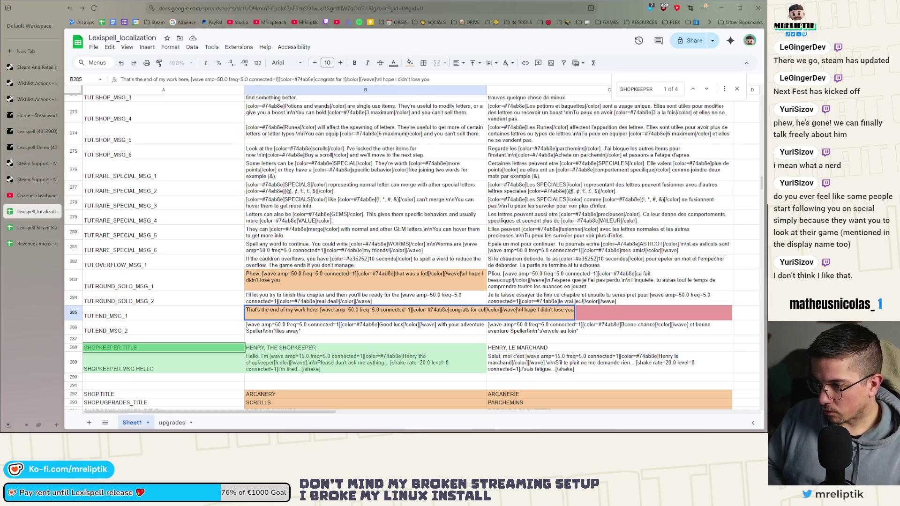
{"action": "type", "text": "ing!"}
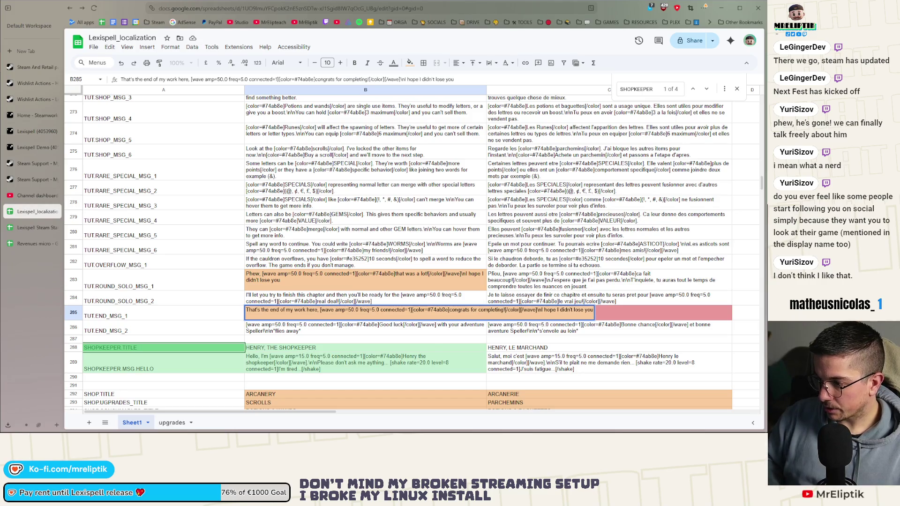
{"action": "key", "text": "BackSpace"}
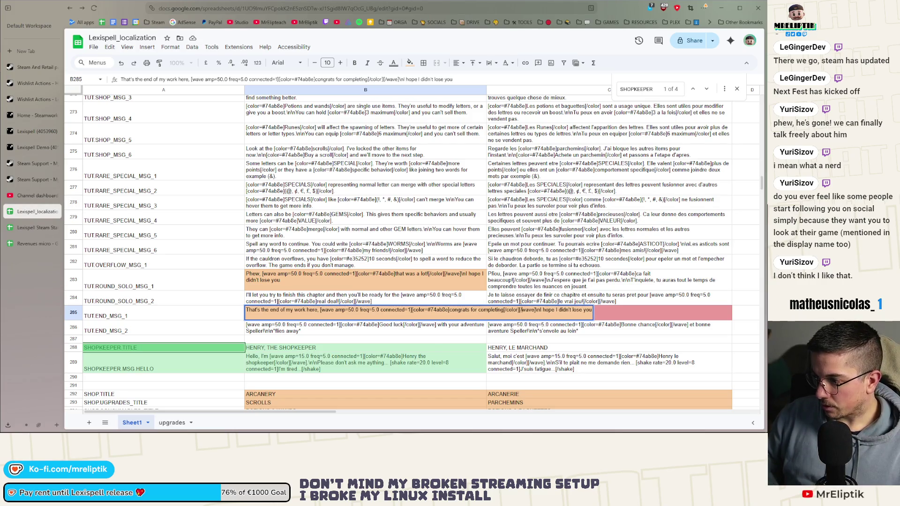
{"action": "type", "text": "your traingin"}
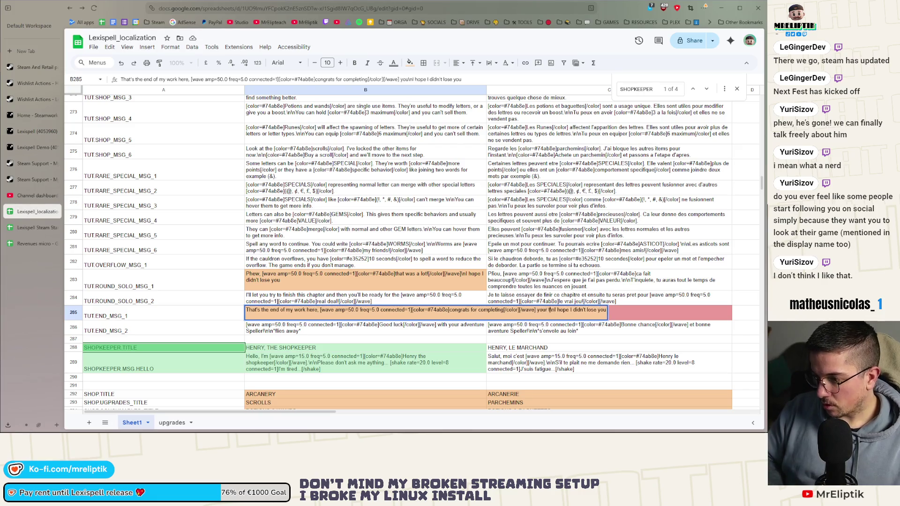
{"action": "type", "text": "!"}
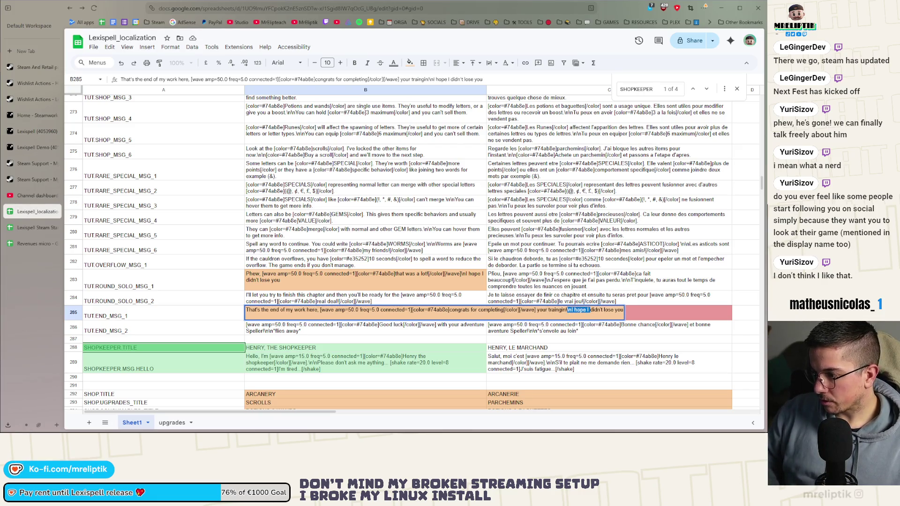
{"action": "key", "text": "Delete"}
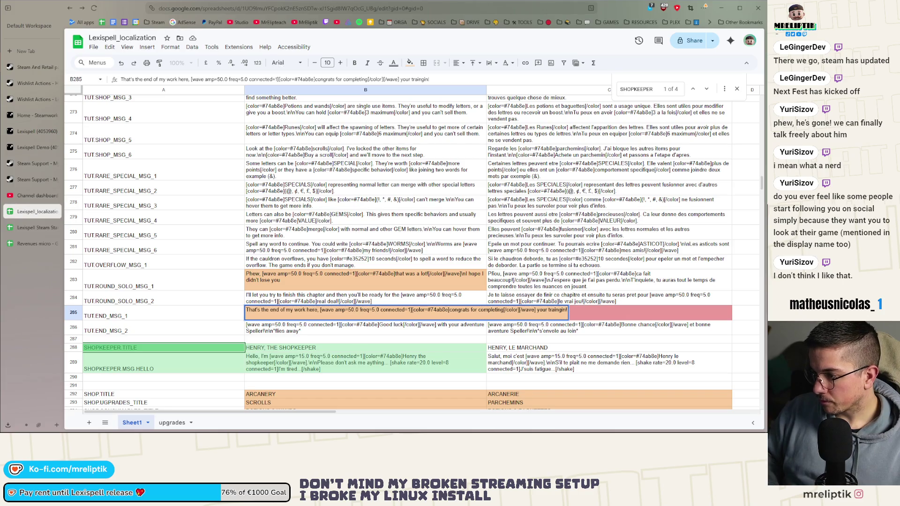
{"action": "key", "text": "BackSpace"}
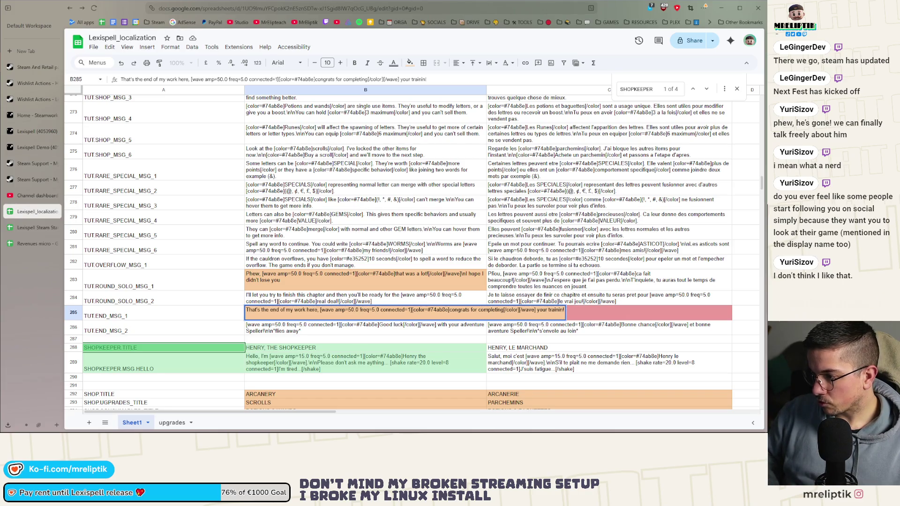
{"action": "type", "text": "g"}
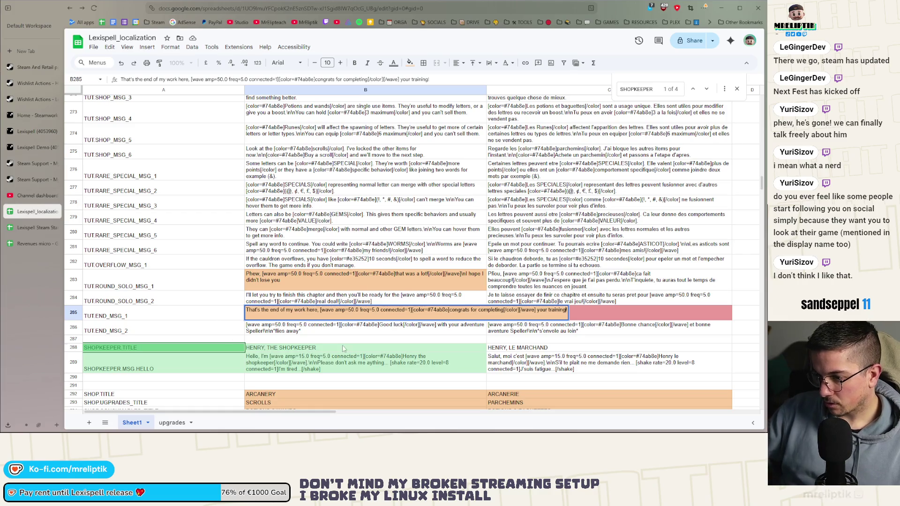
{"action": "left_click", "coordinate": [343, 318]}
Paste the English message into C285 and translate its opening to "C'est la fin de mon boulot ici"
{"action": "left_click", "coordinate": [550, 317]}
{"action": "key", "text": "ctrl+v"}
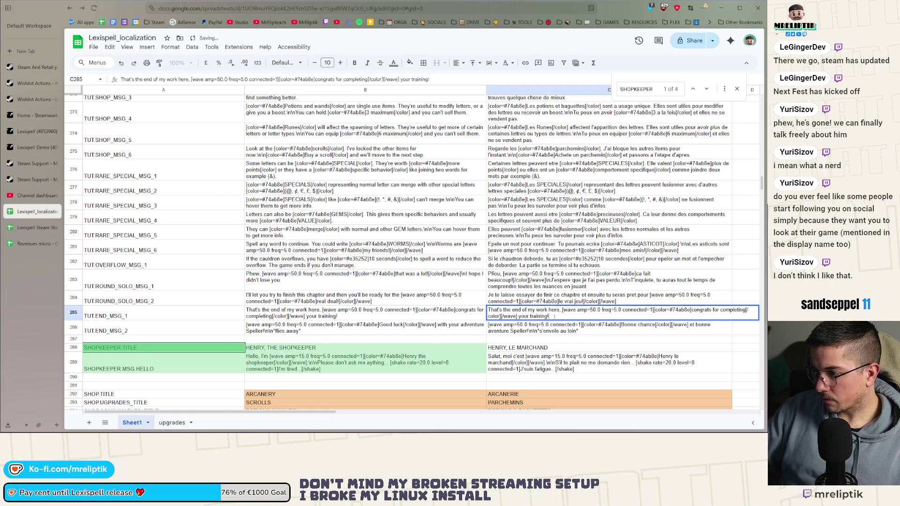
{"action": "left_click_drag", "start_coordinate": [559, 312], "coordinate": [488, 311]}
{"action": "type", "text": "C'et"}
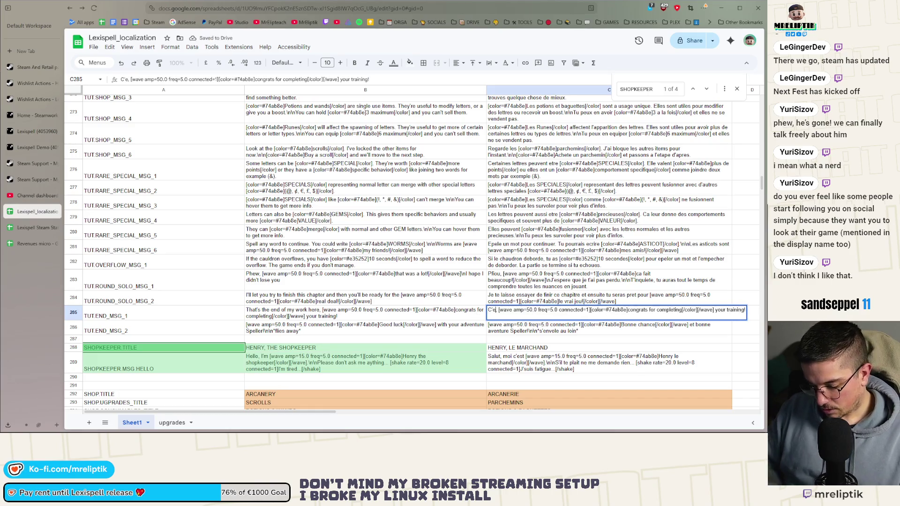
{"action": "key", "text": "BackSpace"}
{"action": "type", "text": "st la fin d"}
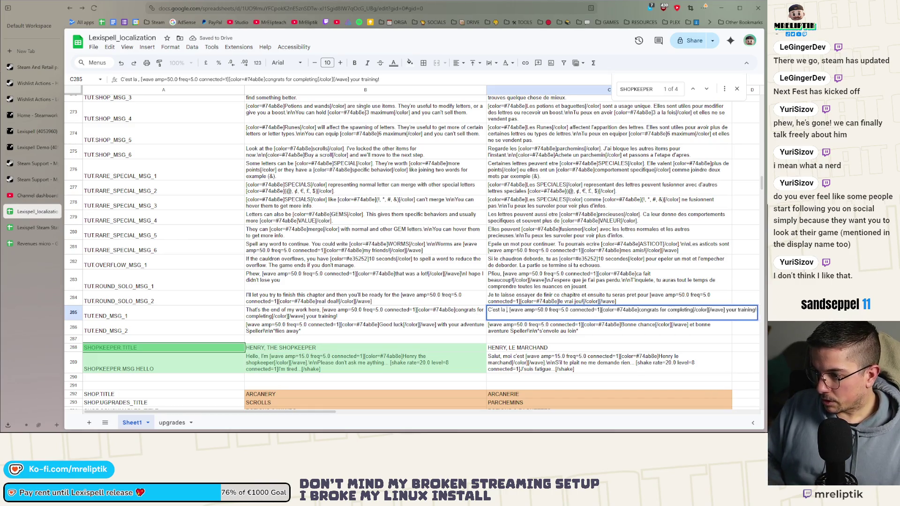
{"action": "type", "text": "e mon boulot "}
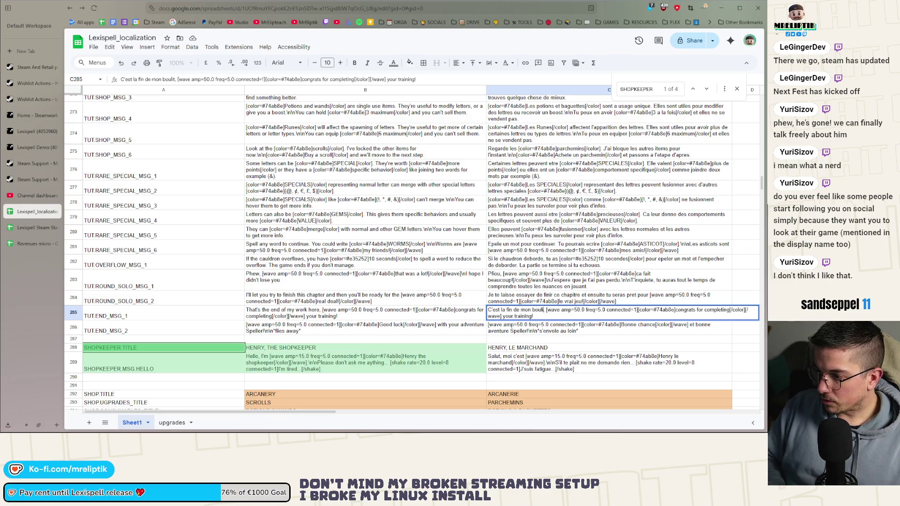
{"action": "type", "text": "ici"}
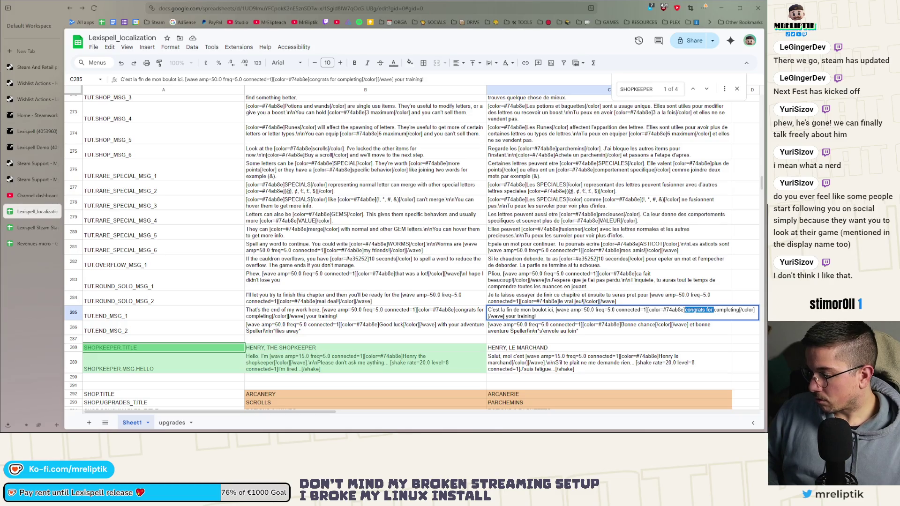
Translate the ending to "bravo d'avoir complete ton entrainement!" and commit the French cell
{"action": "key", "text": "ctrl+shift+Right"}
{"action": "key", "text": "BackSpace"}
{"action": "type", "text": "g"}
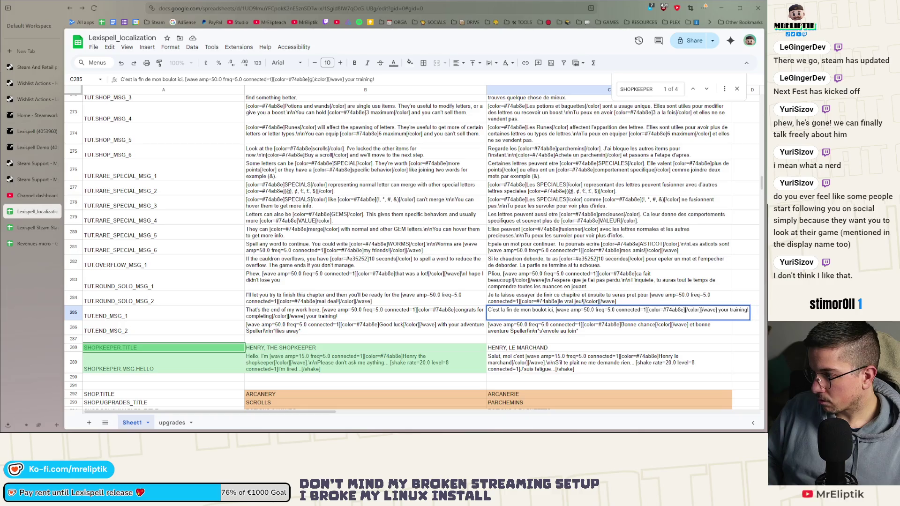
{"action": "key", "text": "BackSpace"}
{"action": "type", "text": "bravo d'avoir complete ton entrainement"}
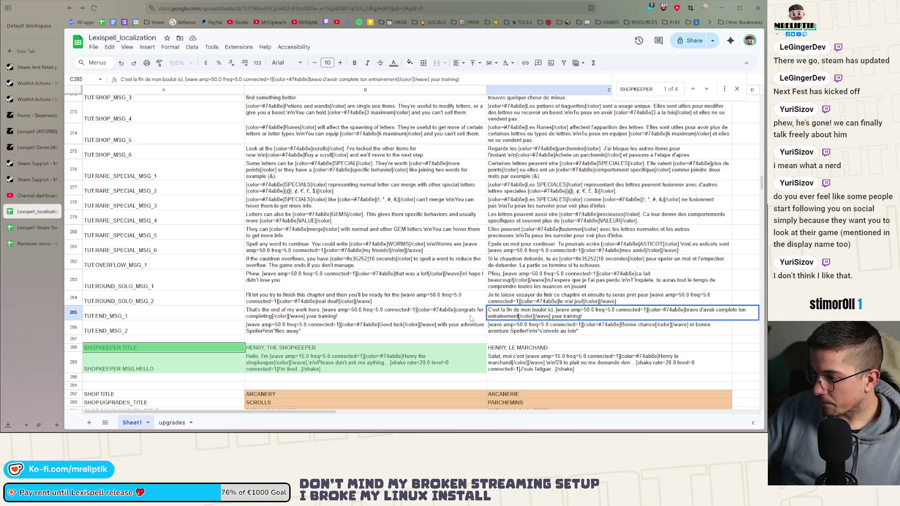
{"action": "key", "text": "ctrl+shift+Left"}
{"action": "key", "text": "BackSpace"}
{"action": "key", "text": "BackSpace"}
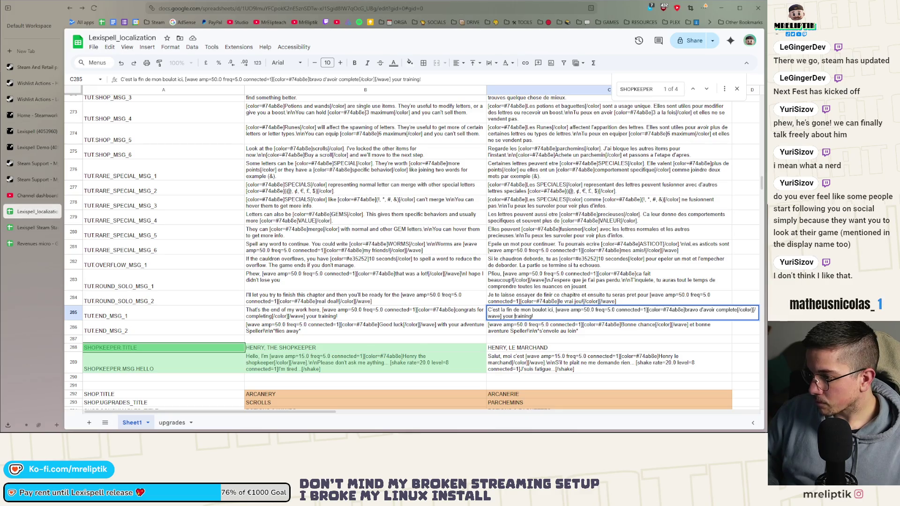
{"action": "key", "text": "ctrl+shift+Right"}
{"action": "key", "text": "ctrl+shift+Right"}
{"action": "type", "text": "ton entrainement"}
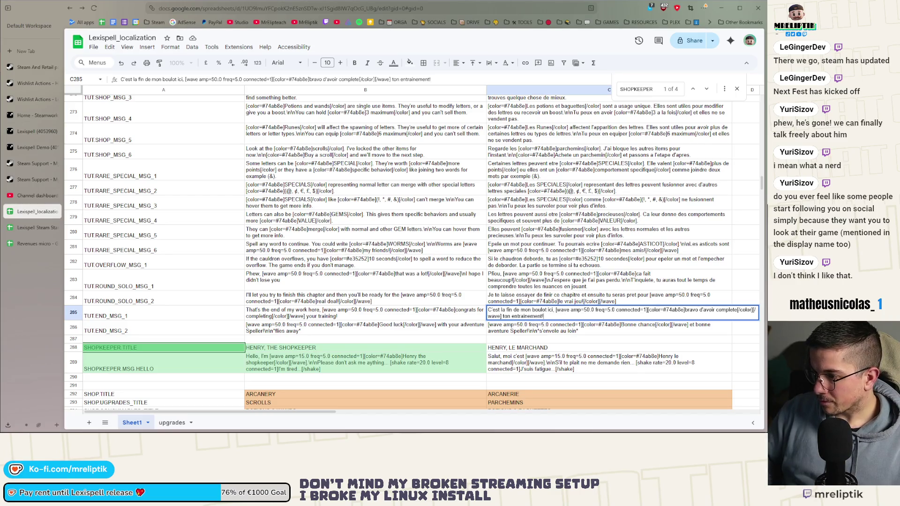
{"action": "left_click", "coordinate": [597, 334]}
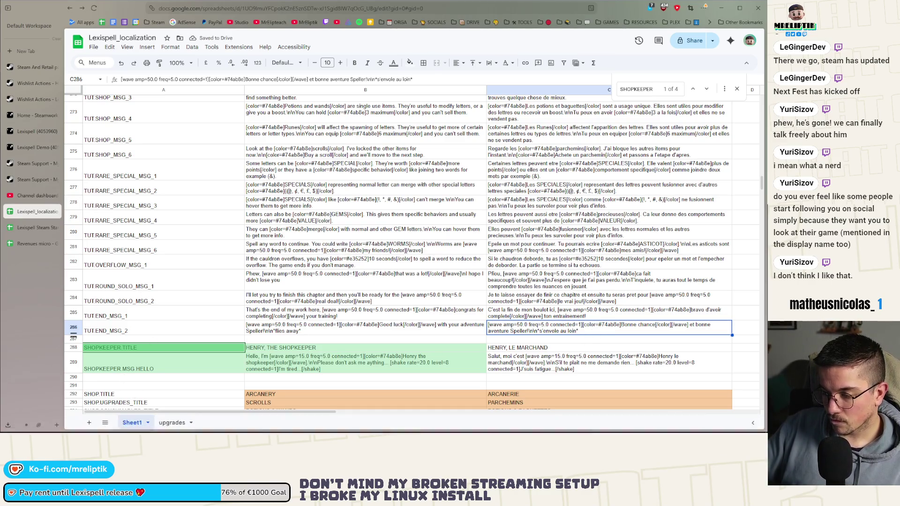
{"action": "key", "text": "alt+Tab"}
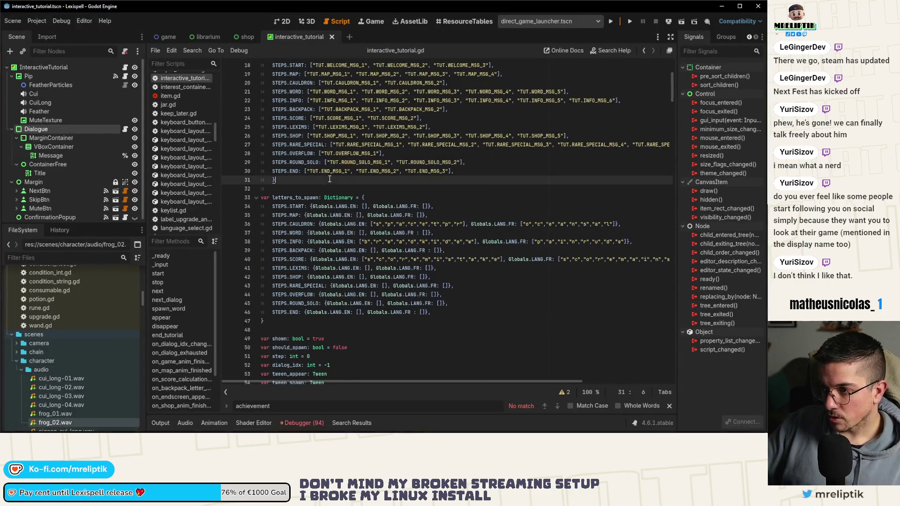
Search for OVERFLOW to locate its step code in on_dialog_exhausted
{"action": "double_click", "coordinate": [301, 154]}
{"action": "key", "text": "ctrl+f"}
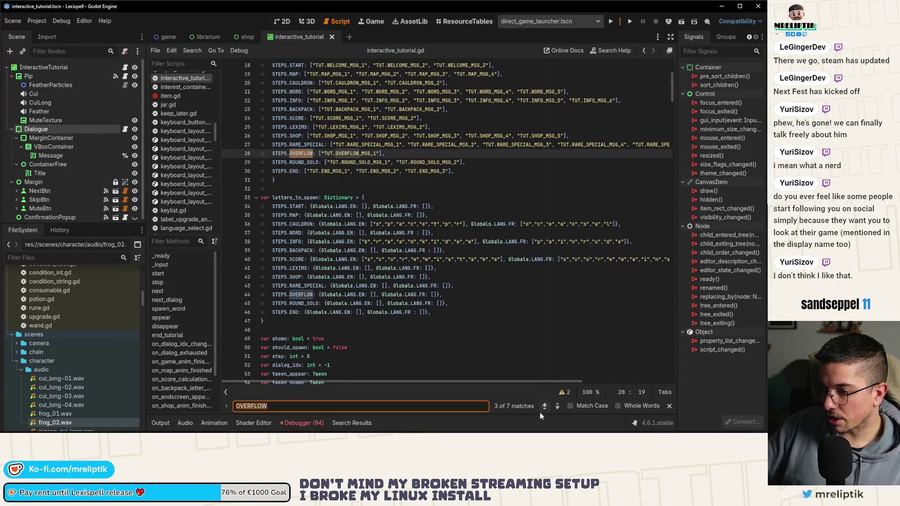
{"action": "left_click", "coordinate": [560, 407]}
{"action": "left_click", "coordinate": [560, 407]}
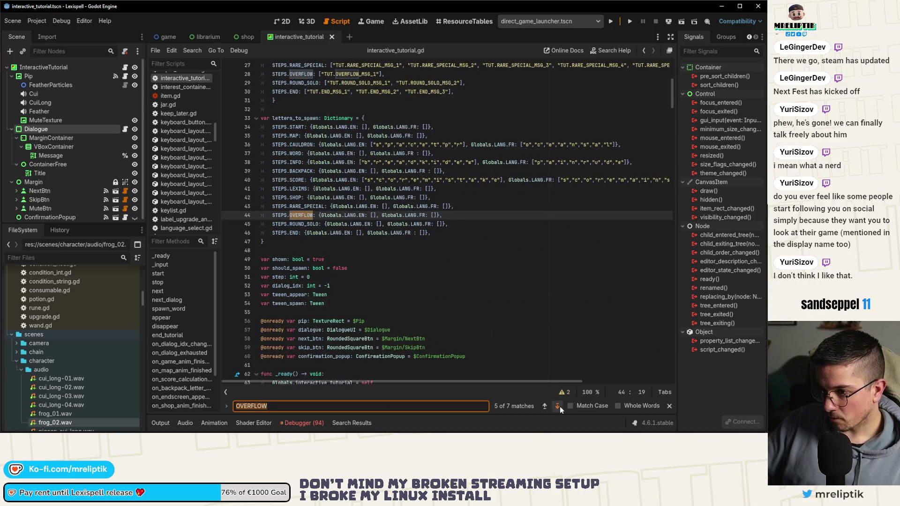
{"action": "left_click", "coordinate": [560, 407]}
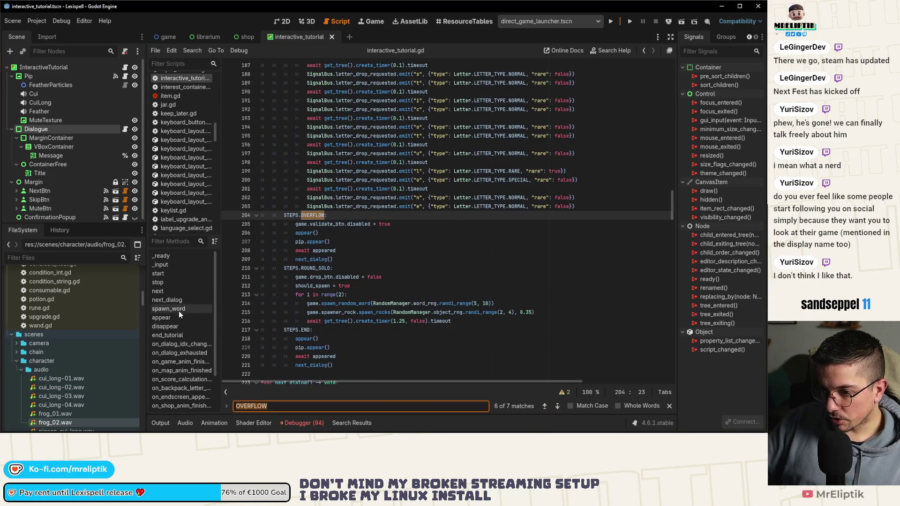
{"action": "left_click", "coordinate": [180, 352]}
{"action": "scroll", "coordinate": [330, 267], "scroll_direction": "down", "scroll_amount": 5}
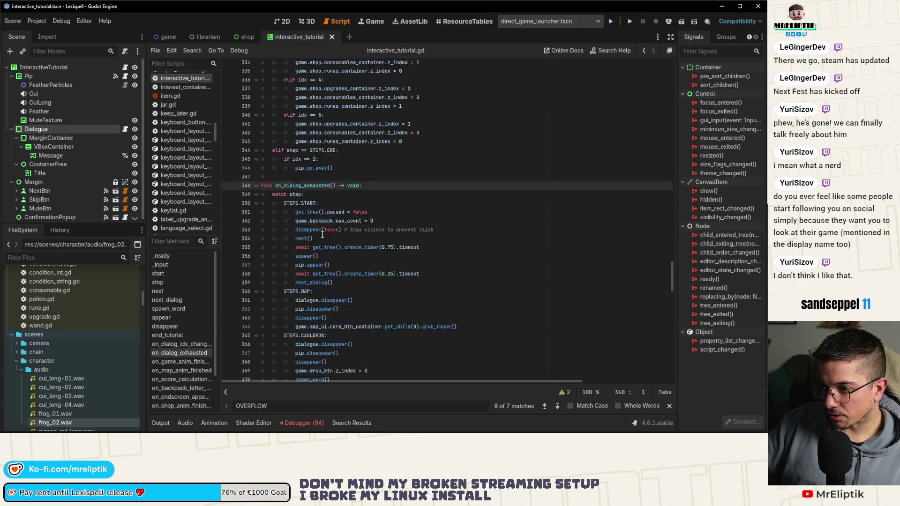
{"action": "scroll", "coordinate": [330, 267], "scroll_direction": "down", "scroll_amount": 9}
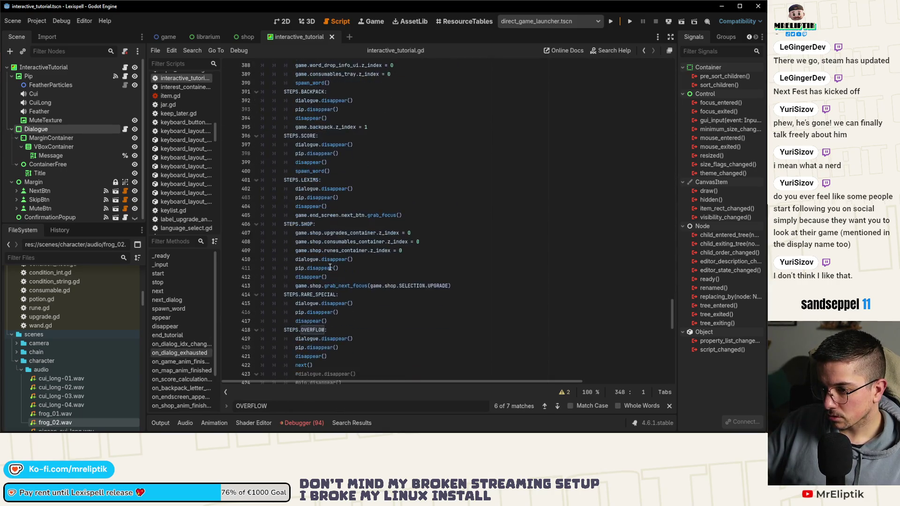
Replace ROUND_SOLO's pass with OVERFLOW's three disappear() lines and save the script
{"action": "left_click", "coordinate": [316, 278]}
{"action": "double_click", "coordinate": [304, 313]}
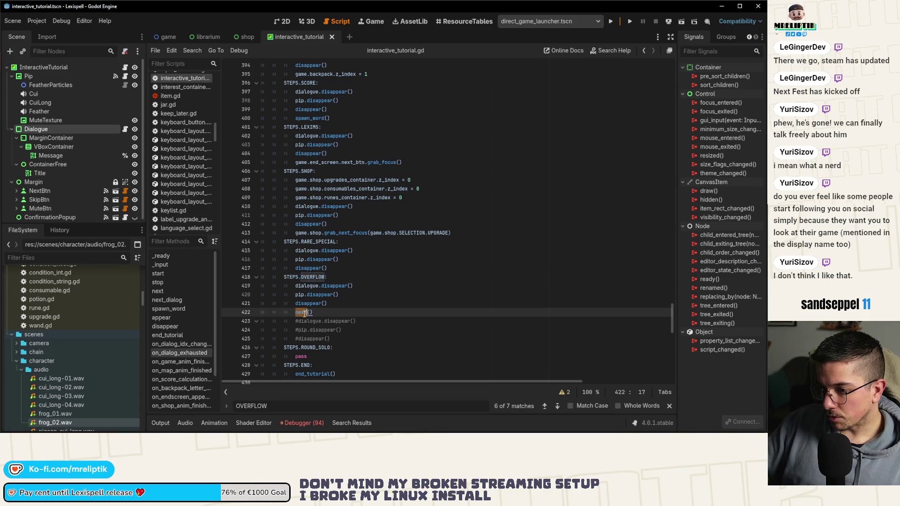
{"action": "scroll", "coordinate": [341, 313], "scroll_direction": "down", "scroll_amount": 2}
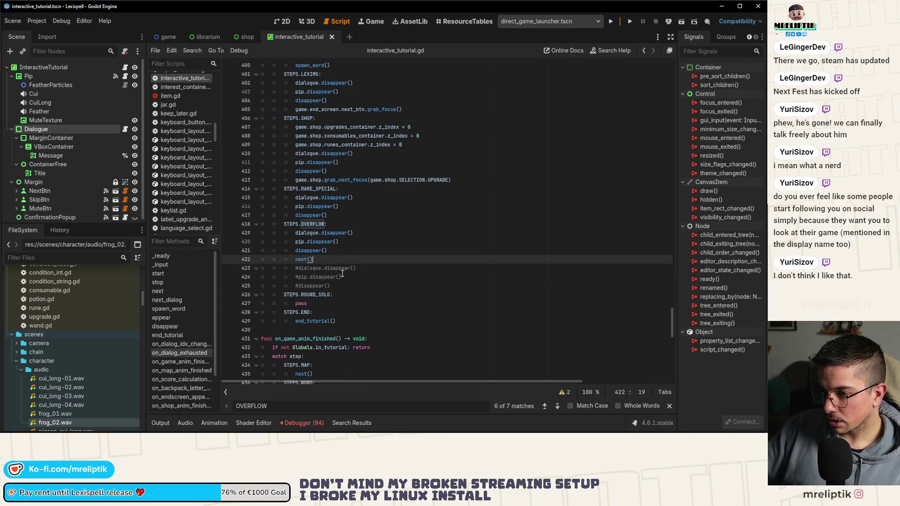
{"action": "double_click", "coordinate": [319, 243]}
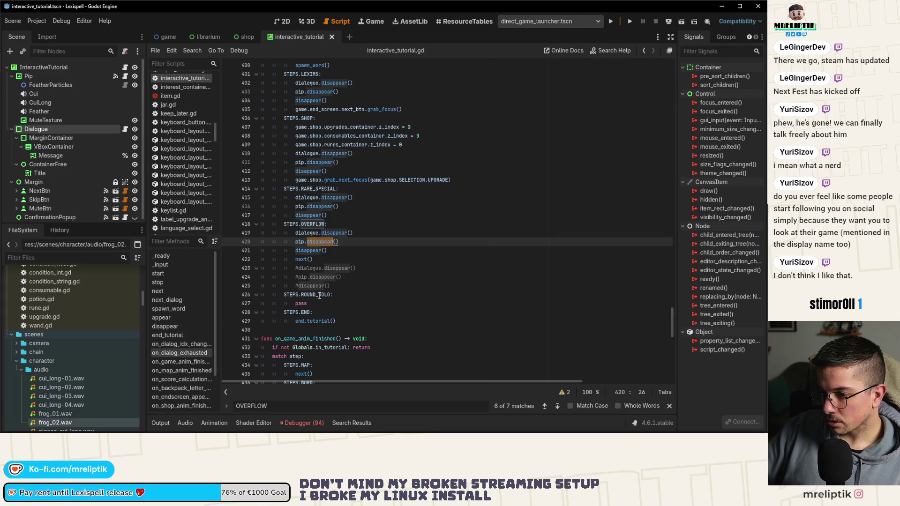
{"action": "double_click", "coordinate": [302, 304]}
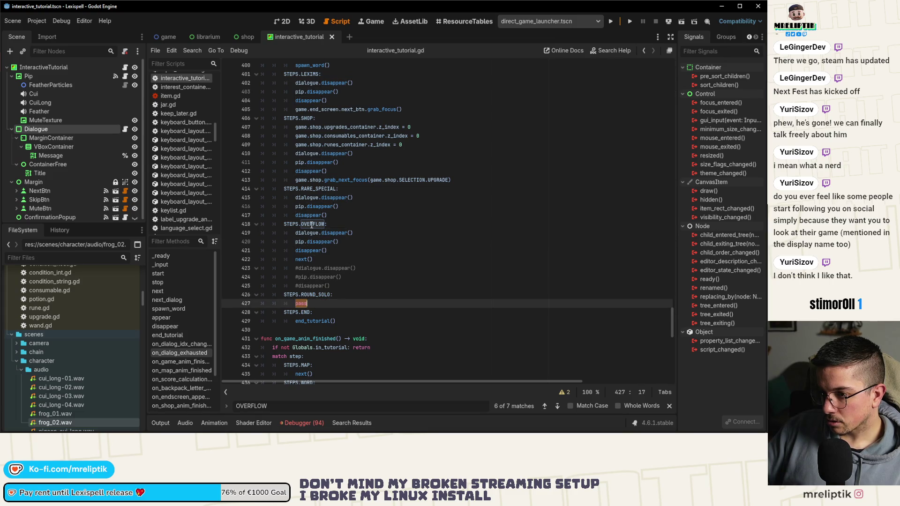
{"action": "left_click", "coordinate": [312, 226]}
{"action": "left_click", "coordinate": [295, 233]}
{"action": "left_click", "coordinate": [321, 295]}
{"action": "left_click_drag", "start_coordinate": [295, 234], "coordinate": [358, 253]}
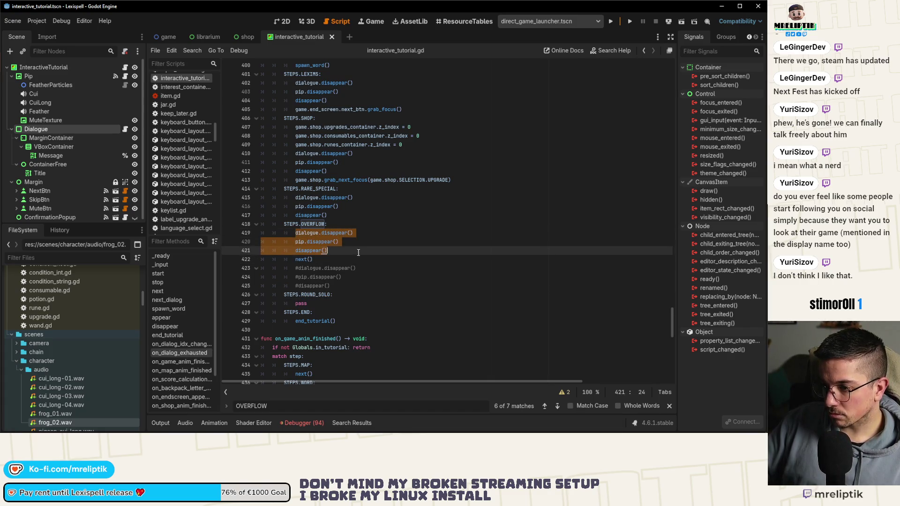
{"action": "key", "text": "ctrl+c"}
{"action": "double_click", "coordinate": [307, 304]}
{"action": "key", "text": "ctrl+v"}
{"action": "key", "text": "ctrl+s"}
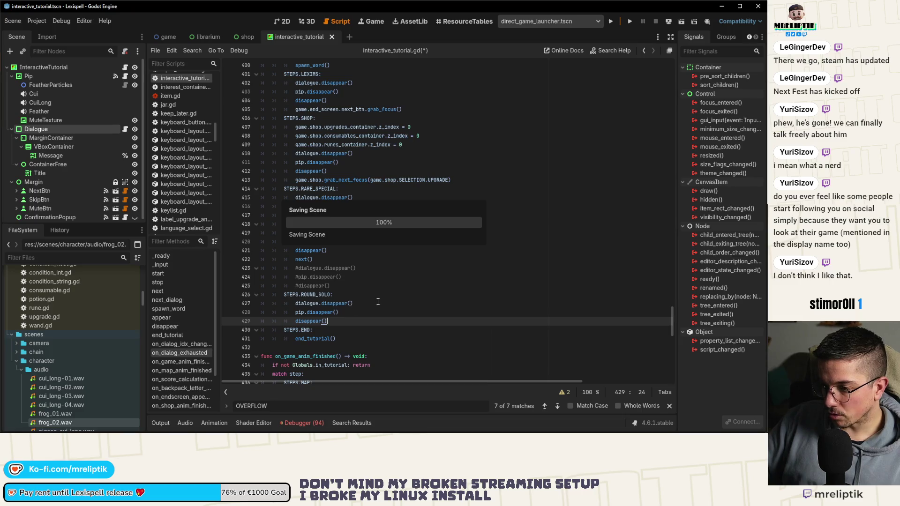
Search for ROUND_SOLO to reach its earlier case in the script
{"action": "double_click", "coordinate": [300, 313]}
{"action": "mouse_move", "coordinate": [327, 322]}
{"action": "left_mouse_down"}
{"action": "mouse_move", "coordinate": [309, 321]}
{"action": "mouse_move", "coordinate": [340, 299]}
{"action": "mouse_move", "coordinate": [295, 303]}
{"action": "left_mouse_up"}
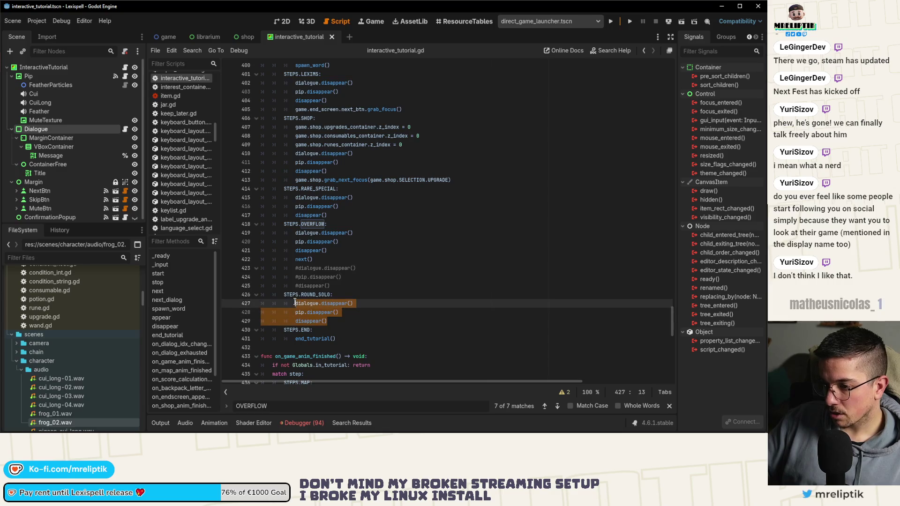
{"action": "double_click", "coordinate": [315, 295]}
{"action": "key", "text": "ctrl+f"}
{"action": "left_click", "coordinate": [546, 407]}
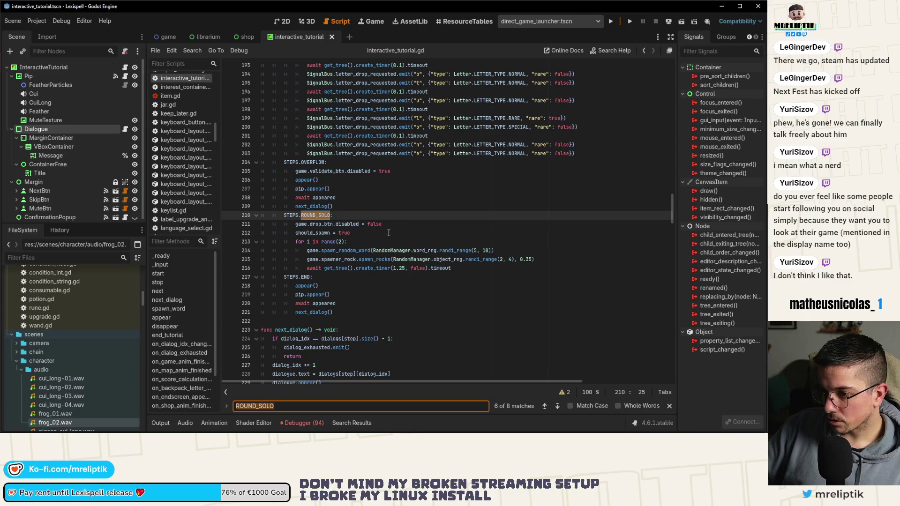
{"action": "scroll", "coordinate": [366, 231], "scroll_direction": "up", "scroll_amount": 1}
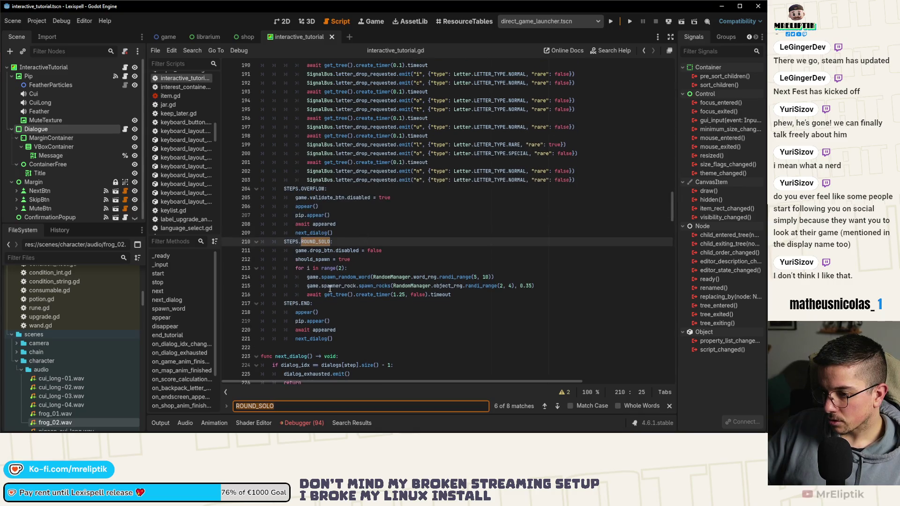
Copy END's four appear()/next_dialog() lines into the top of the earlier ROUND_SOLO case
{"action": "left_click", "coordinate": [298, 314]}
{"action": "left_click_drag", "start_coordinate": [296, 317], "coordinate": [348, 338]}
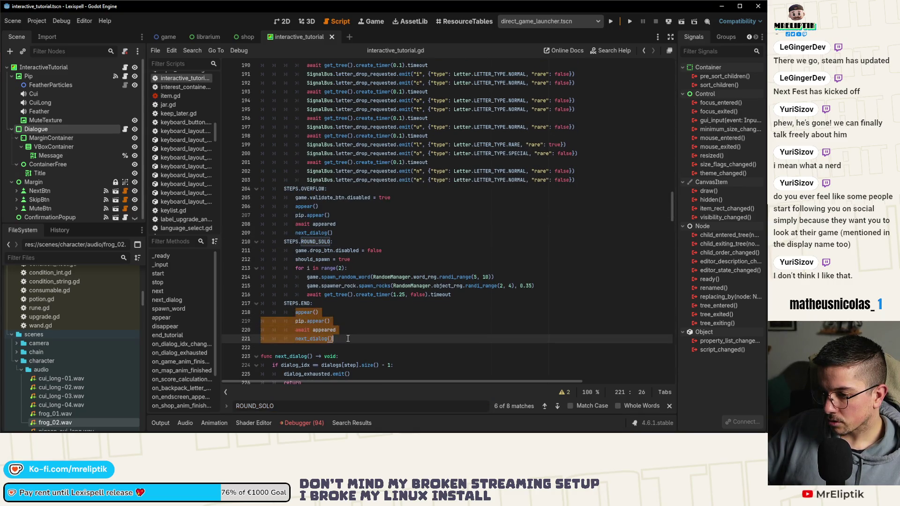
{"action": "left_click", "coordinate": [374, 259]}
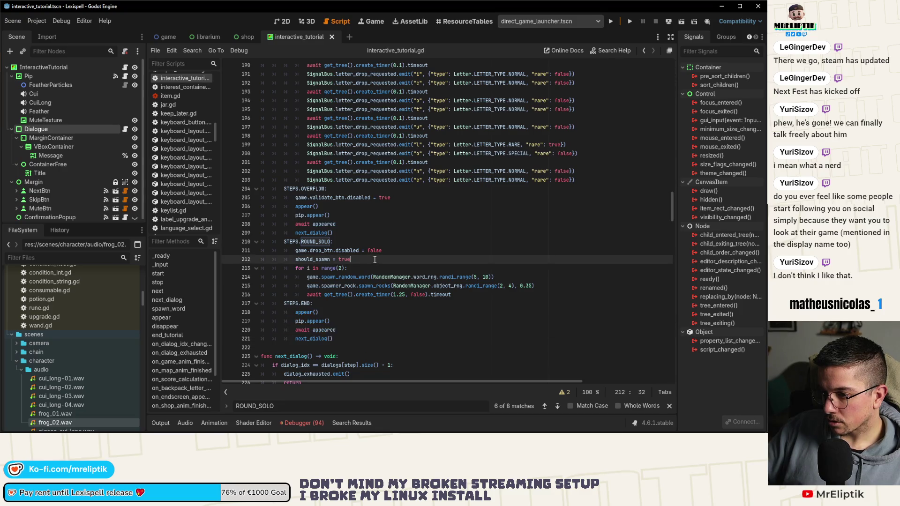
{"action": "left_click", "coordinate": [382, 243]}
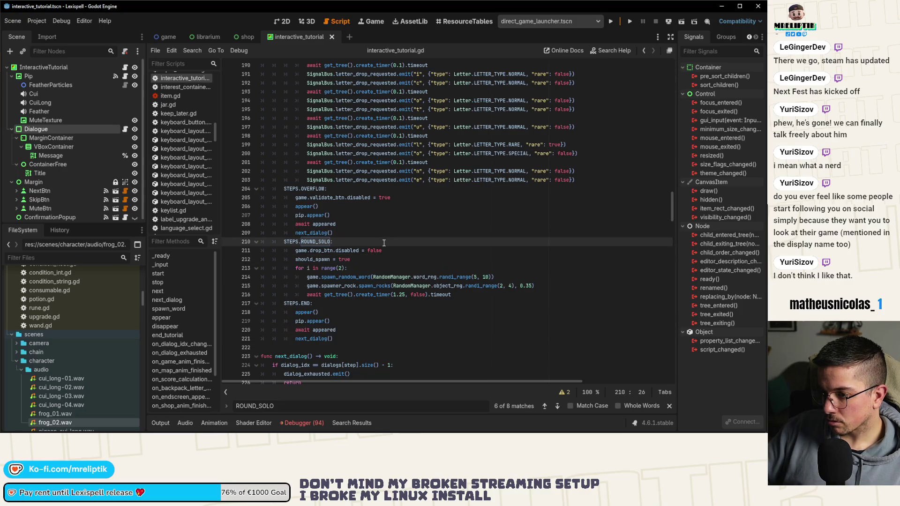
{"action": "key", "text": "Return"}
{"action": "key", "text": "ctrl+v"}
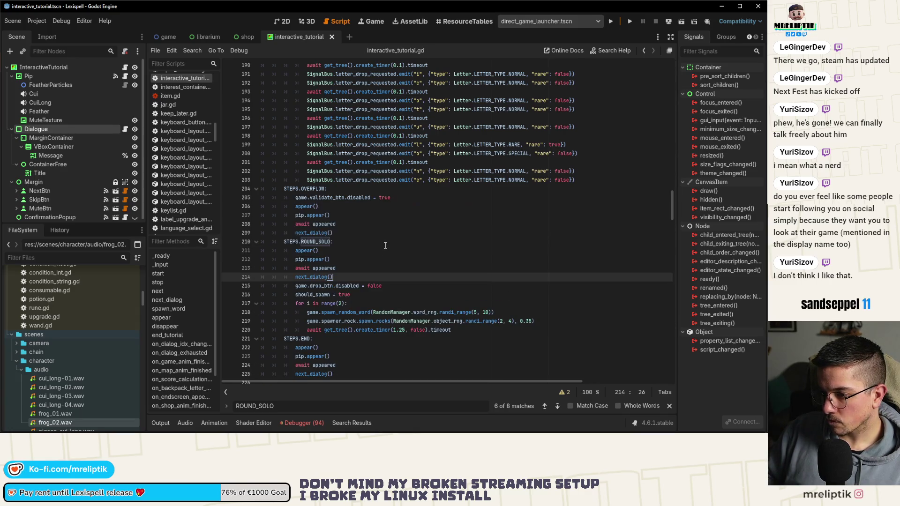
{"action": "left_click", "coordinate": [385, 245]}
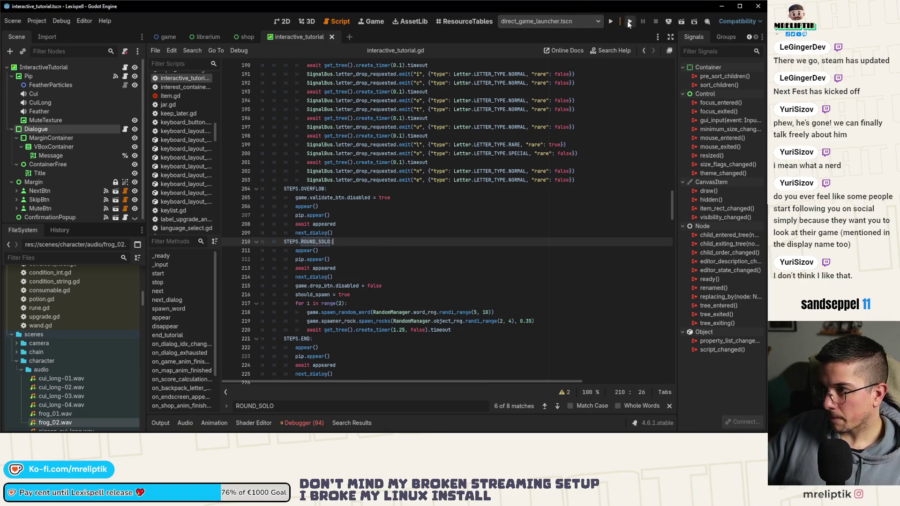
Run the game and start the Tutorial mode in English
{"action": "left_click", "coordinate": [629, 23]}
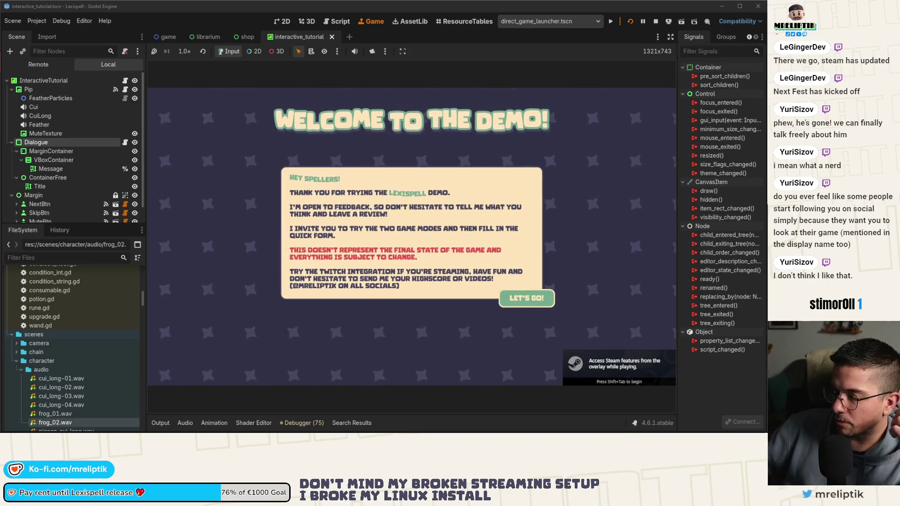
{"action": "left_click", "coordinate": [522, 300]}
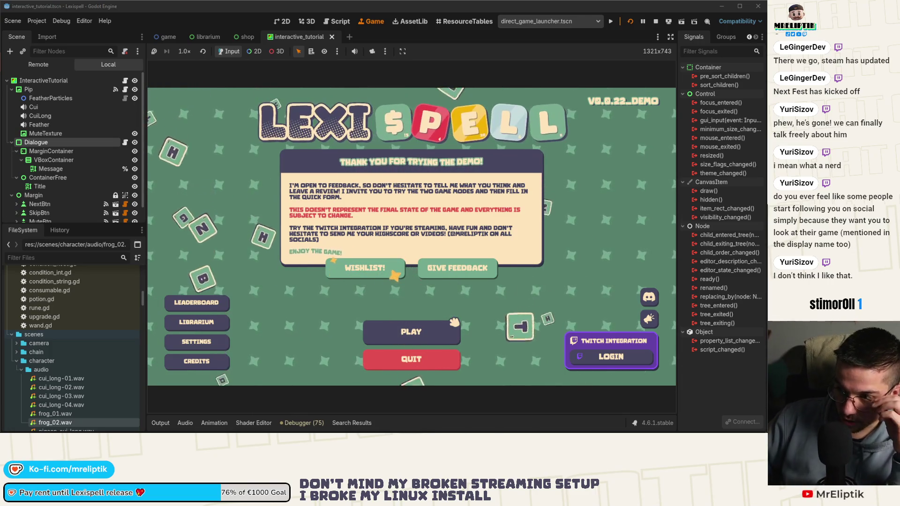
{"action": "left_click", "coordinate": [411, 332]}
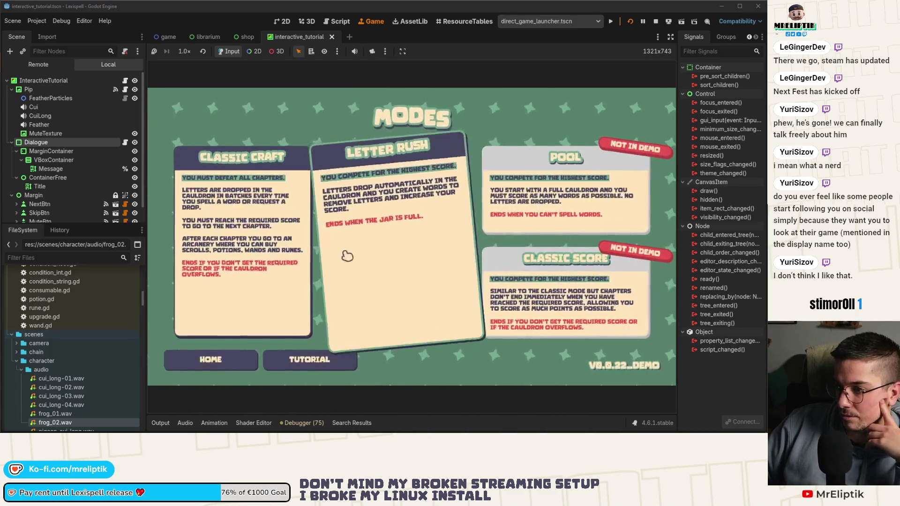
{"action": "left_click", "coordinate": [312, 361]}
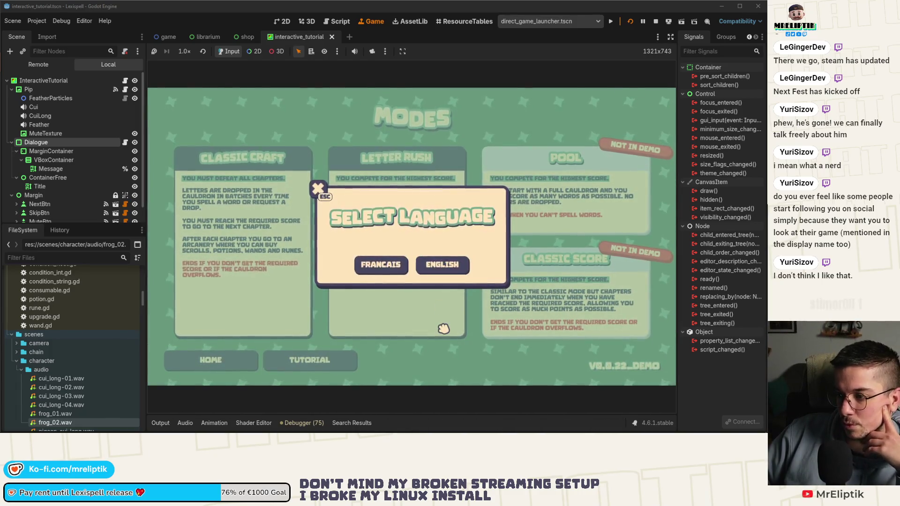
{"action": "left_click", "coordinate": [425, 274]}
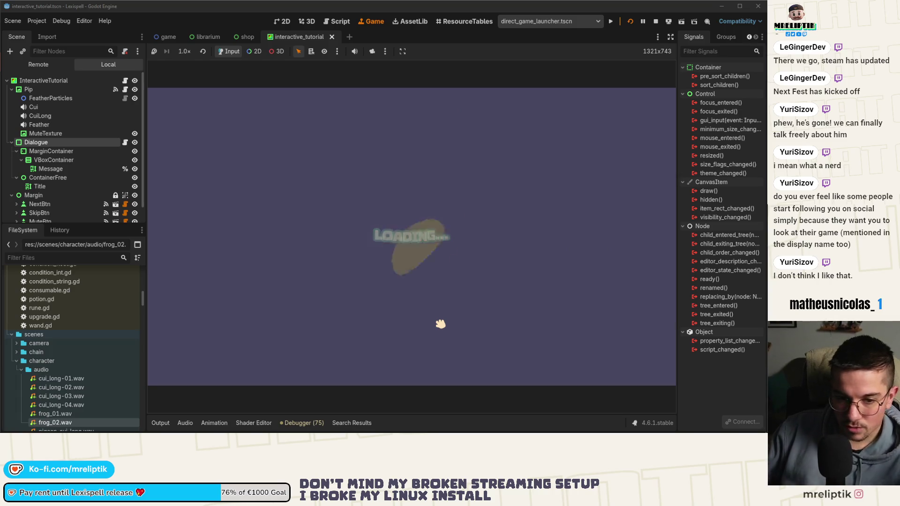
Go through Pip's introductory dialogue and spell SPACE
{"action": "left_click", "coordinate": [432, 367]}
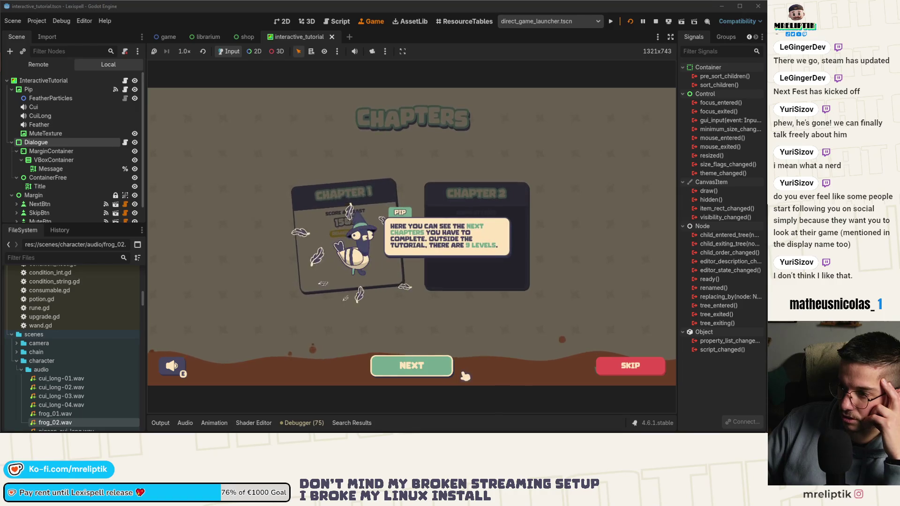
{"action": "left_click", "coordinate": [428, 368]}
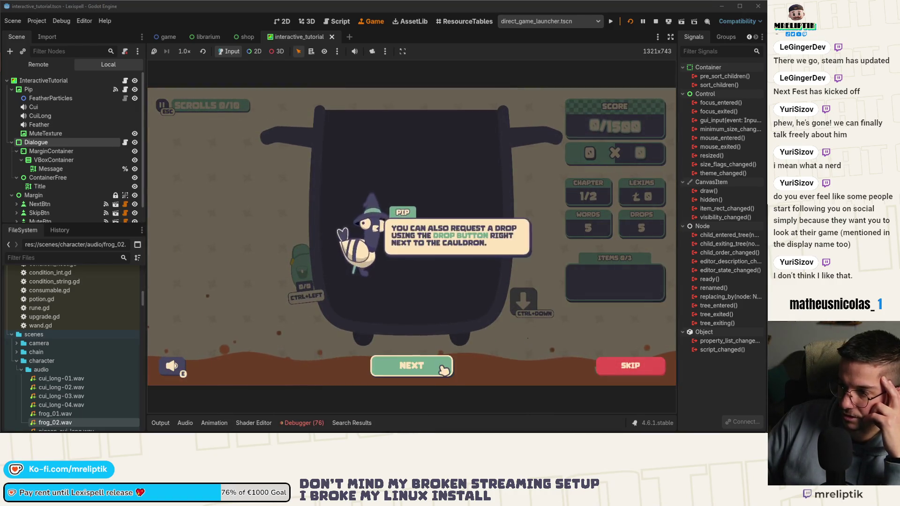
{"action": "left_click", "coordinate": [441, 370]}
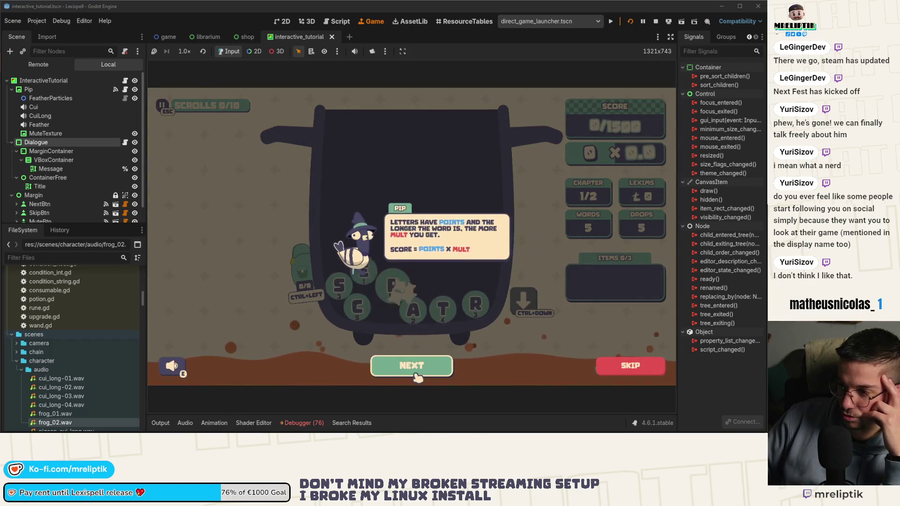
{"action": "left_click", "coordinate": [430, 371]}
{"action": "type", "text": "SPACE"}
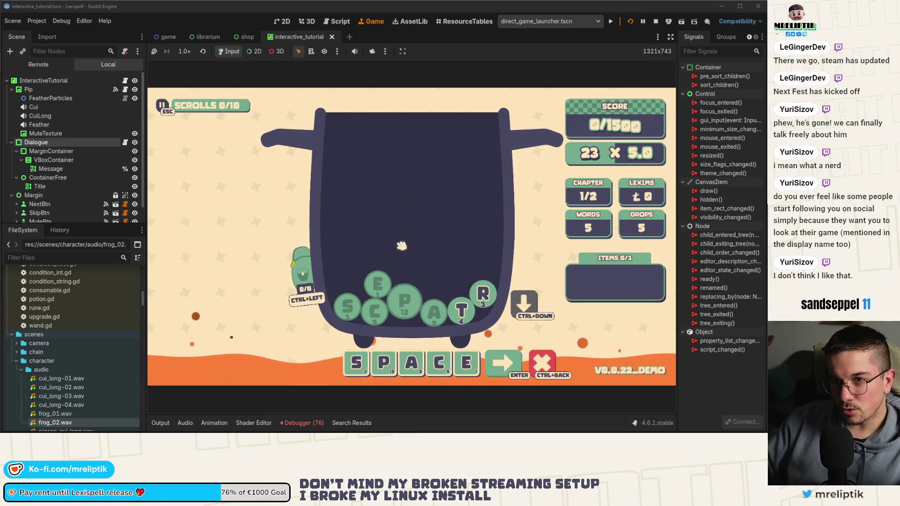
{"action": "key", "text": "Return"}
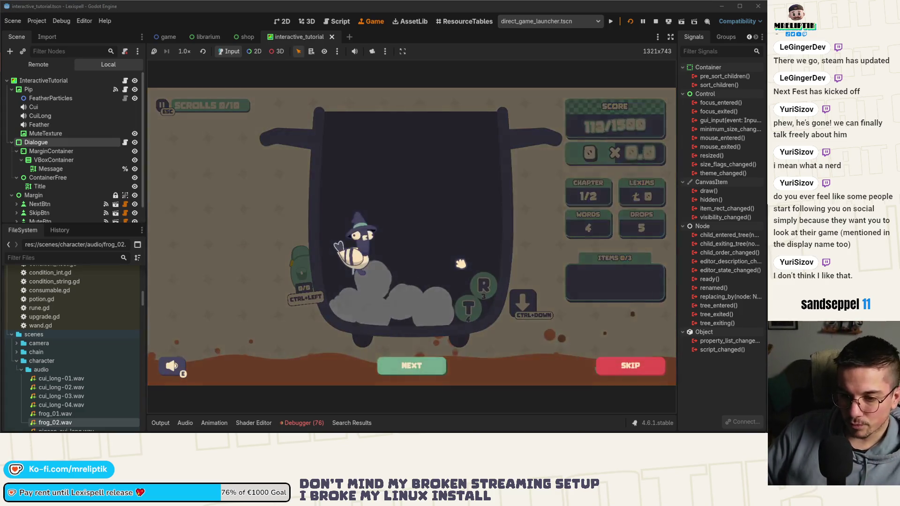
Go through Pip's next dialogue and spell BREAD
{"action": "left_click", "coordinate": [422, 367]}
{"action": "left_click", "coordinate": [422, 369]}
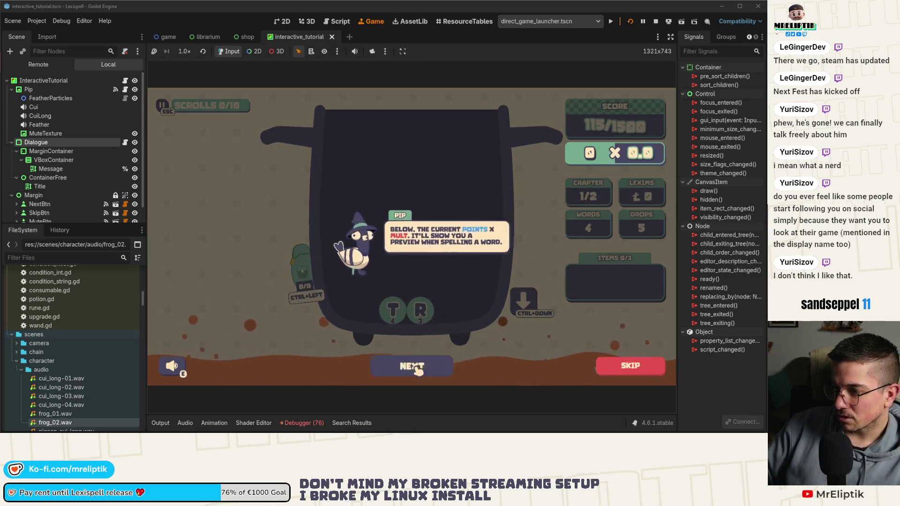
{"action": "left_click", "coordinate": [423, 370]}
{"action": "left_click", "coordinate": [424, 372]}
{"action": "left_click", "coordinate": [424, 373]}
{"action": "type", "text": "BREAD"}
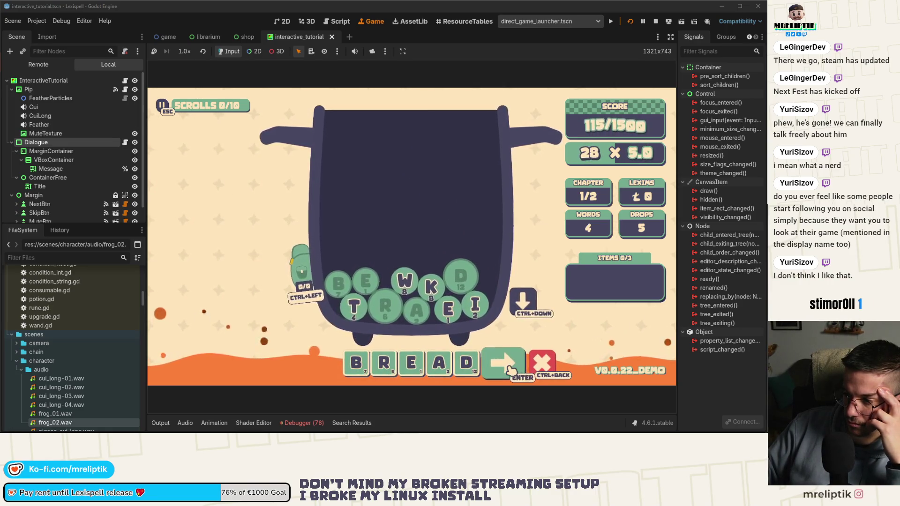
{"action": "key", "text": "Return"}
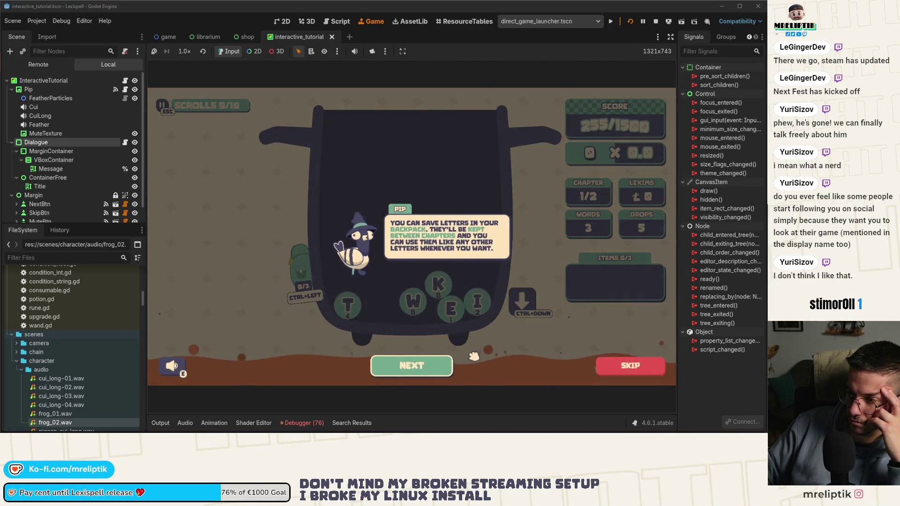
Store the T tile in the backpack and spell WOK to clear the chapter
{"action": "left_click", "coordinate": [424, 371]}
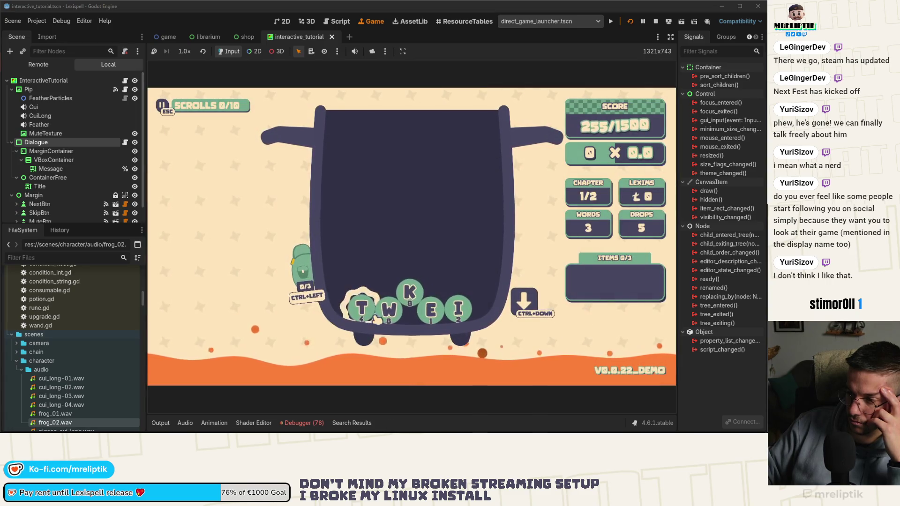
{"action": "key", "text": "ctrl+Left"}
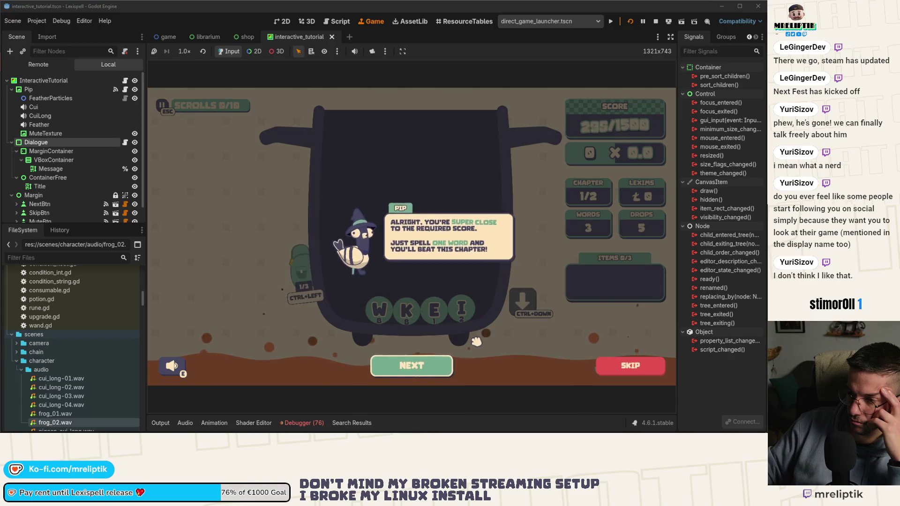
{"action": "left_click", "coordinate": [412, 365]}
{"action": "left_click", "coordinate": [422, 369]}
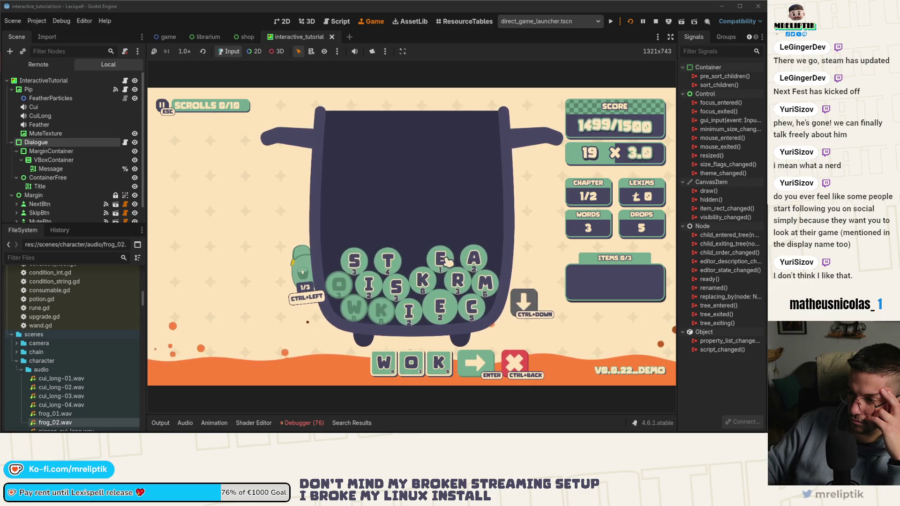
{"action": "key", "text": "Return"}
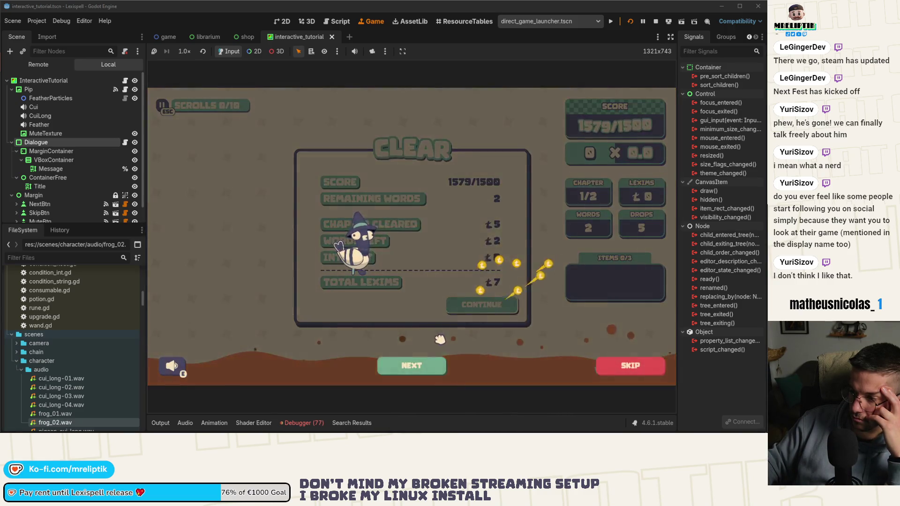
Close Pip's chapter-clear message and continue from the results to the shop
{"action": "left_click", "coordinate": [450, 365]}
{"action": "left_click", "coordinate": [450, 365]}
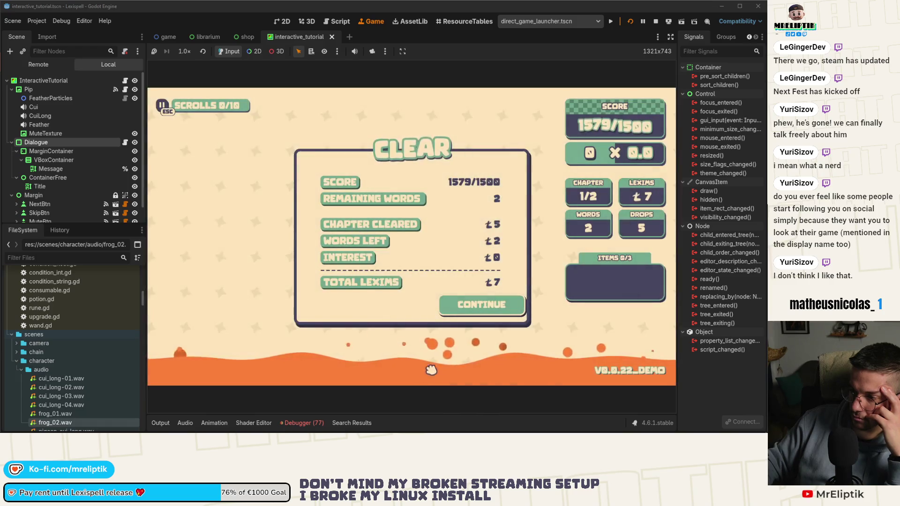
{"action": "left_click", "coordinate": [480, 311]}
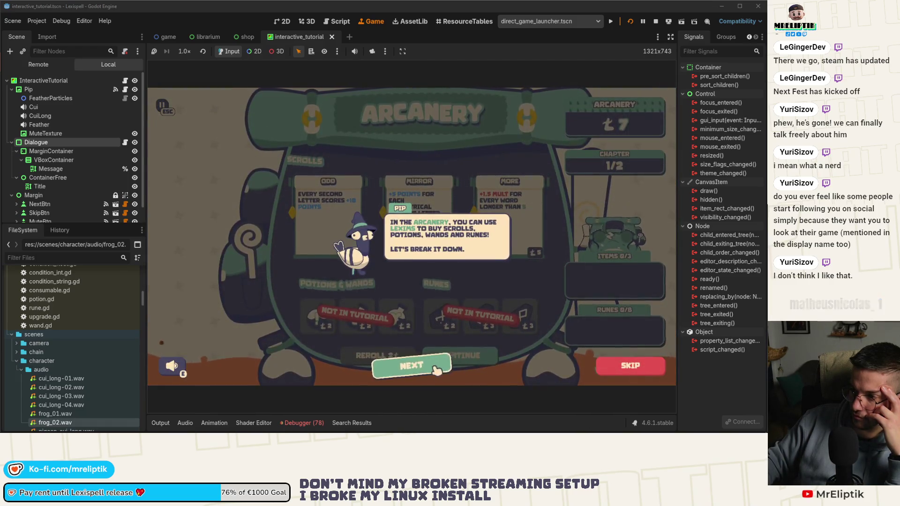
Get through Pip's shop explanations, buy the ODD scroll, and leave for the next chapter
{"action": "left_click", "coordinate": [431, 368]}
{"action": "left_click", "coordinate": [431, 368]}
{"action": "left_click", "coordinate": [431, 368]}
{"action": "left_click", "coordinate": [432, 368]}
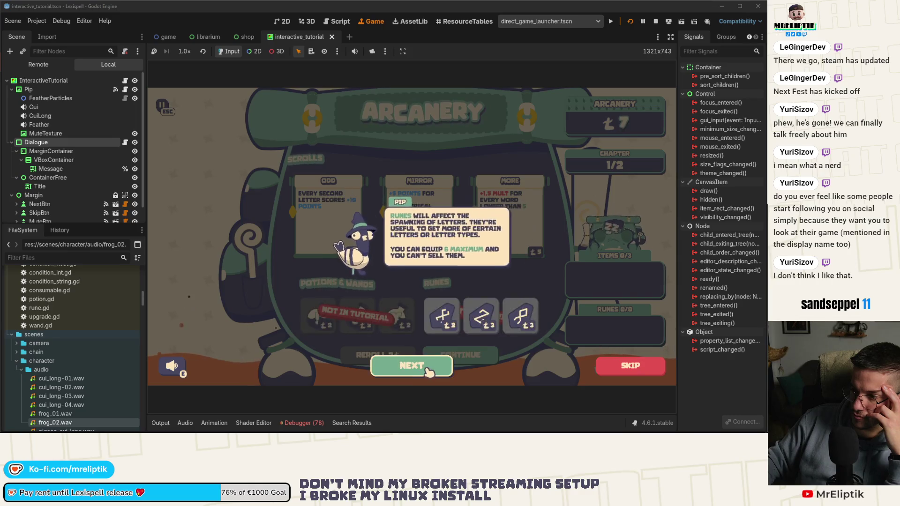
{"action": "left_click", "coordinate": [431, 368]}
{"action": "left_click", "coordinate": [328, 216]}
{"action": "left_click", "coordinate": [461, 355]}
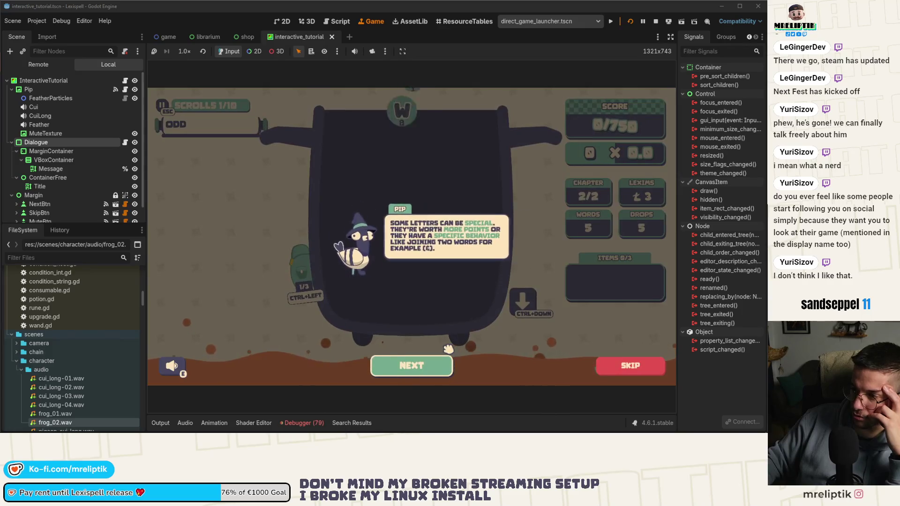
Read through Pip's dialogue about special letters until the board appears
{"action": "left_click", "coordinate": [448, 365]}
{"action": "left_click", "coordinate": [441, 367]}
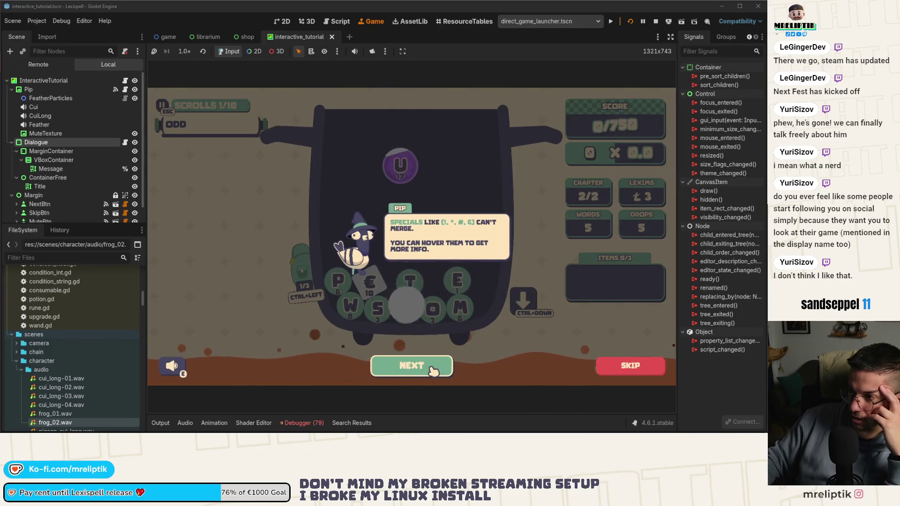
{"action": "left_click", "coordinate": [444, 371]}
{"action": "left_click", "coordinate": [431, 371]}
{"action": "left_click", "coordinate": [410, 368]}
{"action": "left_click", "coordinate": [413, 368]}
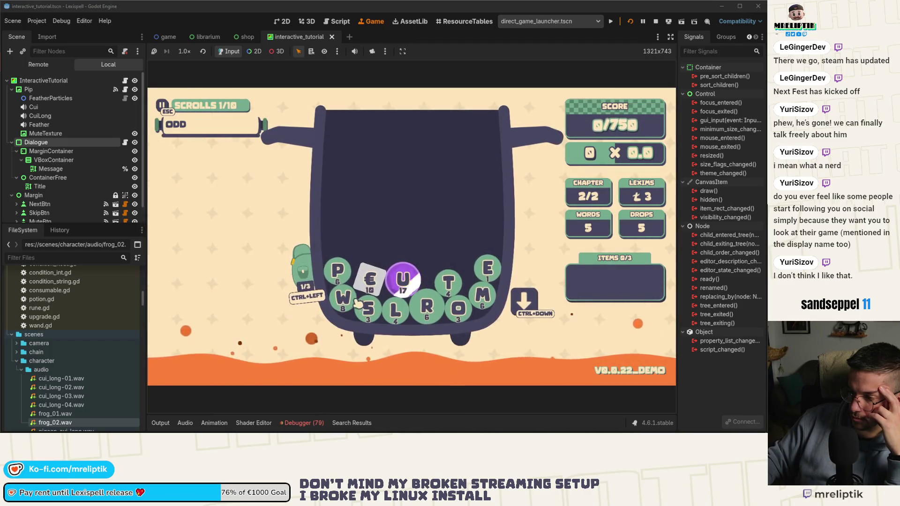
Spell WORMS from the pot tiles, then advance past the overflow message to the solo-round message
{"action": "left_click", "coordinate": [368, 310]}
{"action": "left_click", "coordinate": [458, 308]}
{"action": "left_click", "coordinate": [427, 307]}
{"action": "left_click", "coordinate": [483, 295]}
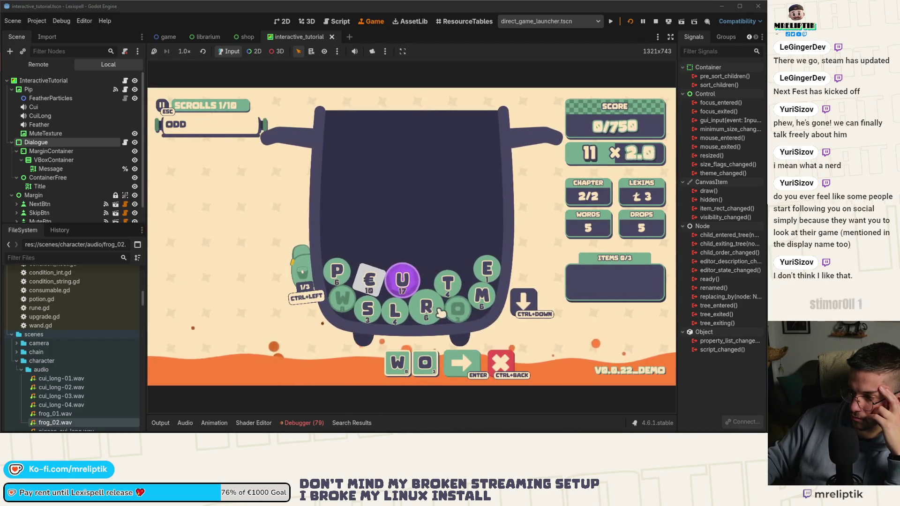
{"action": "left_click_drag", "start_coordinate": [370, 362], "coordinate": [459, 373]}
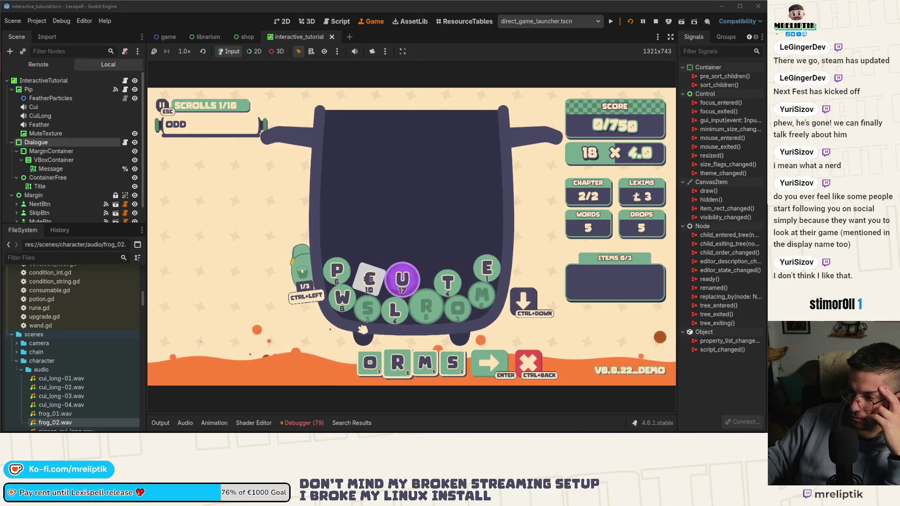
{"action": "left_click", "coordinate": [343, 297]}
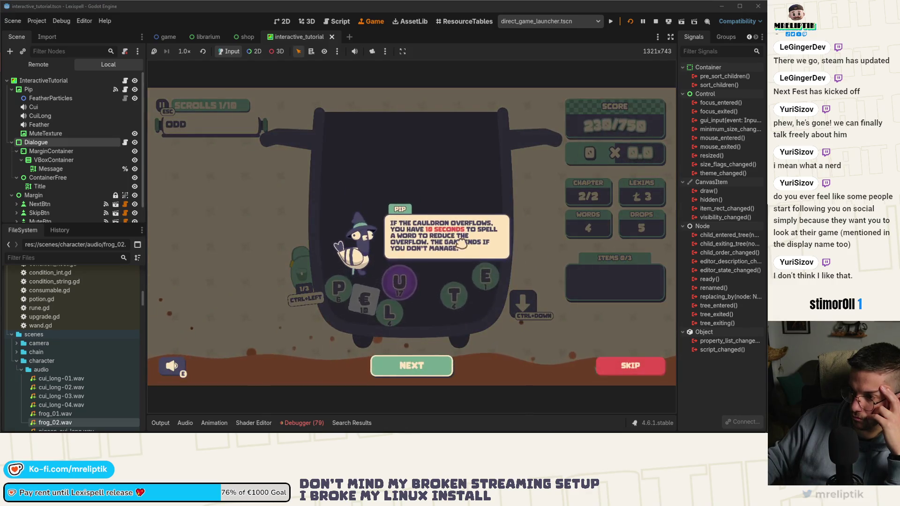
{"action": "left_click", "coordinate": [413, 367]}
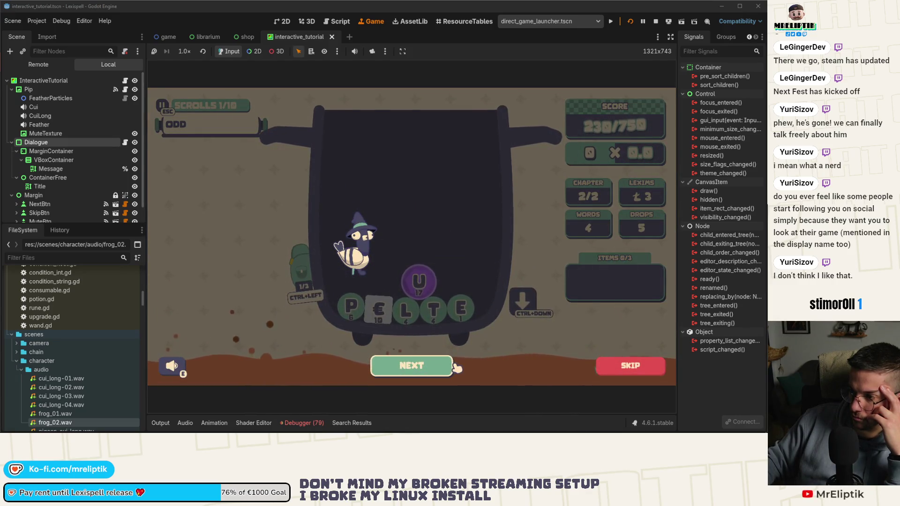
{"action": "left_click", "coordinate": [445, 372]}
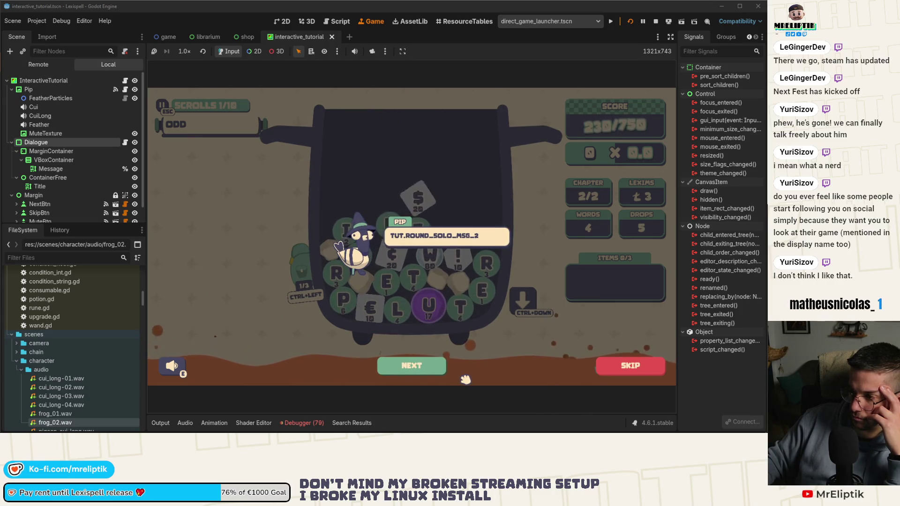
Close Pip's dialogue, then build and submit the word WE$T! with the T, !, and $ tiles
{"action": "left_click", "coordinate": [445, 370]}
{"action": "type", "text": "WE"}
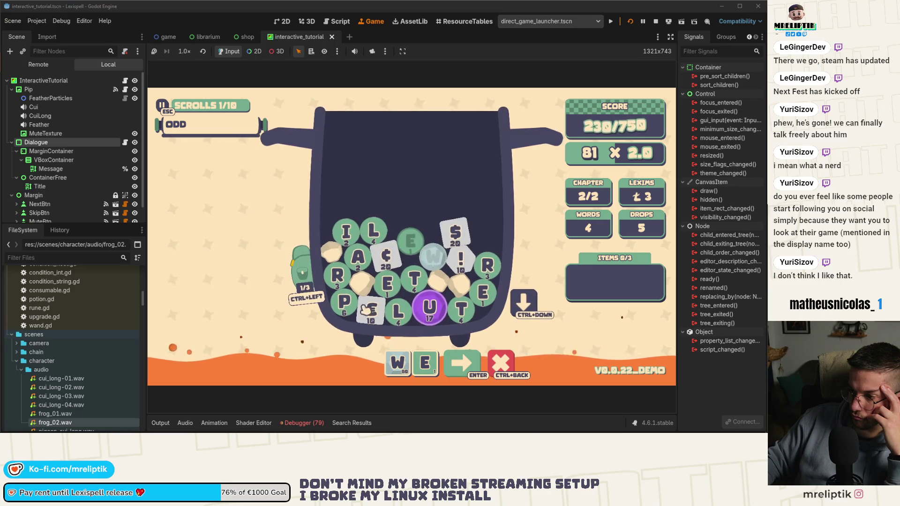
{"action": "type", "text": "t"}
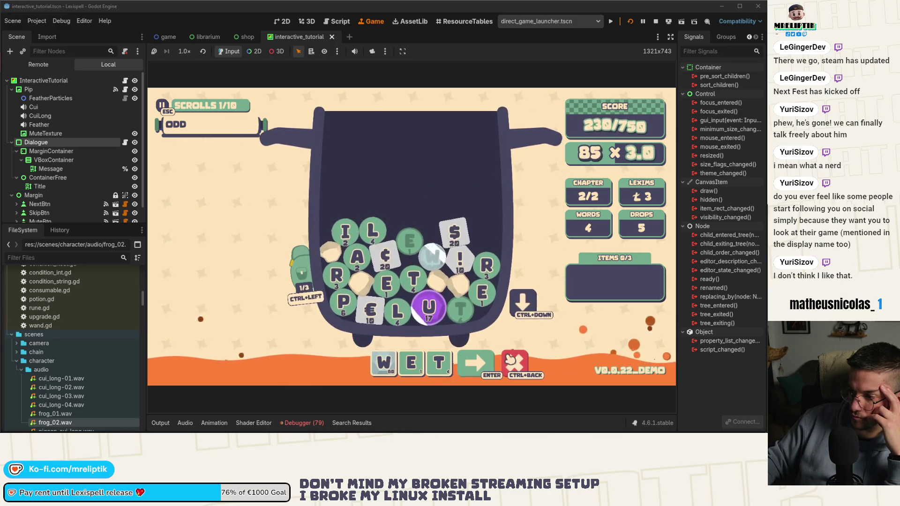
{"action": "left_click", "coordinate": [461, 265]}
{"action": "left_click", "coordinate": [454, 232]}
{"action": "left_click_drag", "start_coordinate": [494, 364], "coordinate": [411, 368]}
{"action": "key", "text": "Return"}
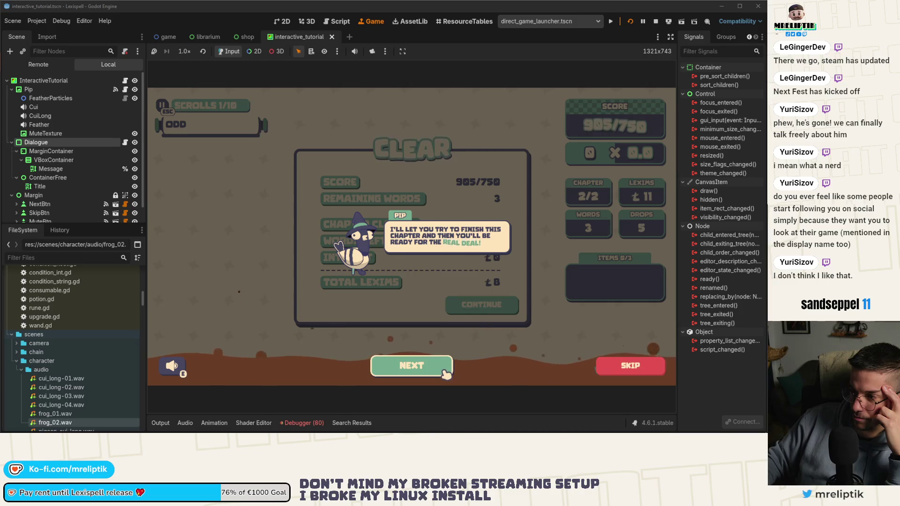
Finish Pip's farewell, return to the main menu, and reopen interactive_tutorial.gd
{"action": "left_click", "coordinate": [443, 373]}
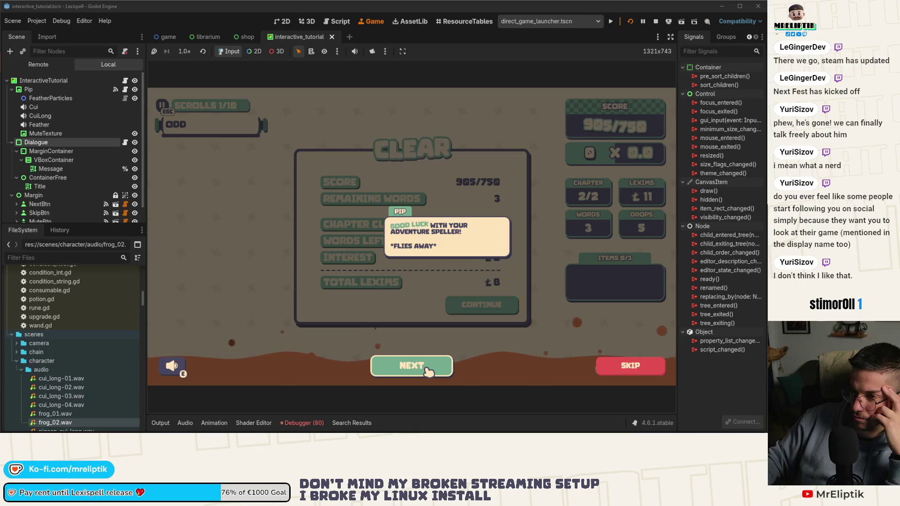
{"action": "left_click", "coordinate": [428, 372]}
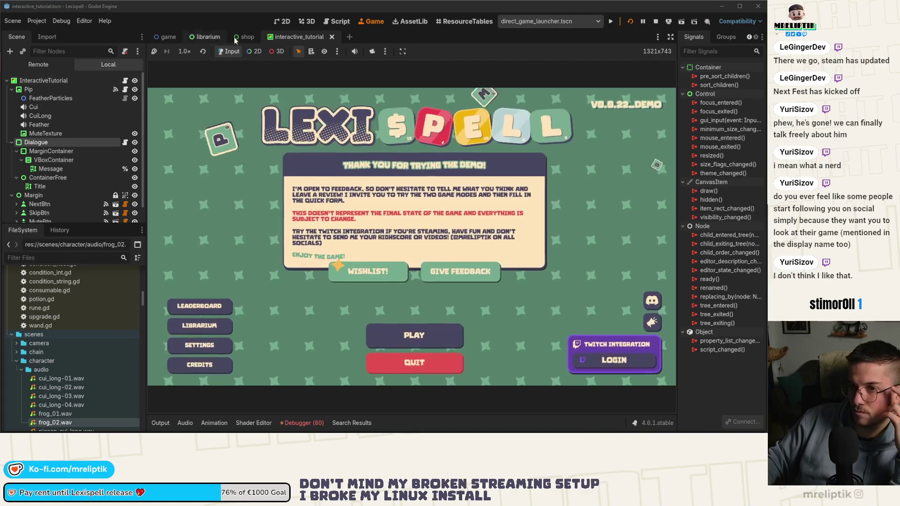
{"action": "left_click", "coordinate": [125, 81]}
Remove the TUT.END_MSG_3 entry from line 30 so STEPS.END keeps only END_MSG_1 and END_MSG_2
{"action": "scroll", "coordinate": [417, 263], "scroll_direction": "up", "scroll_amount": 20}
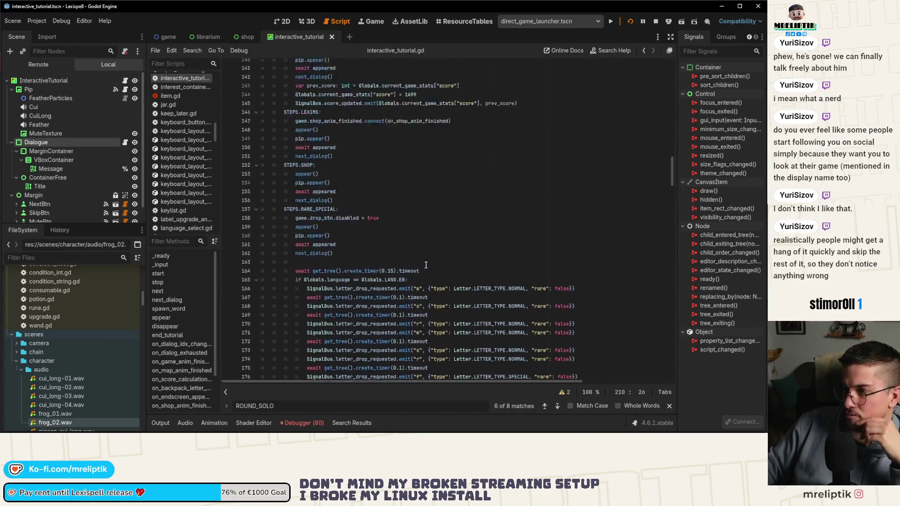
{"action": "scroll", "coordinate": [416, 264], "scroll_direction": "up", "scroll_amount": 20}
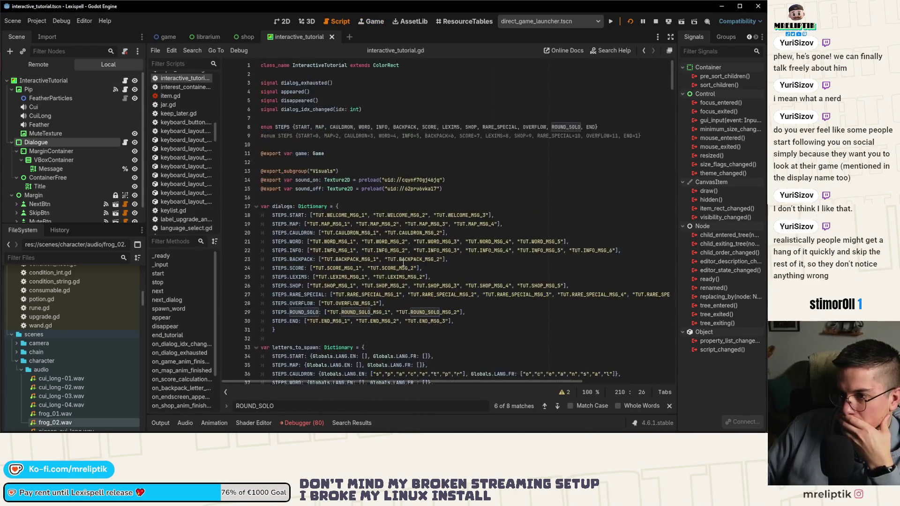
{"action": "double_click", "coordinate": [428, 215]}
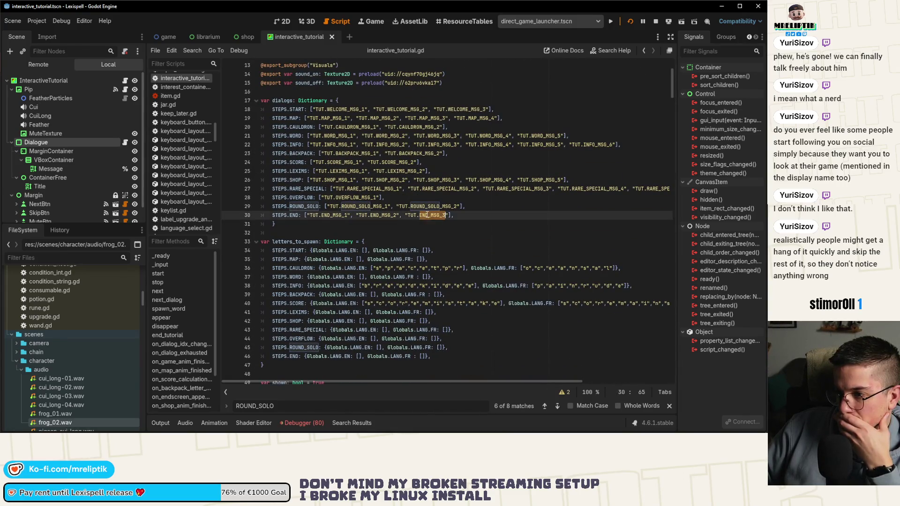
{"action": "key", "text": "BackSpace"}
{"action": "key", "text": "BackSpace"}
{"action": "key", "text": "BackSpace"}
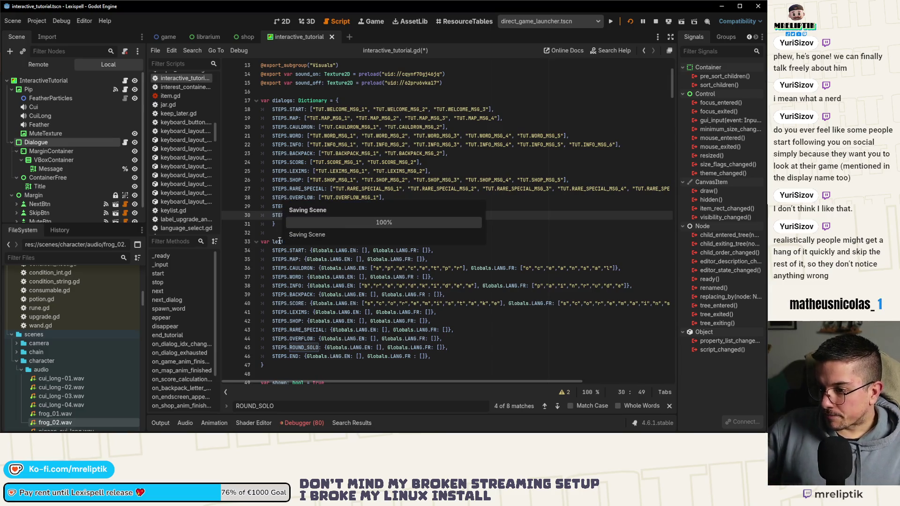
{"action": "mouse_move", "coordinate": [112, 430]}
{"action": "key", "text": "alt+Tab"}
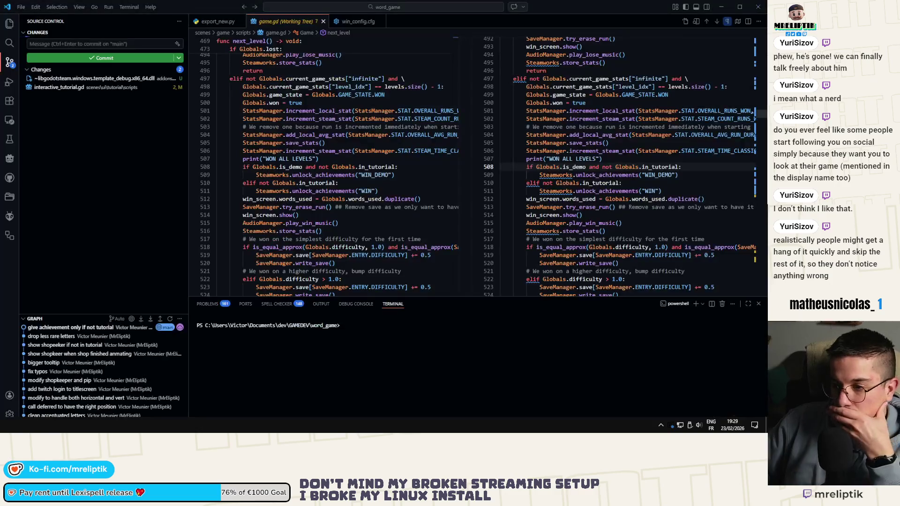
Compare the English END_MSG_2 row in B286 against the tutorial script's END step
{"action": "key", "text": "alt+Tab"}
{"action": "key", "text": "alt+Tab"}
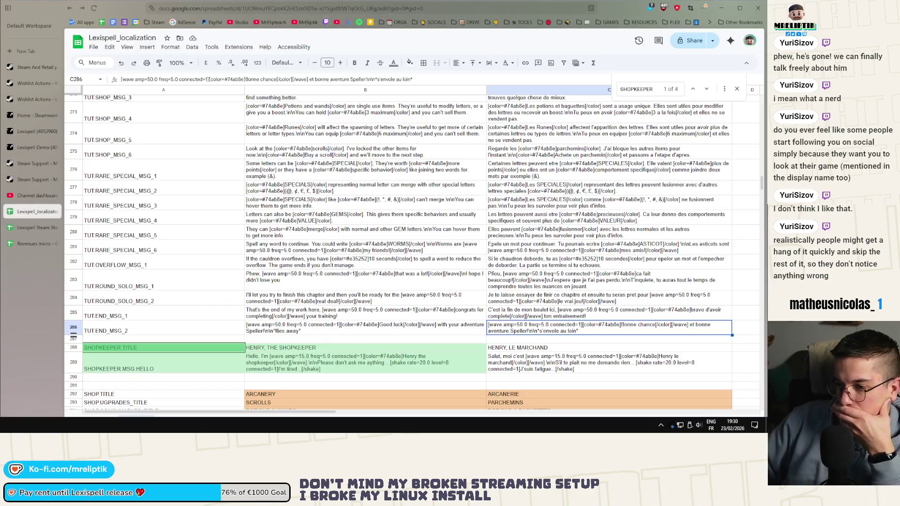
{"action": "left_click", "coordinate": [323, 330]}
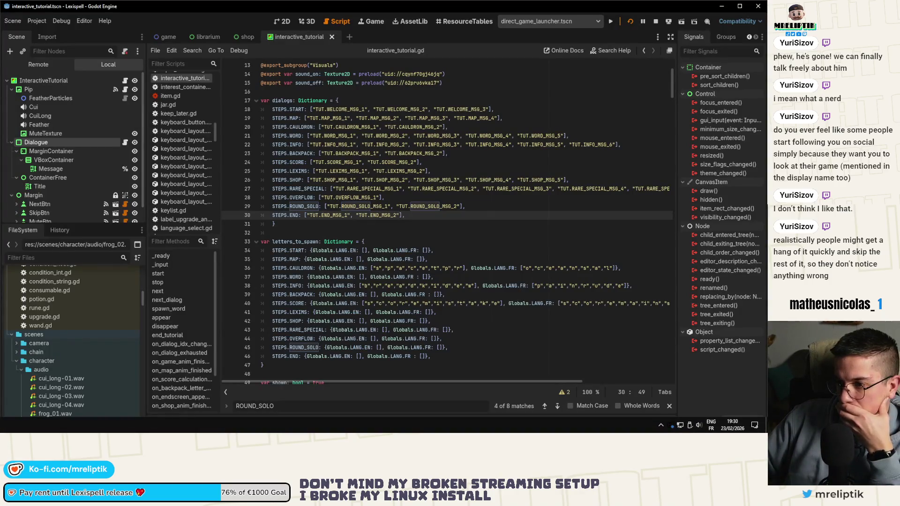
{"action": "key", "text": "alt+Tab"}
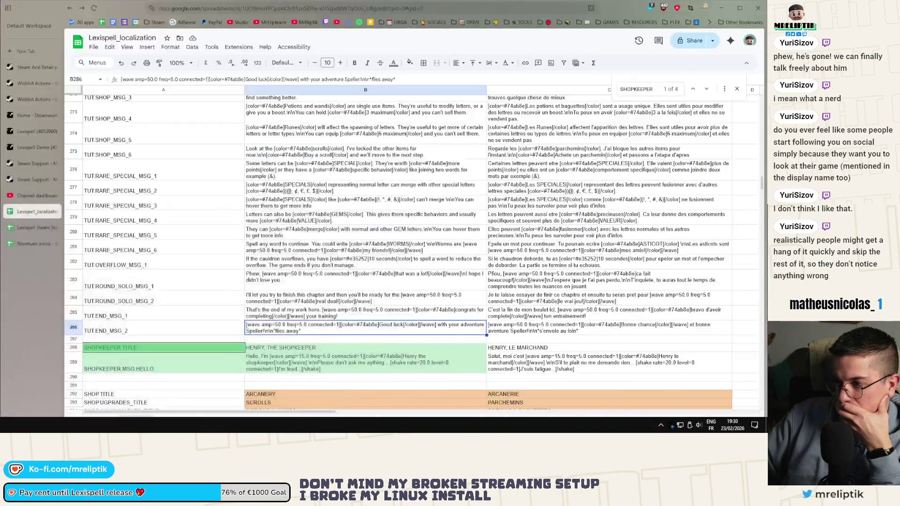
{"action": "key", "text": "alt+Tab"}
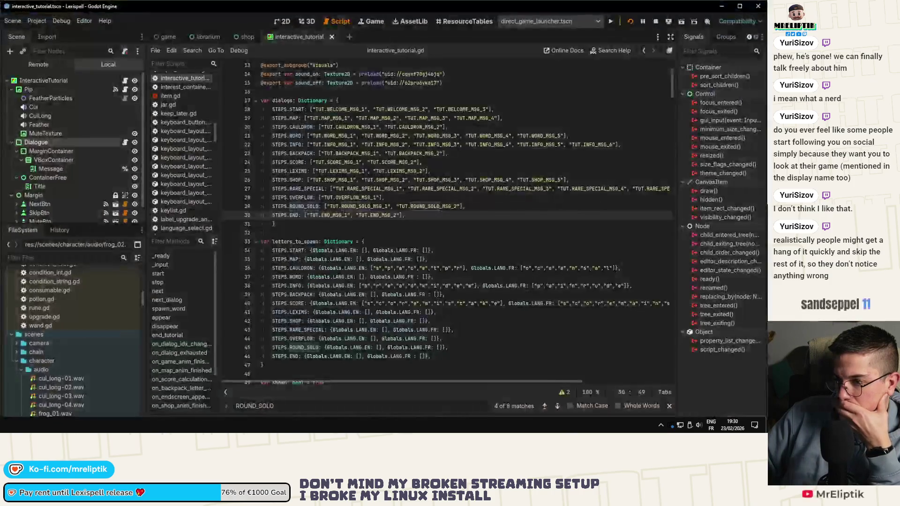
{"action": "key", "text": "alt+Tab"}
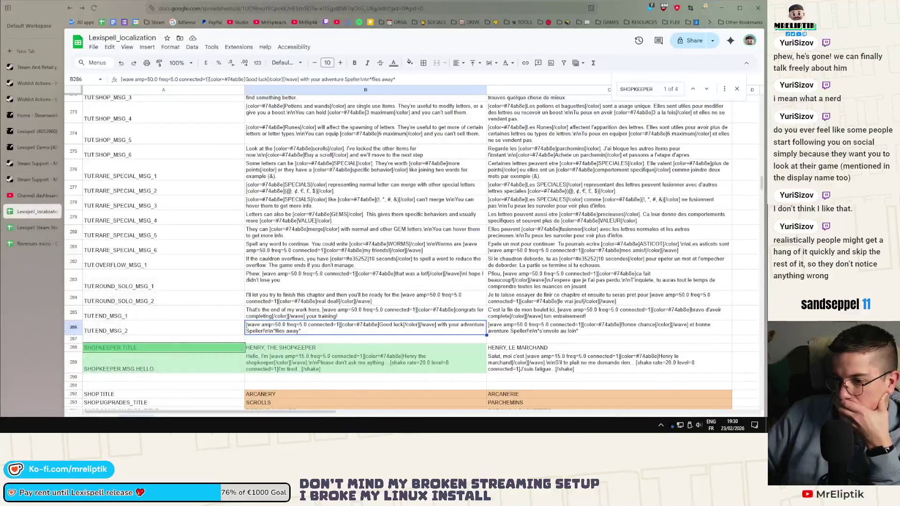
{"action": "key", "text": "alt+Tab"}
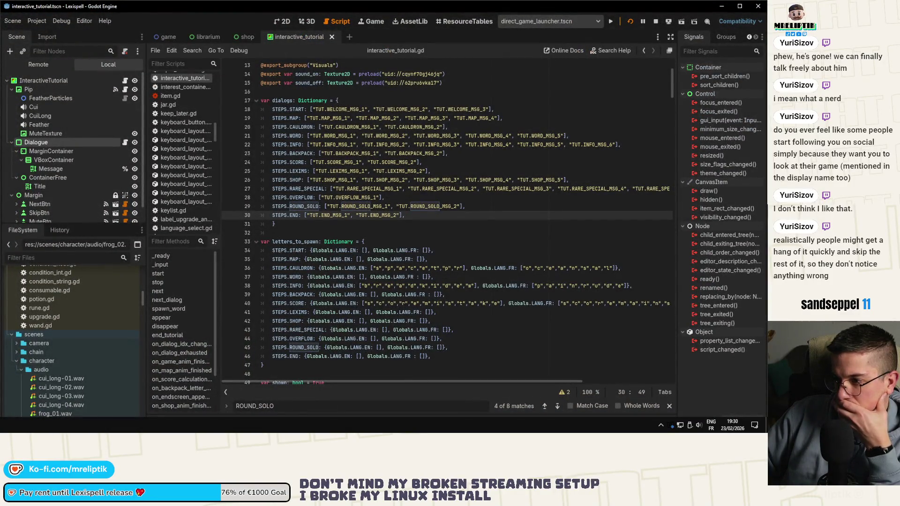
{"action": "key", "text": "alt+Tab"}
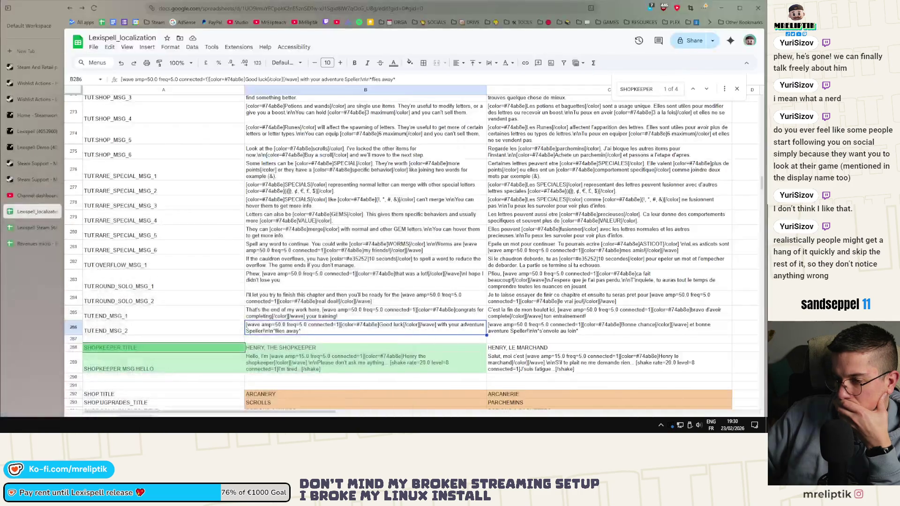
Download the Lexispell_localization sheet as a comma-separated values (.csv) file
{"action": "left_click", "coordinate": [94, 47]}
{"action": "mouse_move", "coordinate": [159, 146]}
{"action": "left_click", "coordinate": [261, 199]}
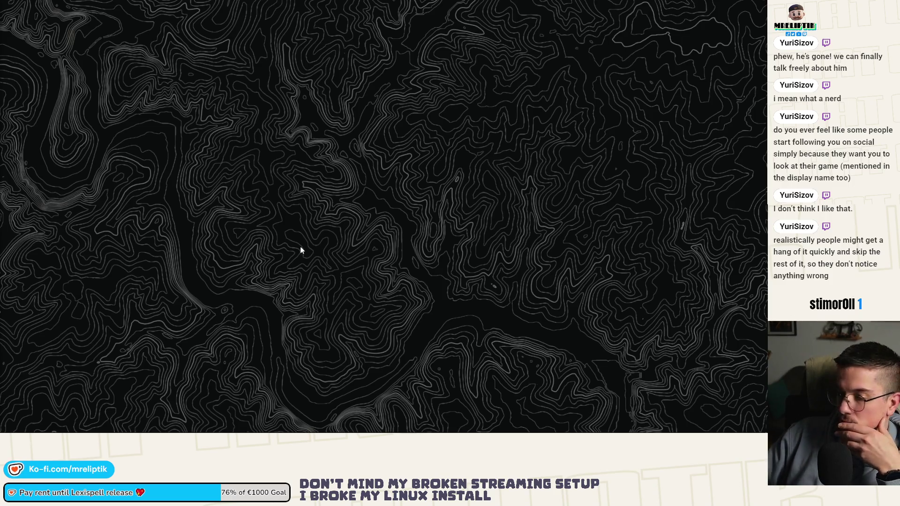
Restore the Godot editor window from the taskbar, showing interactive_tutorial.gd
{"action": "left_click", "coordinate": [301, 429]}
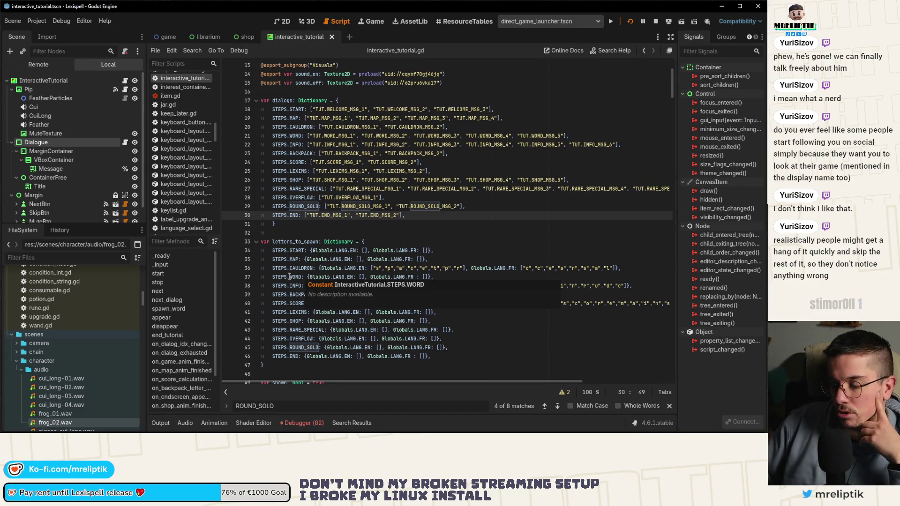
Show the interactive_tutorial scene in the 2D workspace, zoomed in on Pip's HELLO THERE bubble
{"action": "left_click", "coordinate": [427, 232]}
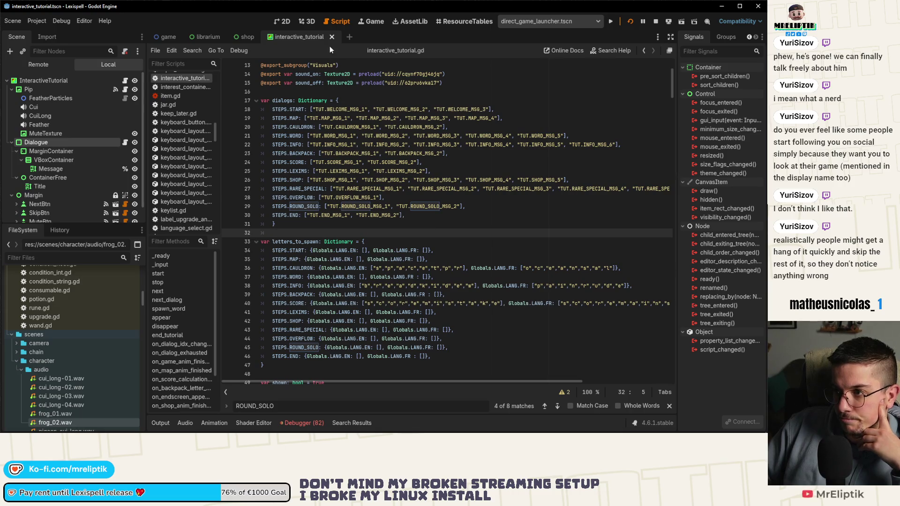
{"action": "left_click", "coordinate": [367, 17]}
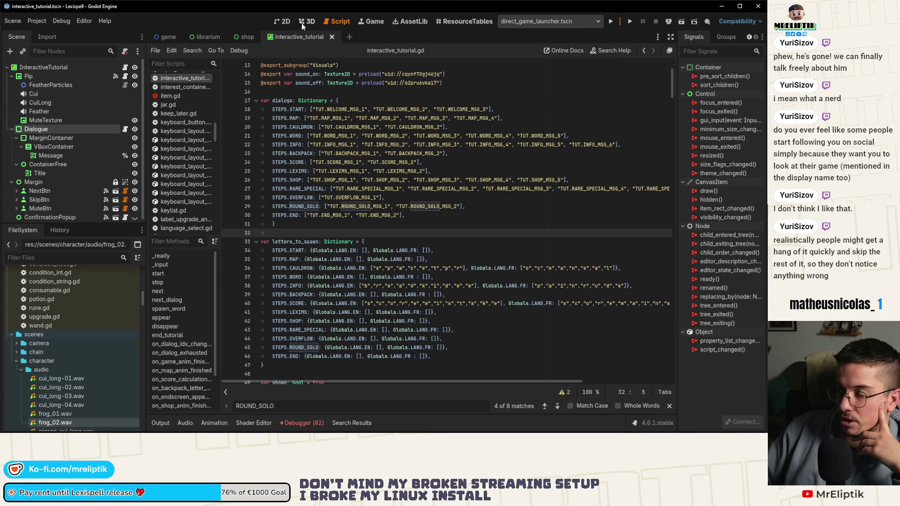
{"action": "left_click", "coordinate": [283, 21]}
{"action": "scroll", "coordinate": [404, 199], "scroll_direction": "up", "scroll_amount": 3}
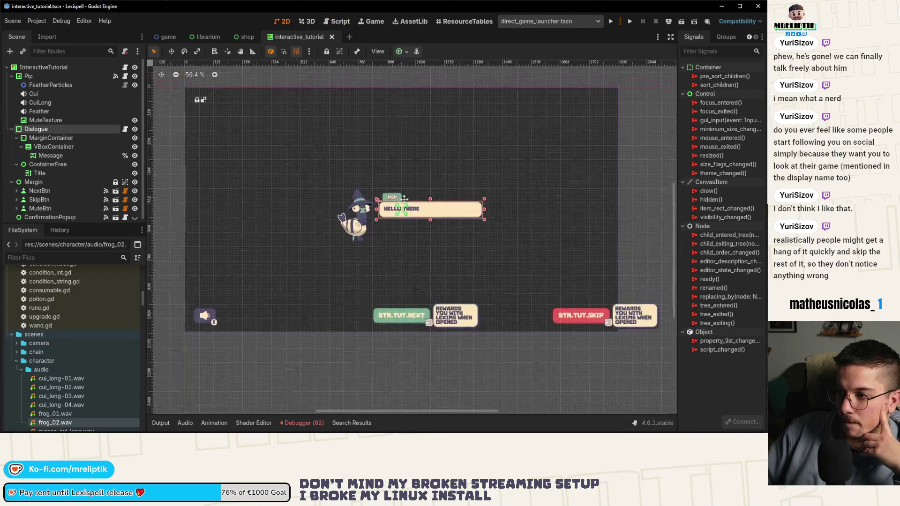
{"action": "scroll", "coordinate": [401, 221], "scroll_direction": "up", "scroll_amount": 2}
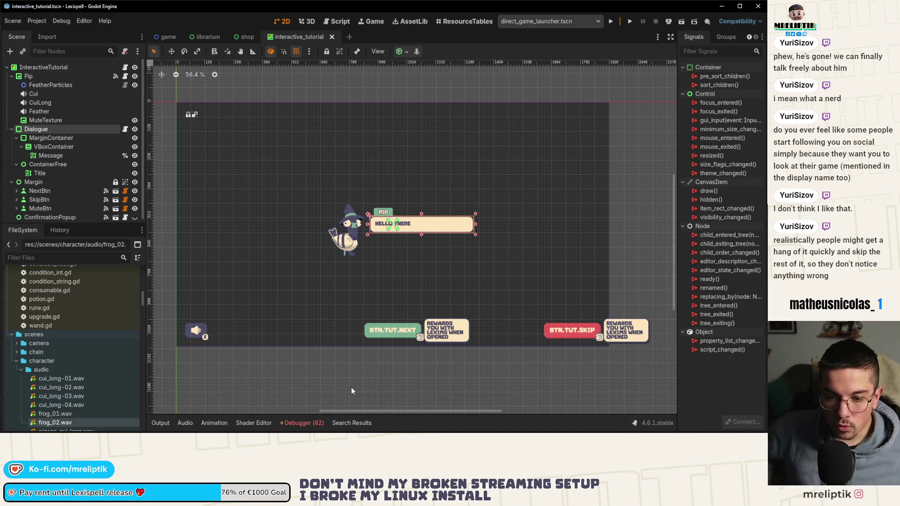
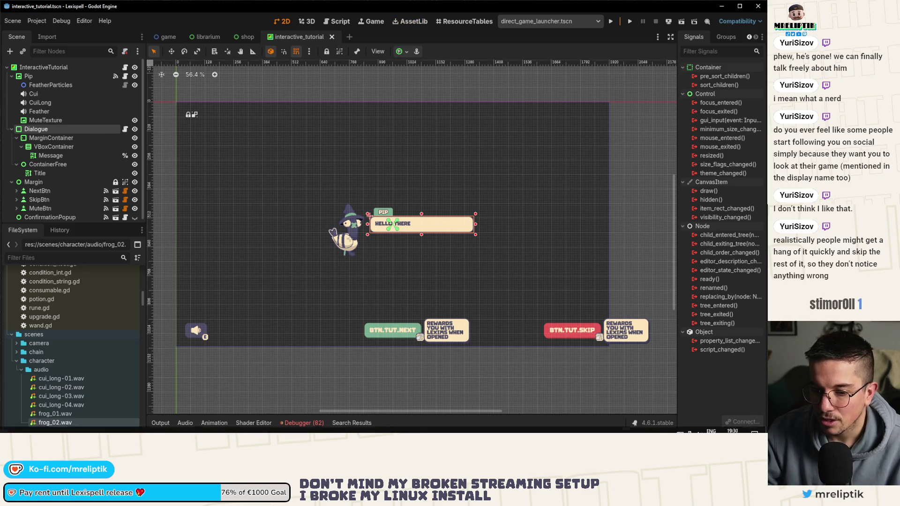
Open the interactive_tutorial.gd diff in VS Code's Source Control view
{"action": "key", "text": "alt+Tab"}
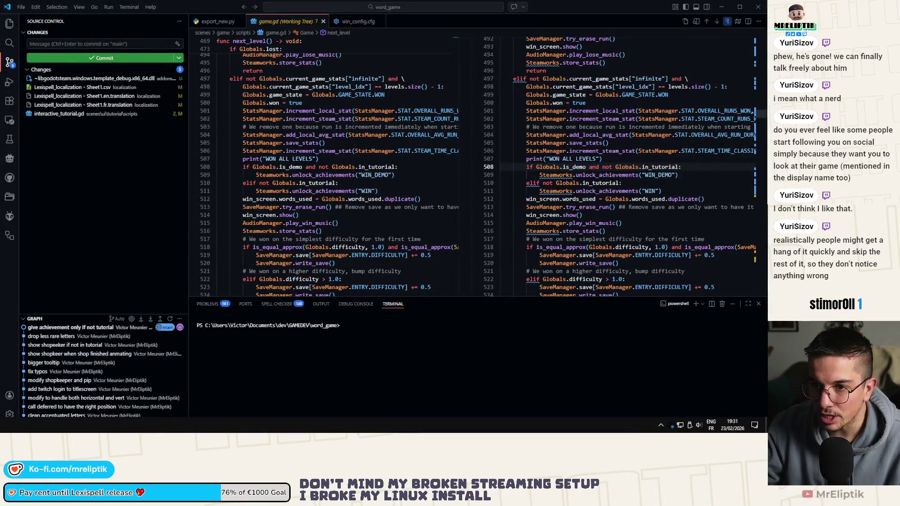
{"action": "key", "text": "alt+Tab"}
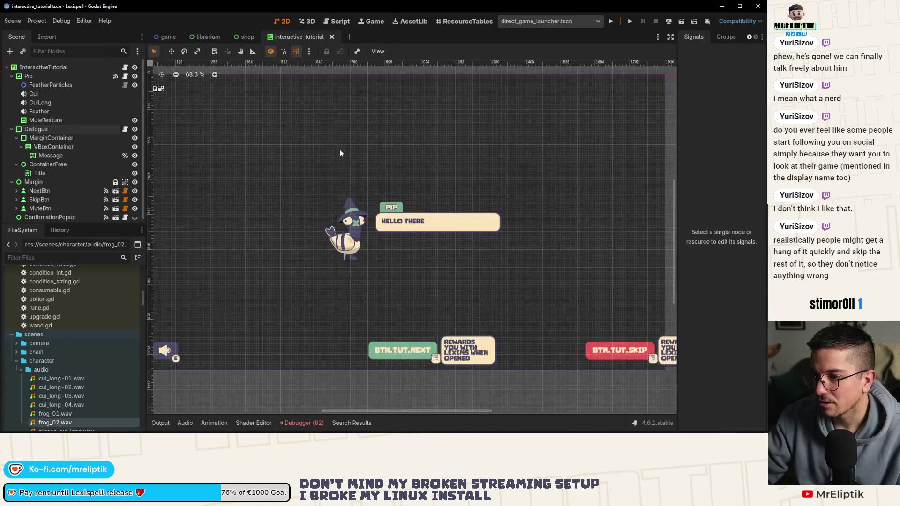
{"action": "key", "text": "alt+Tab"}
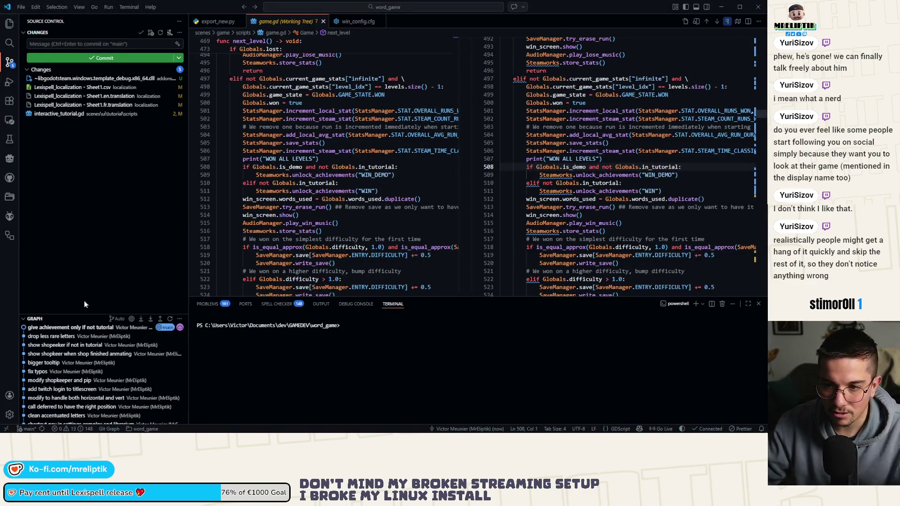
{"action": "mouse_move", "coordinate": [132, 431]}
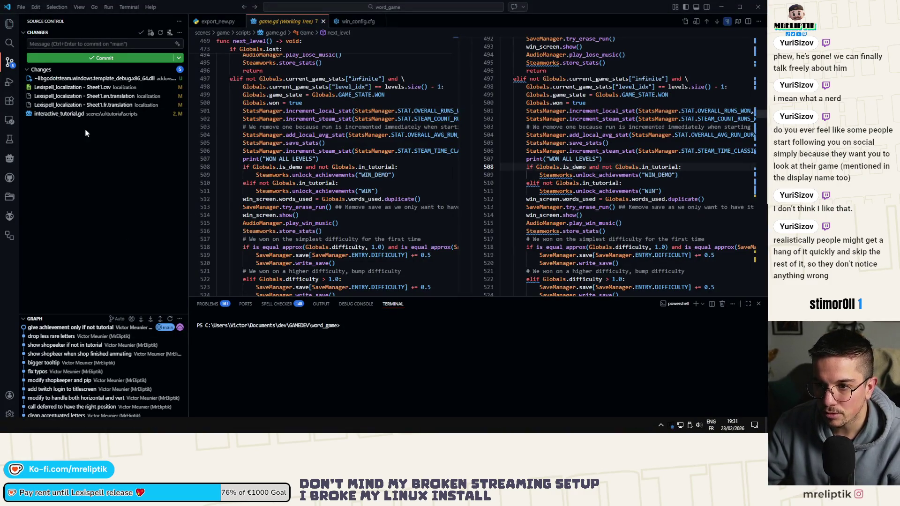
{"action": "left_click", "coordinate": [71, 113]}
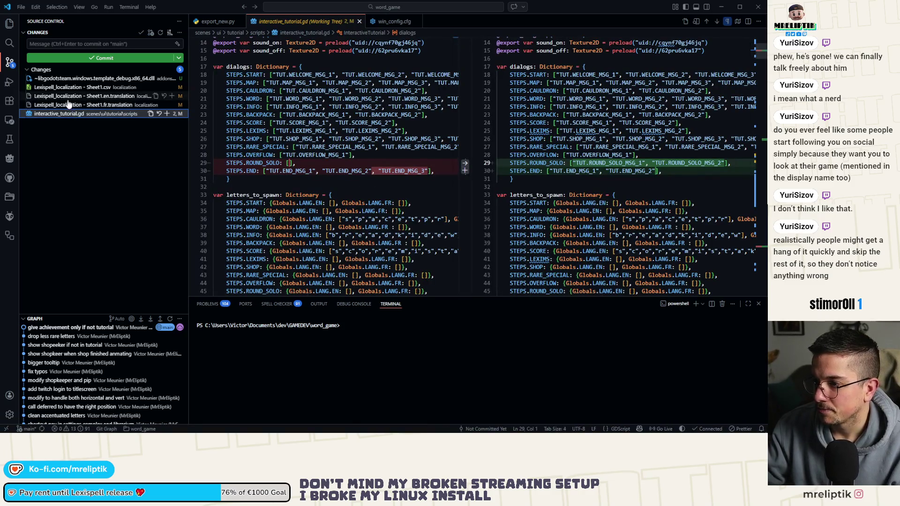
Stage the localization files and tutorial script, commit as 'fix tutorial round solo', then run the scene in Godot
{"action": "left_click", "coordinate": [108, 88], "text": "shift"}
{"action": "left_click", "coordinate": [172, 87]}
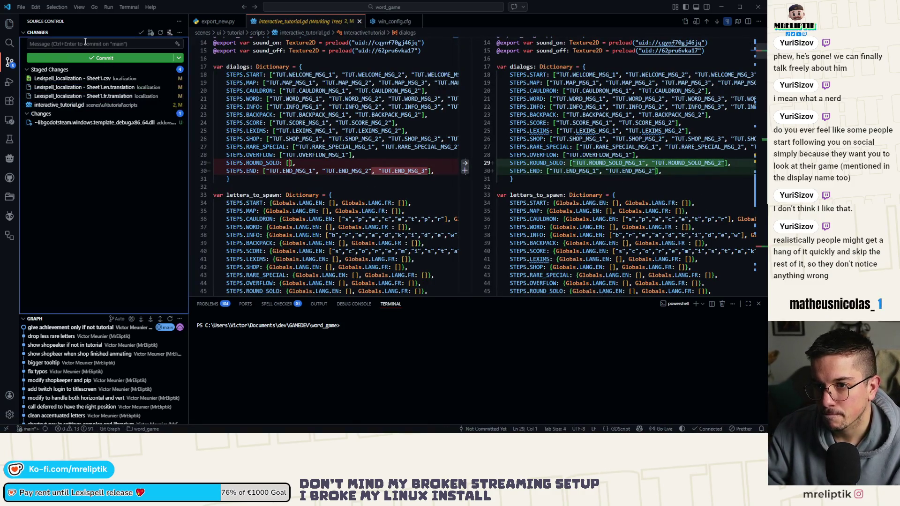
{"action": "left_click", "coordinate": [86, 44]}
{"action": "type", "text": "fix tutorial round solo"}
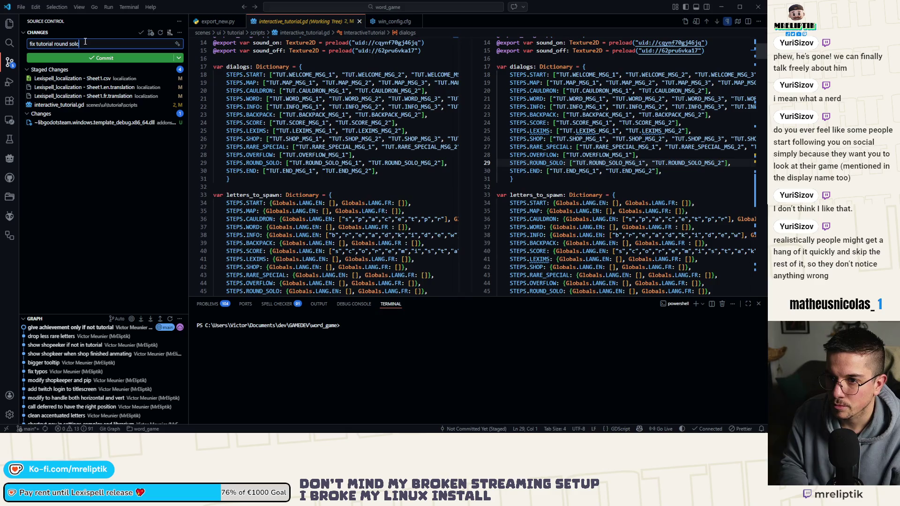
{"action": "key", "text": "ctrl+Return"}
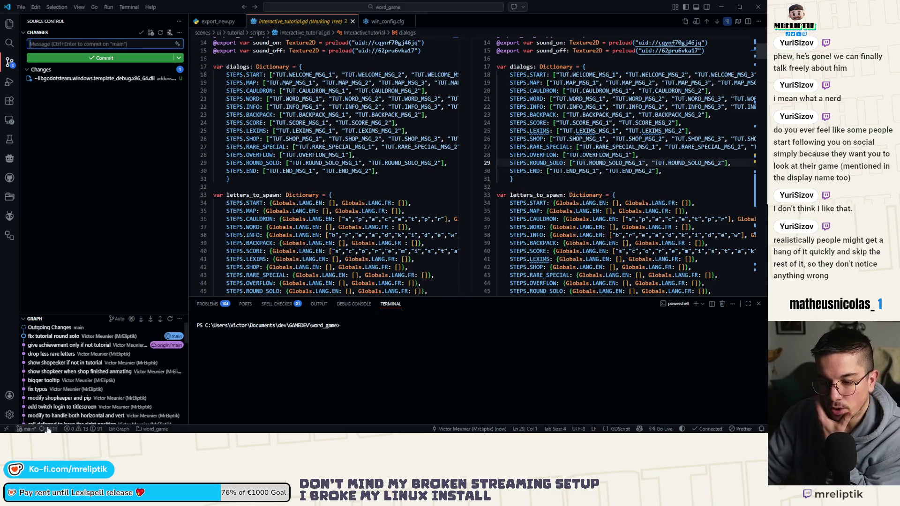
{"action": "key", "text": "alt+Tab"}
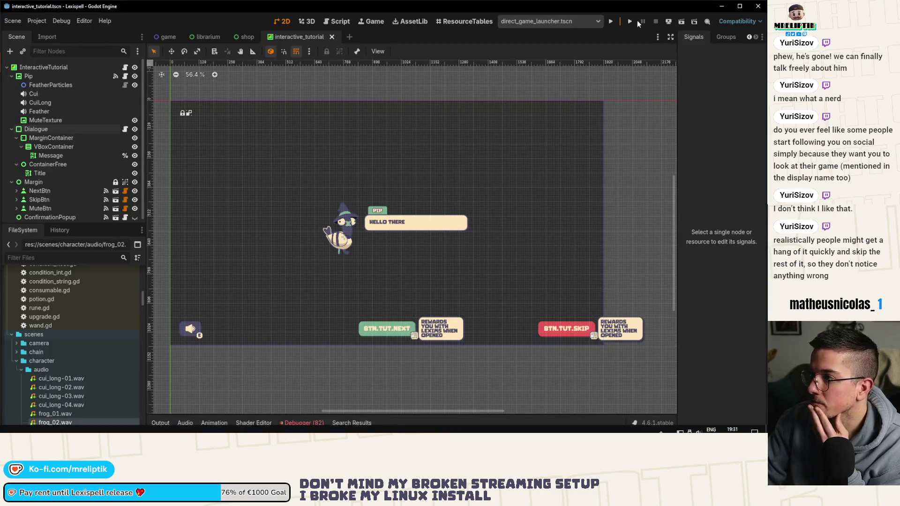
{"action": "left_click", "coordinate": [631, 21]}
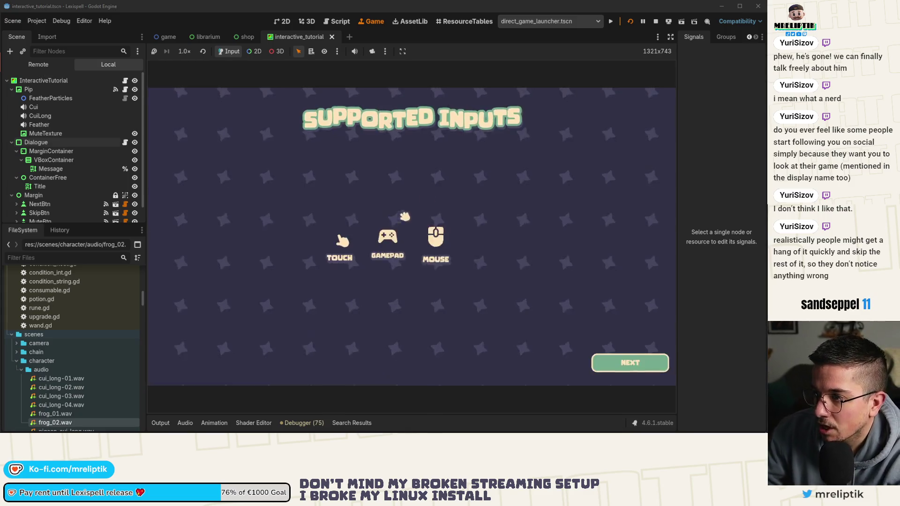
Pass the Supported Inputs and welcome screens, visit Lexicopedia and Leaderboard, then start a new round
{"action": "left_click", "coordinate": [629, 362]}
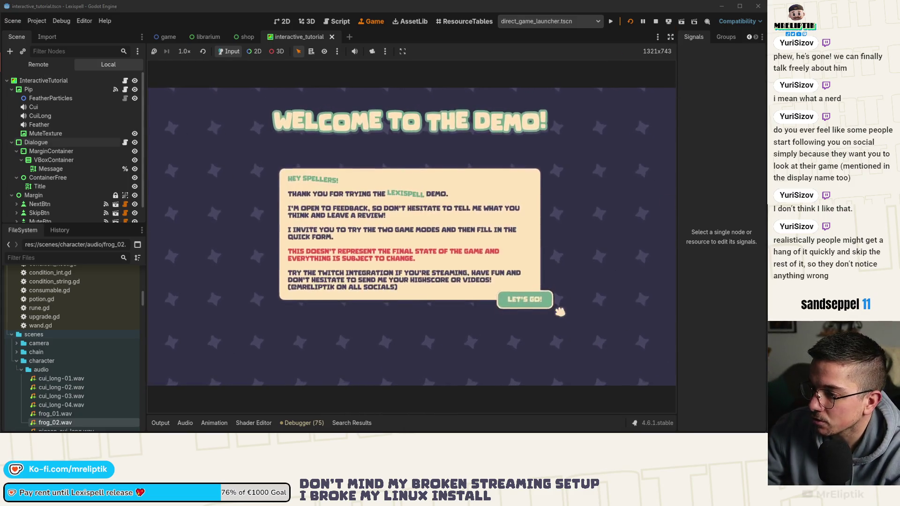
{"action": "left_click", "coordinate": [521, 300]}
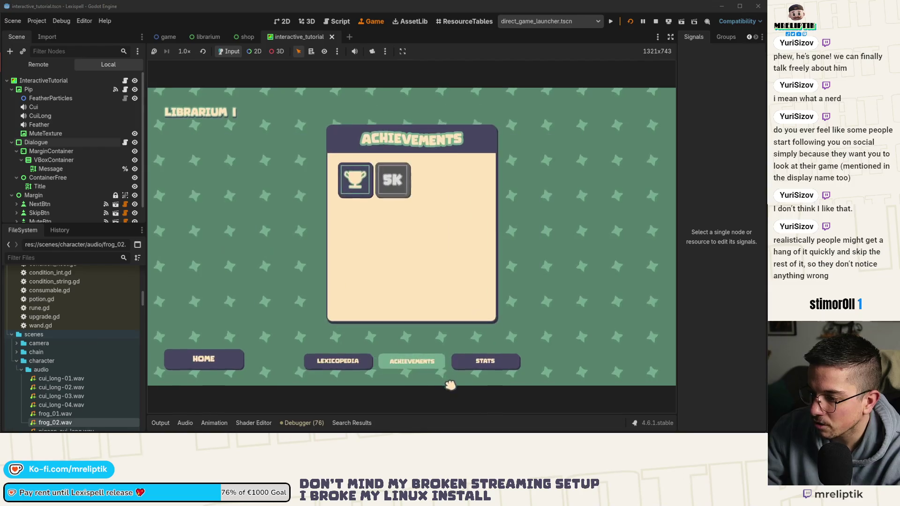
{"action": "left_click", "coordinate": [225, 366]}
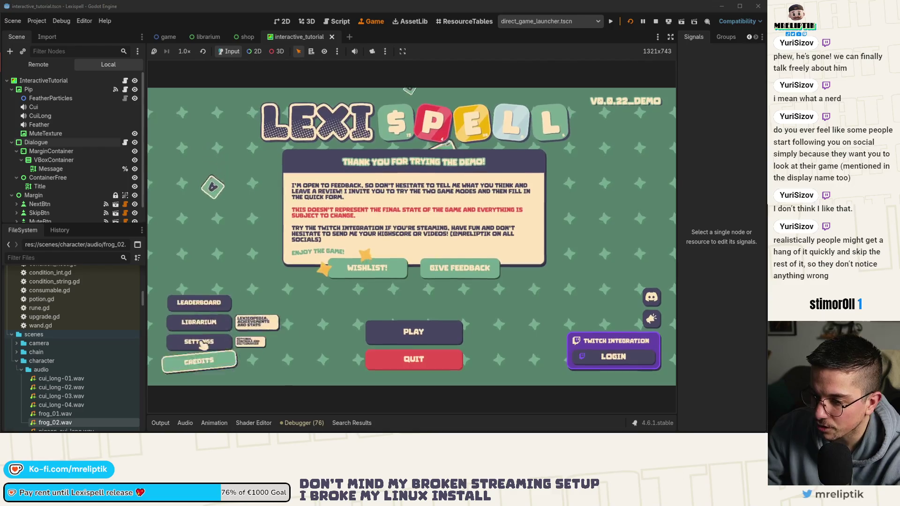
{"action": "left_click", "coordinate": [203, 311]}
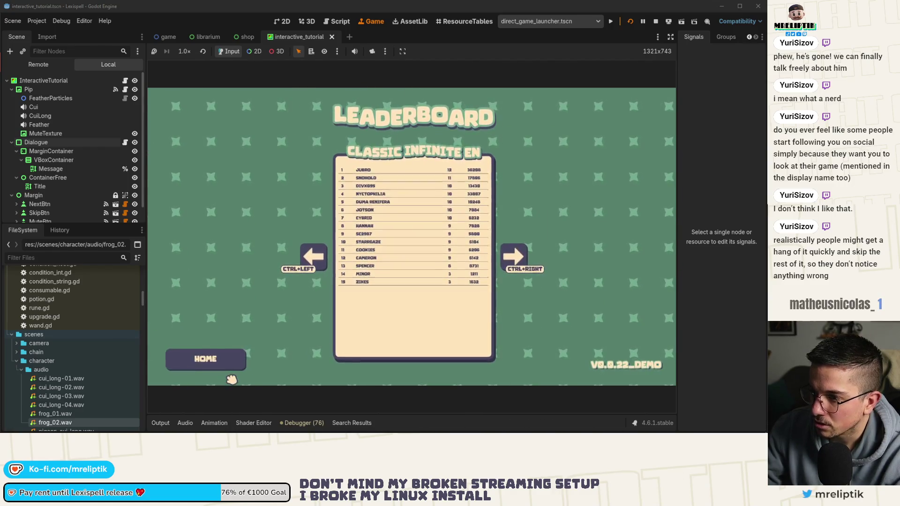
{"action": "left_click", "coordinate": [201, 358]}
{"action": "left_click", "coordinate": [446, 326]}
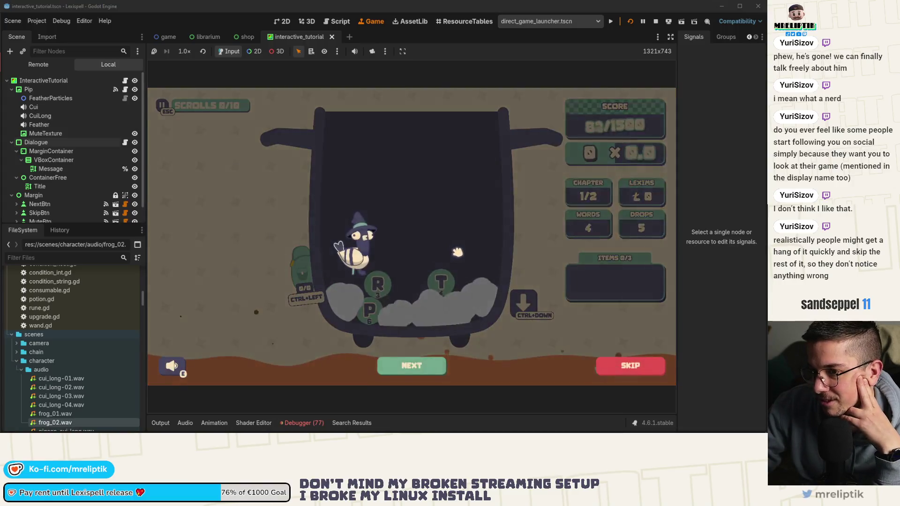
Skip Pip's tips and spell and submit BREAD
{"action": "left_click", "coordinate": [412, 363]}
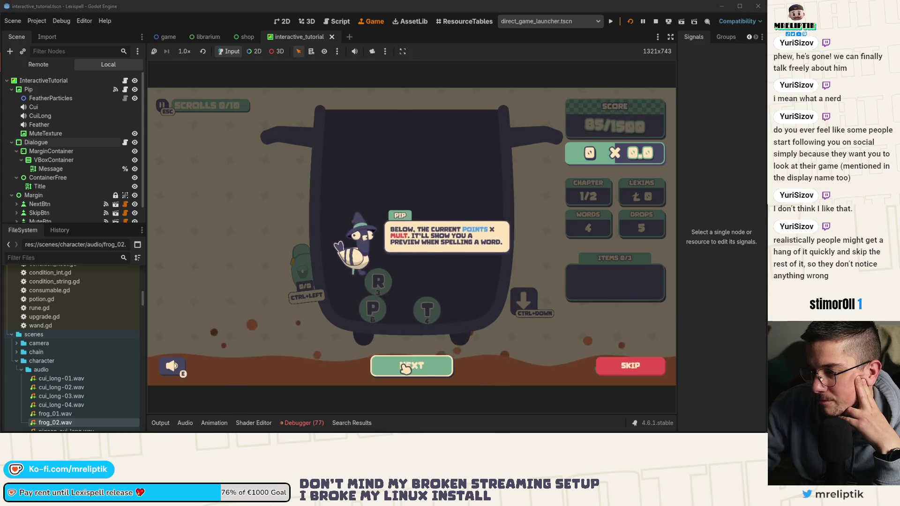
{"action": "left_click", "coordinate": [406, 369]}
{"action": "left_click", "coordinate": [411, 368]}
{"action": "left_click", "coordinate": [422, 371]}
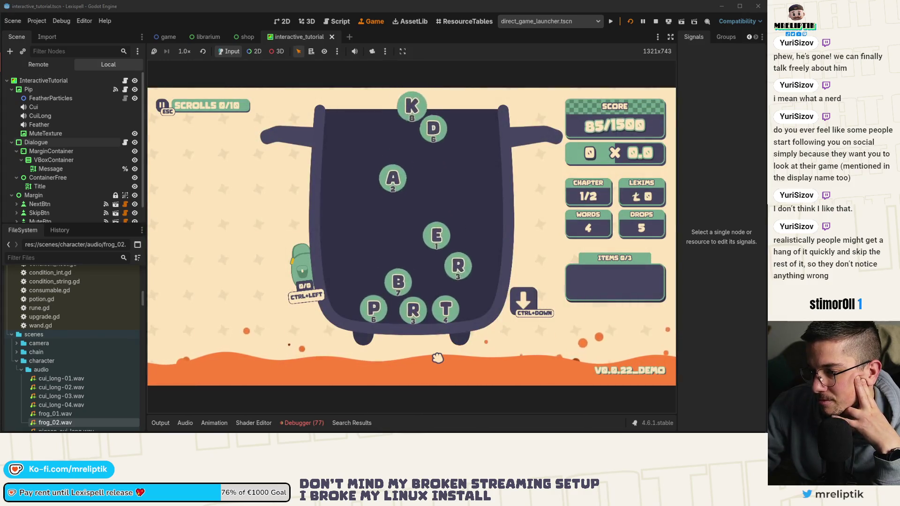
{"action": "left_click", "coordinate": [415, 287]}
{"action": "left_click", "coordinate": [446, 285]}
{"action": "left_click", "coordinate": [340, 281]}
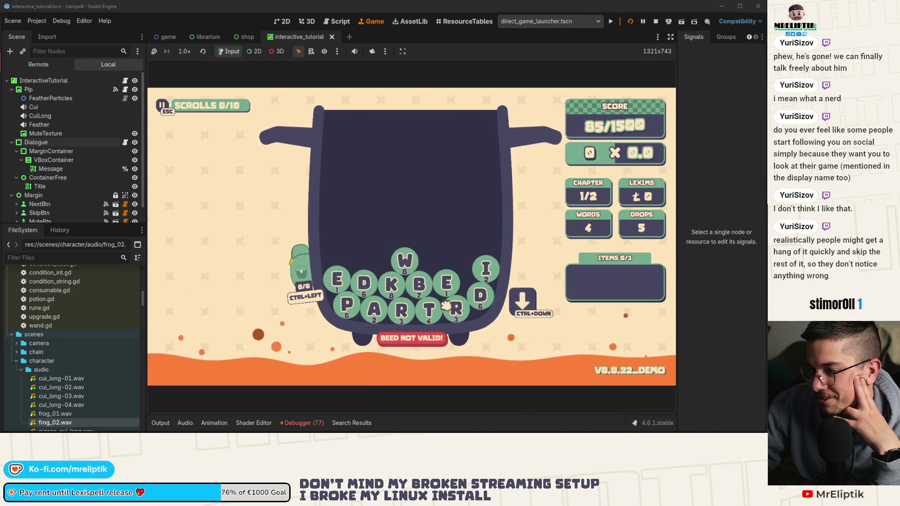
{"action": "left_click", "coordinate": [487, 297]}
{"action": "key", "text": "Return"}
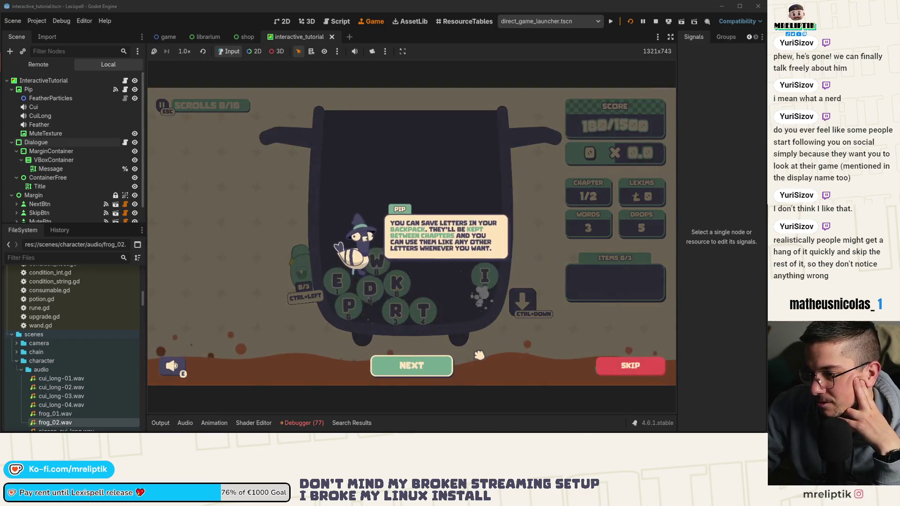
Stash the P in the bag, spell STEAK, and clear the chapter
{"action": "left_click", "coordinate": [479, 355]}
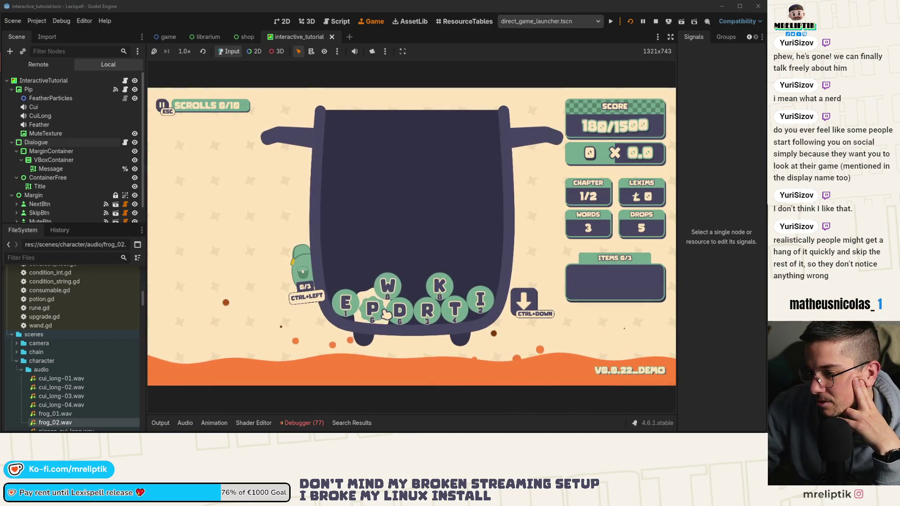
{"action": "key", "text": "ctrl+Left"}
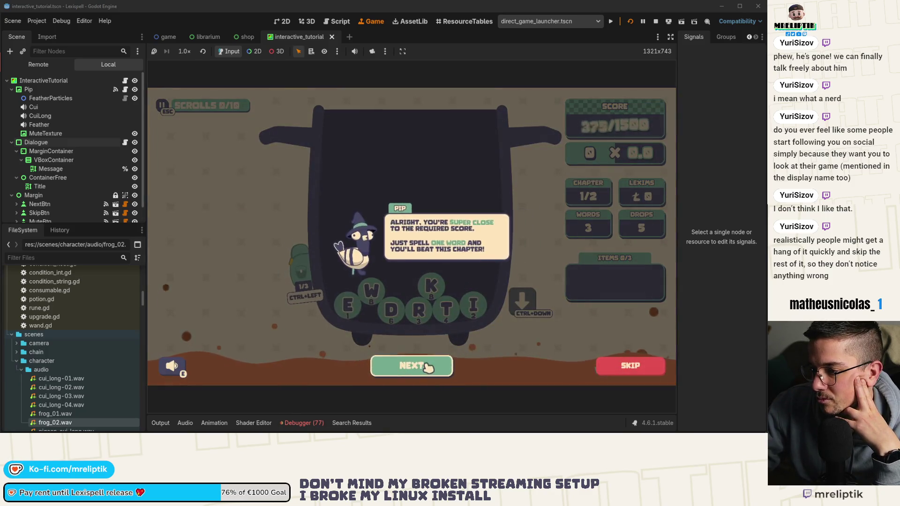
{"action": "left_click", "coordinate": [412, 366]}
{"action": "left_click", "coordinate": [412, 367]}
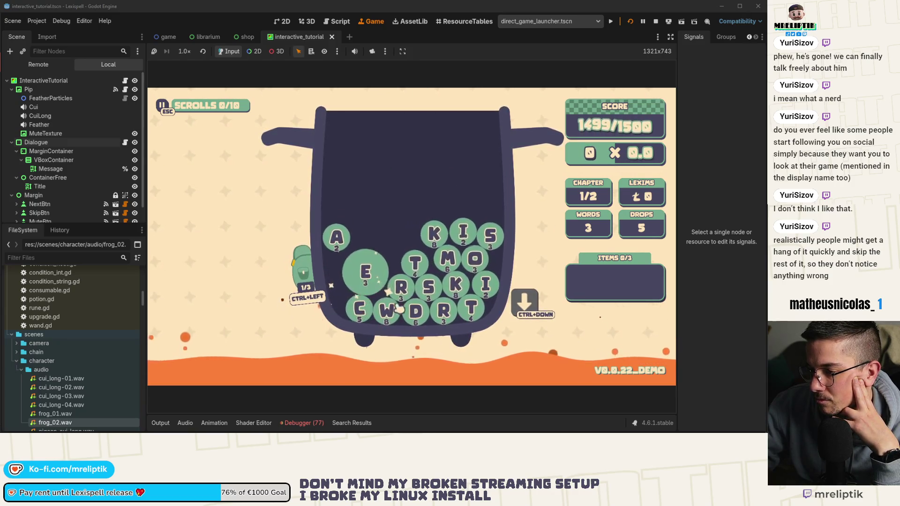
{"action": "left_click", "coordinate": [420, 293]}
{"action": "left_click", "coordinate": [401, 263]}
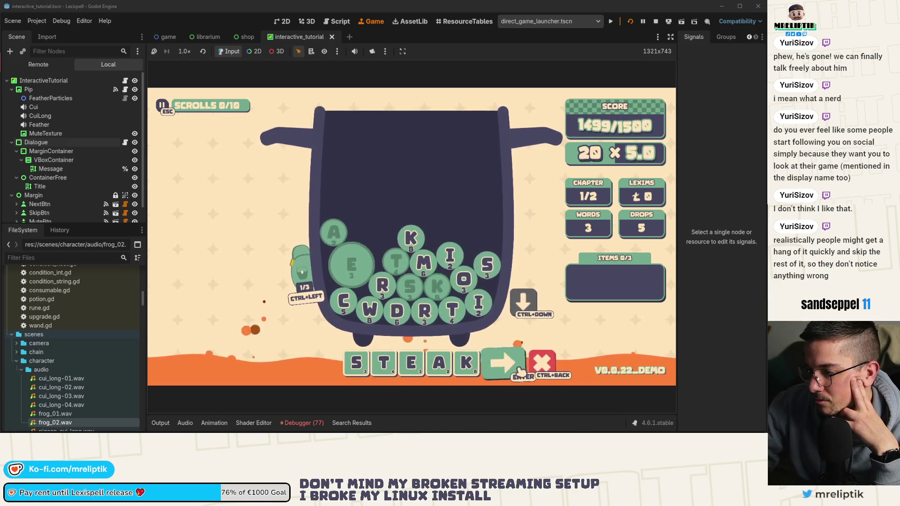
{"action": "left_click", "coordinate": [522, 373]}
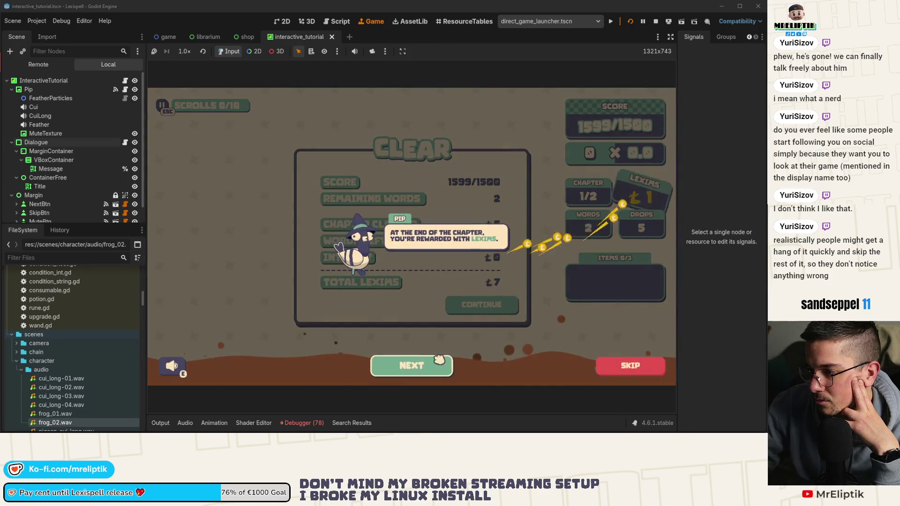
{"action": "left_click", "coordinate": [408, 370]}
Skip the clear summary and shop tips, buy the ODD scroll, and continue into chapter 2
{"action": "left_click", "coordinate": [410, 367]}
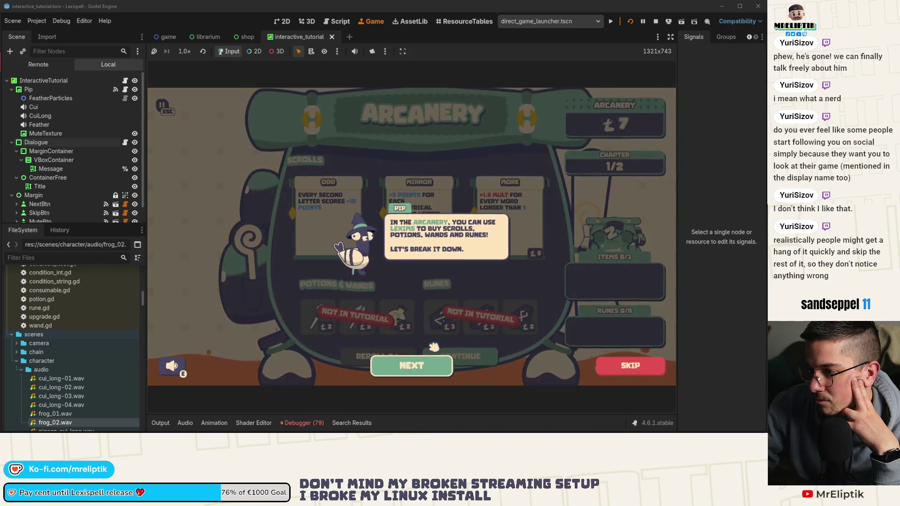
{"action": "left_click", "coordinate": [412, 370]}
{"action": "left_click", "coordinate": [413, 371]}
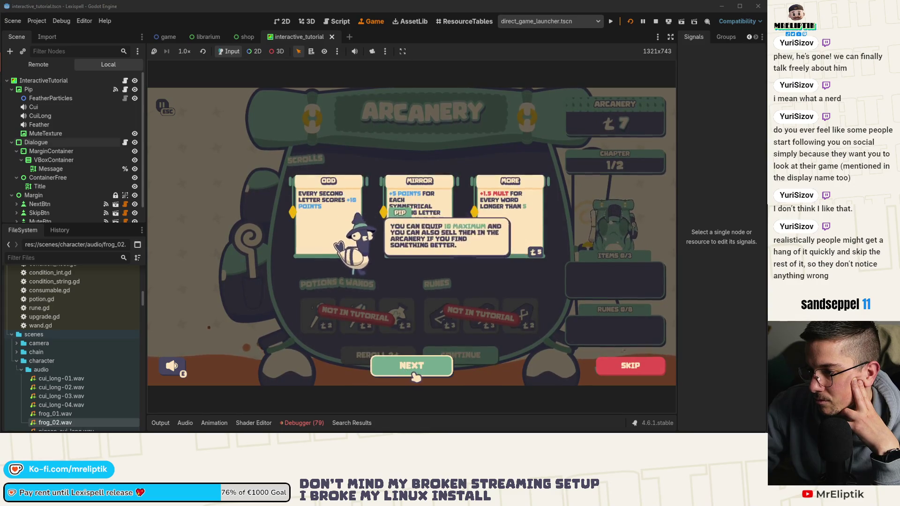
{"action": "left_click", "coordinate": [416, 374]}
{"action": "left_click", "coordinate": [417, 376]}
{"action": "left_click", "coordinate": [417, 375]}
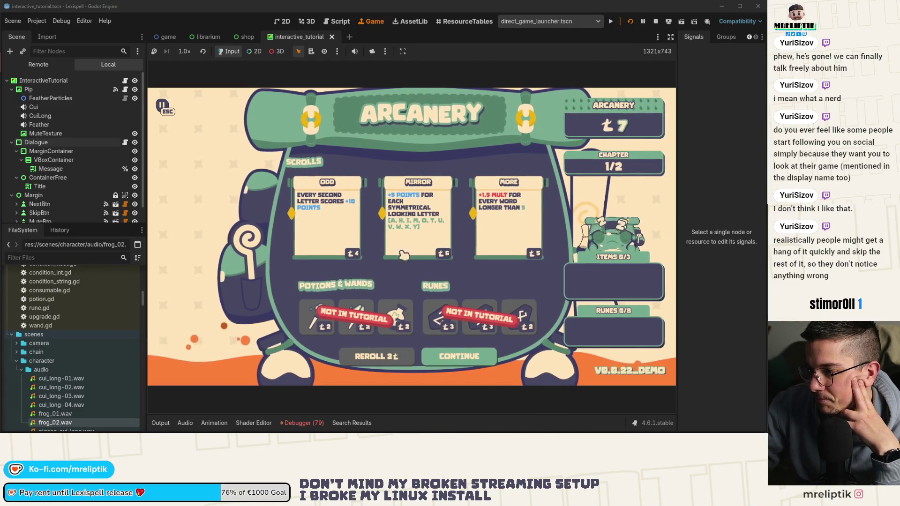
{"action": "left_click", "coordinate": [333, 237]}
{"action": "left_click", "coordinate": [460, 357]}
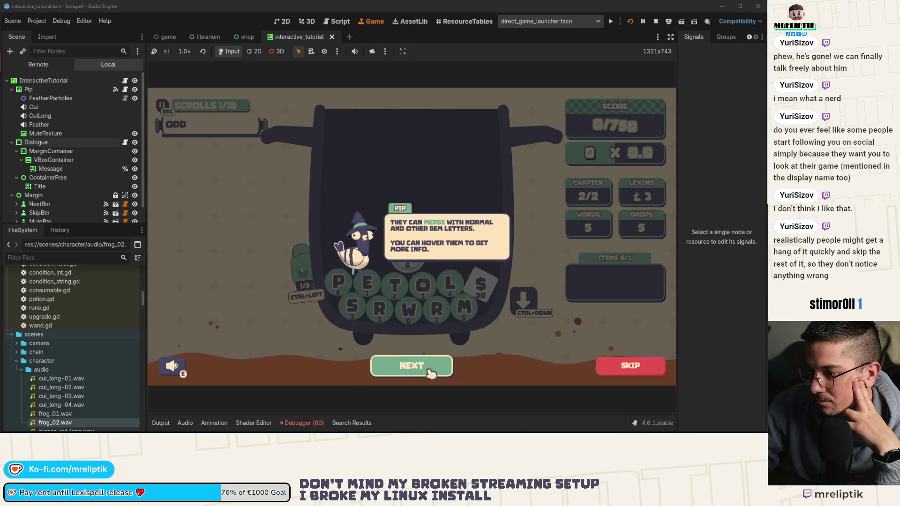
{"action": "left_click", "coordinate": [430, 373]}
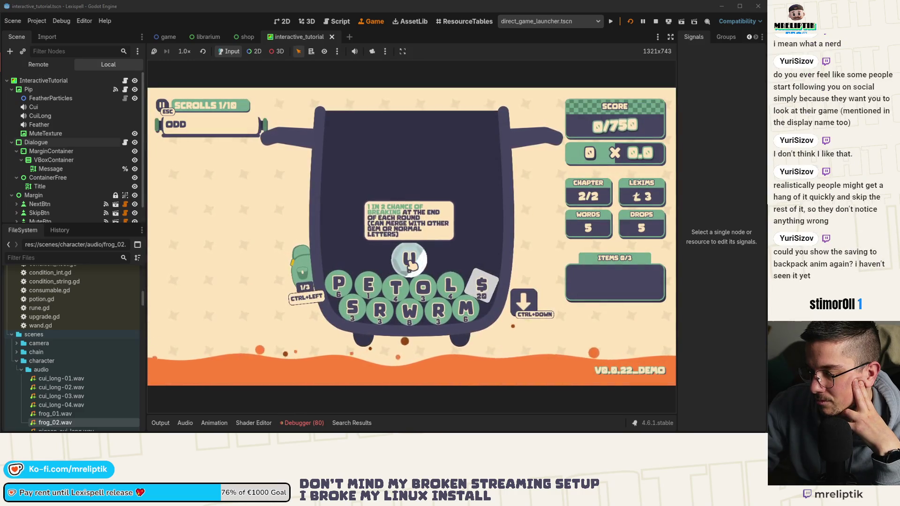
Spell PETRO from the letter tiles
{"action": "left_click", "coordinate": [338, 283]}
{"action": "left_click", "coordinate": [368, 285]}
{"action": "left_click", "coordinate": [395, 287]}
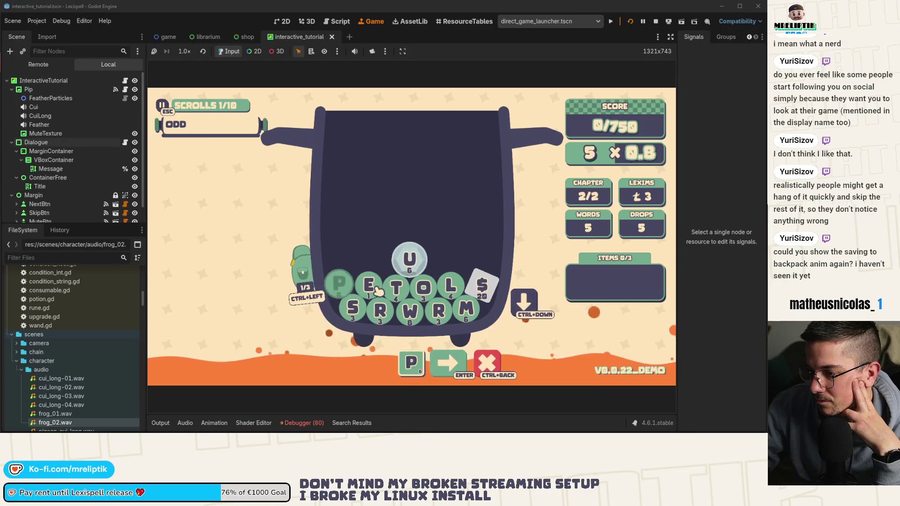
{"action": "left_click", "coordinate": [438, 310]}
{"action": "left_click", "coordinate": [424, 287]}
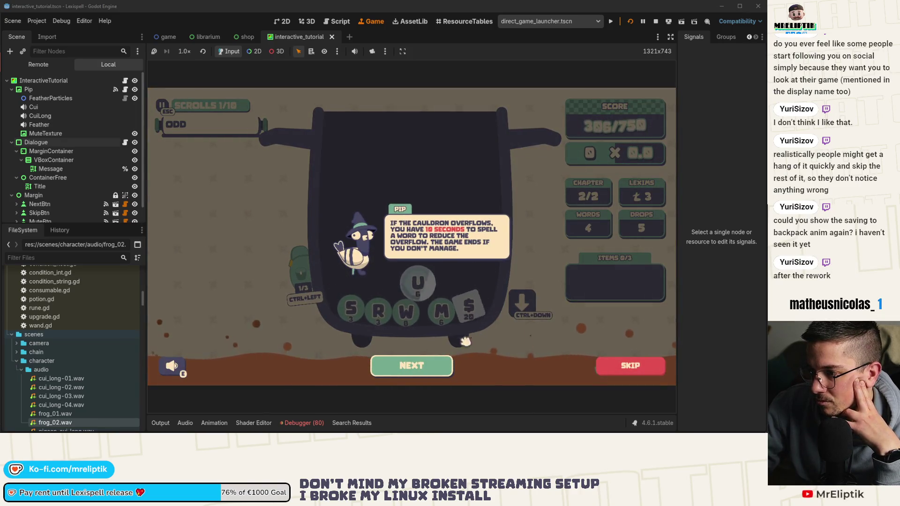
After Pip's dialogue, spell and submit WAR, then open the backpack
{"action": "left_click", "coordinate": [453, 377]}
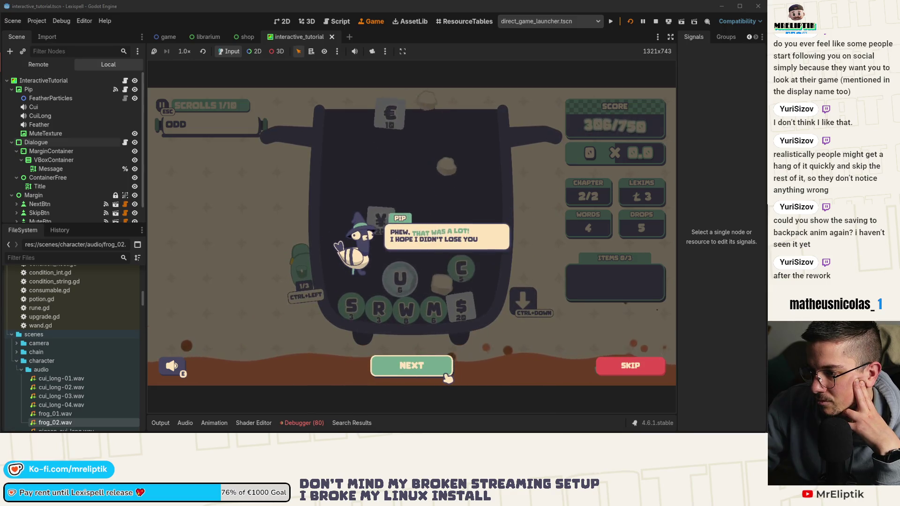
{"action": "left_click", "coordinate": [449, 381]}
{"action": "left_click", "coordinate": [347, 224]}
{"action": "left_click", "coordinate": [346, 221]}
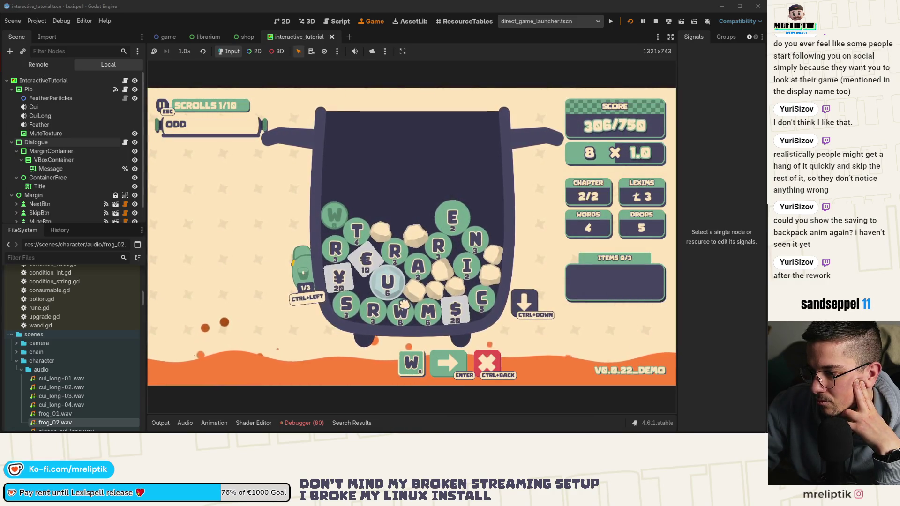
{"action": "left_click", "coordinate": [418, 267]}
{"action": "left_click", "coordinate": [396, 252]}
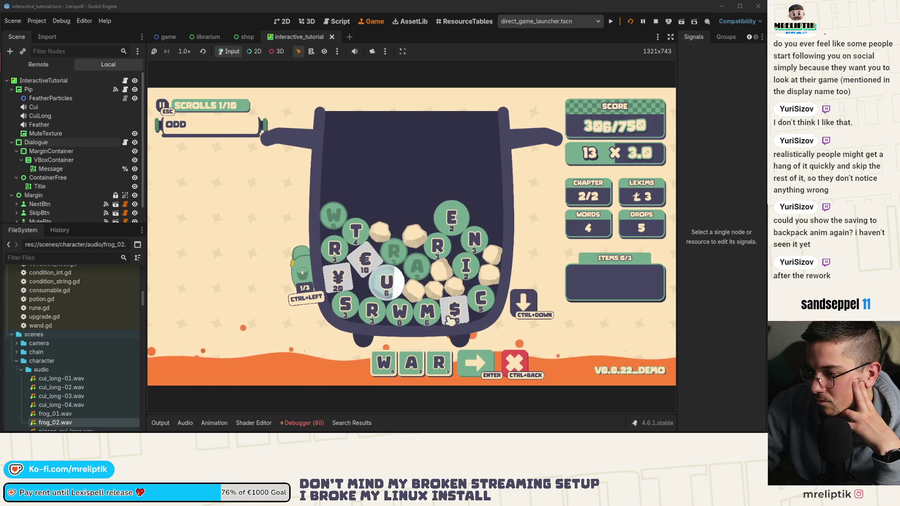
{"action": "key", "text": "Return"}
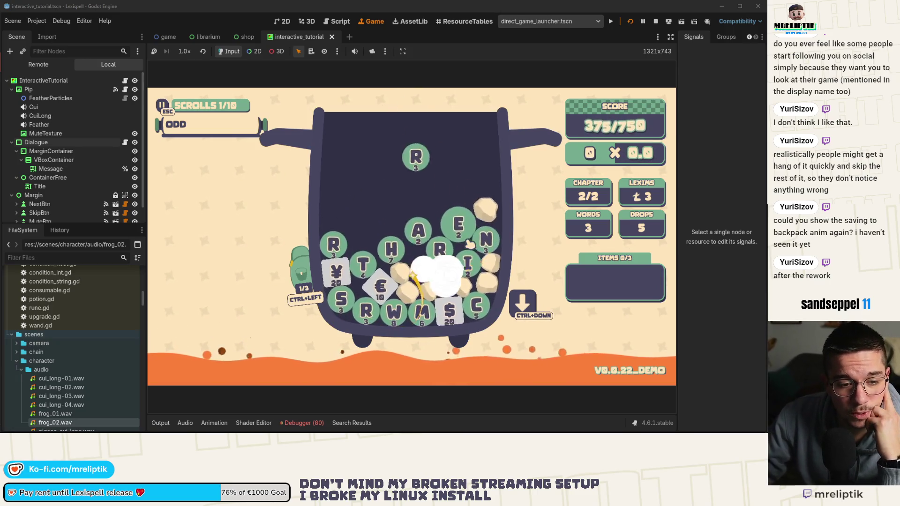
{"action": "key", "text": "ctrl+Left"}
{"action": "key", "text": "ctrl+Left"}
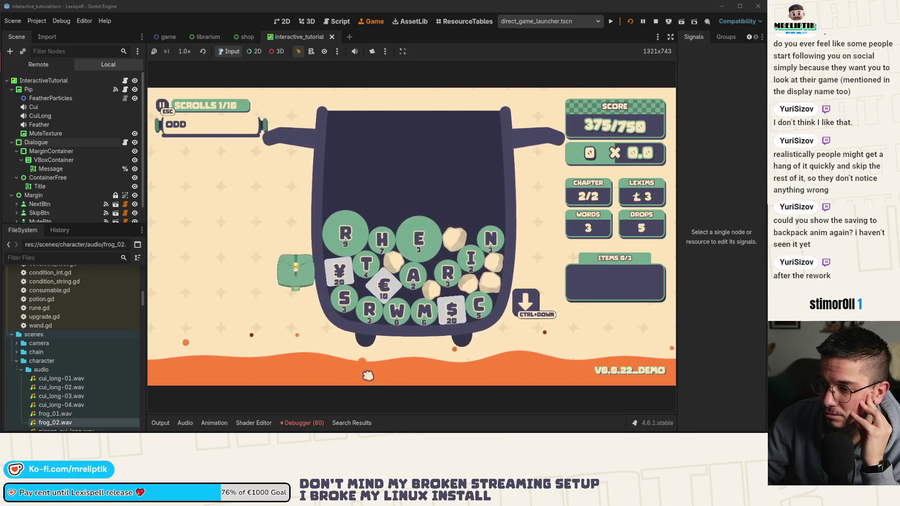
Close the backpack, clear a misspelled word, and submit WAR$
{"action": "left_click", "coordinate": [262, 212]}
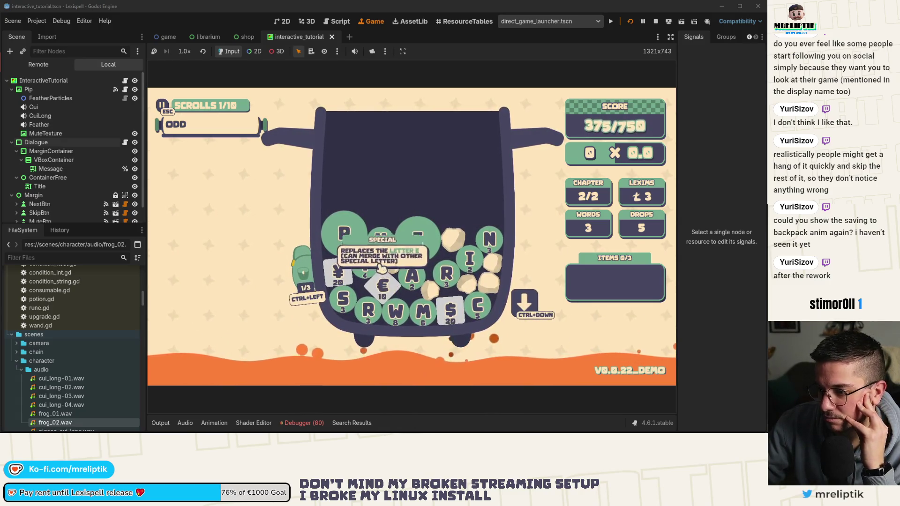
{"action": "left_click", "coordinate": [447, 274]}
{"action": "left_click", "coordinate": [368, 309]}
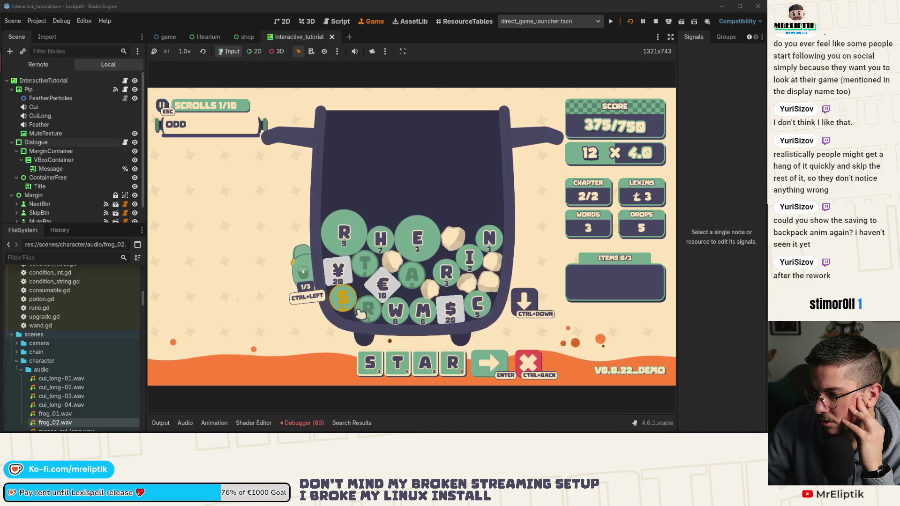
{"action": "left_click", "coordinate": [529, 364]}
{"action": "left_click", "coordinate": [395, 310]}
{"action": "left_click", "coordinate": [412, 274]}
{"action": "left_click", "coordinate": [373, 310]}
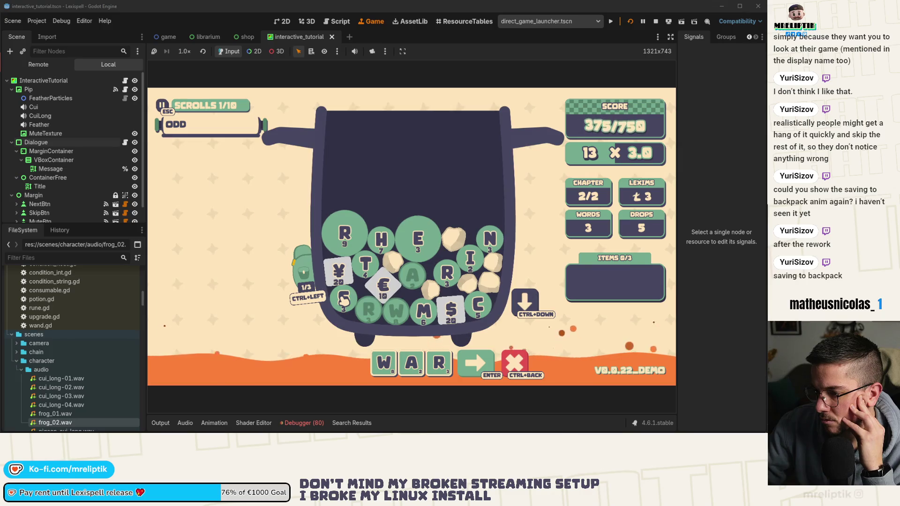
{"action": "left_click", "coordinate": [347, 234]}
{"action": "left_click", "coordinate": [489, 363]}
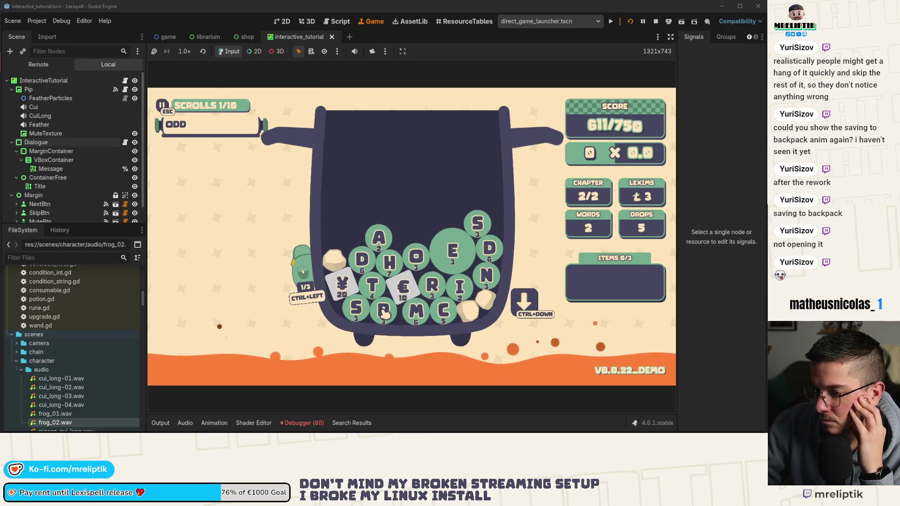
Store an R, submit SMART to clear chapter 2, dismiss Pip, and show debugger errors
{"action": "left_click", "coordinate": [382, 312], "text": "ctrl"}
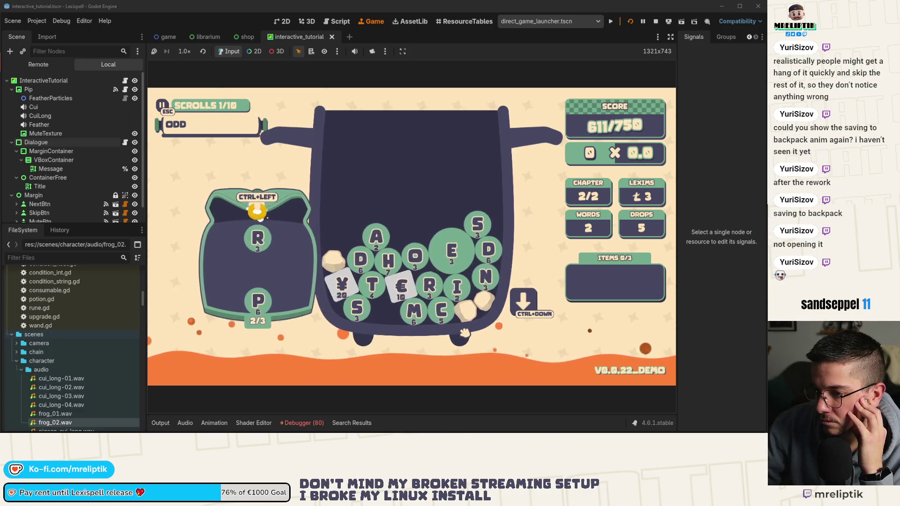
{"action": "left_click", "coordinate": [366, 260]}
{"action": "key", "text": "ctrl+BackSpace"}
{"action": "type", "text": "sm"}
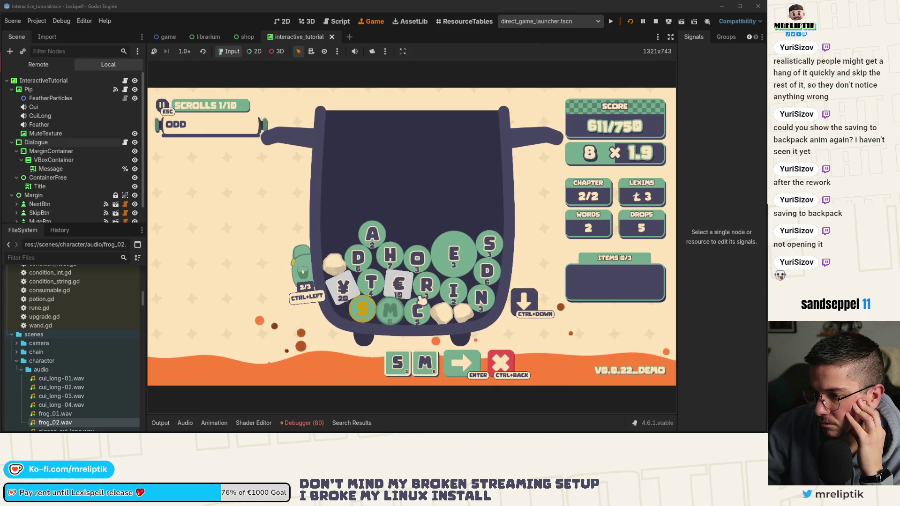
{"action": "type", "text": "art"}
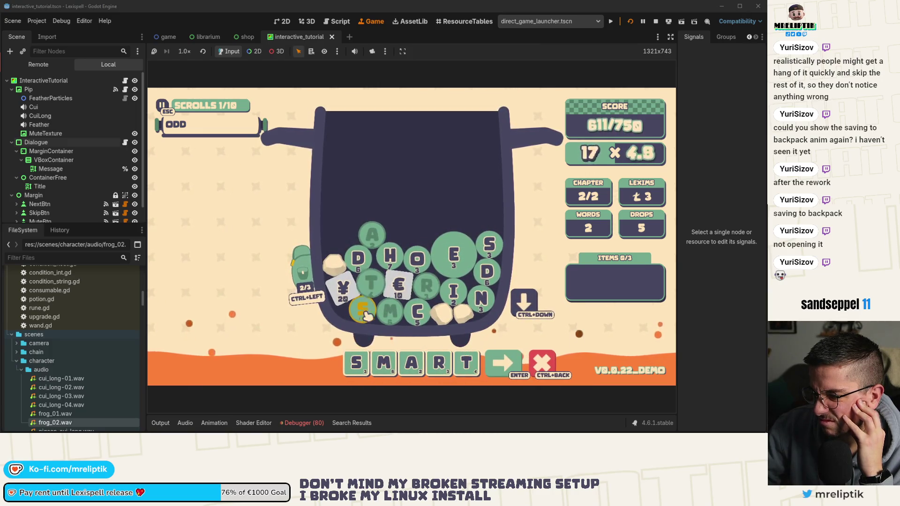
{"action": "key", "text": "Return"}
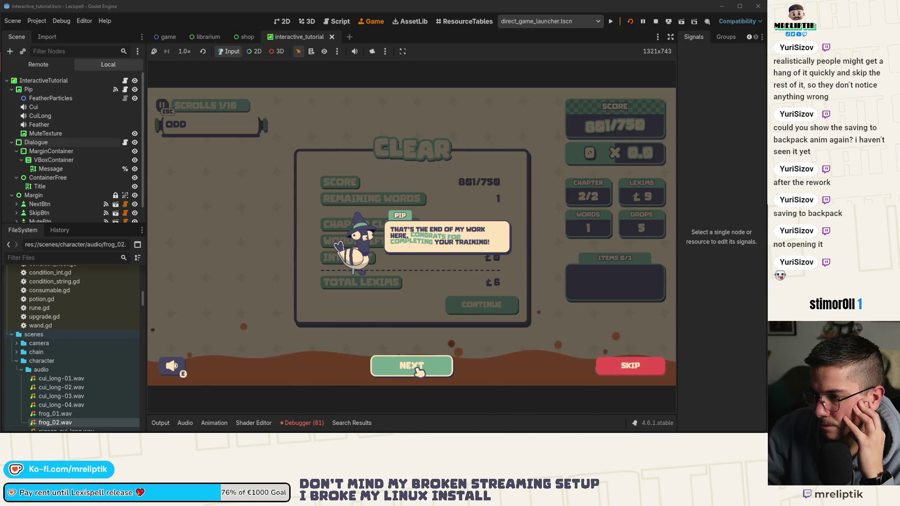
{"action": "left_click", "coordinate": [419, 370]}
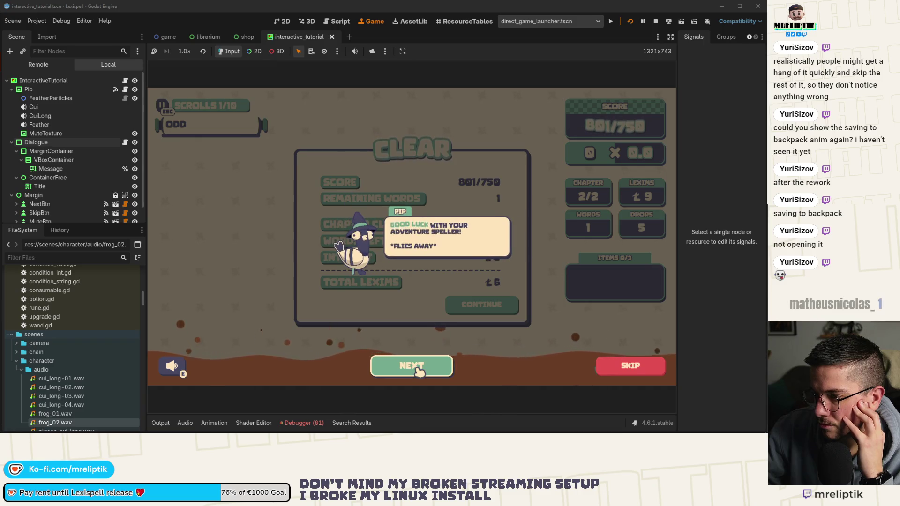
{"action": "left_click", "coordinate": [419, 372]}
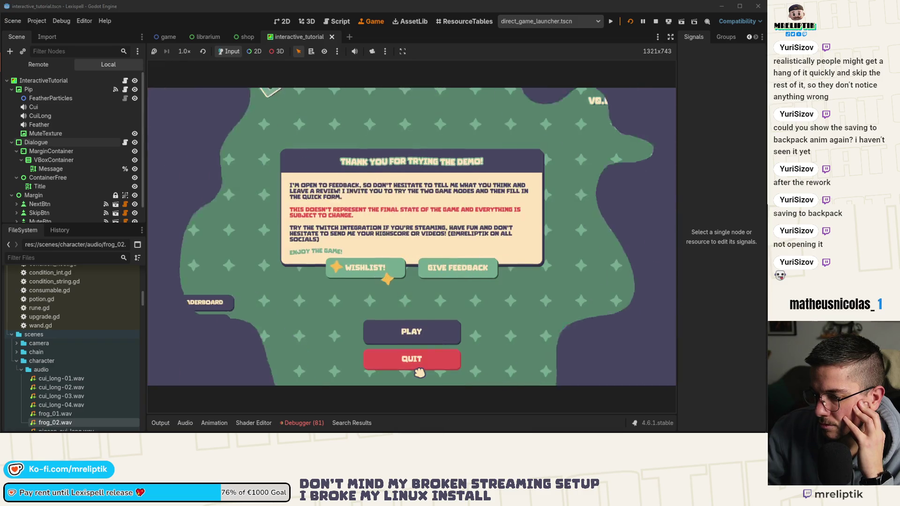
{"action": "left_click", "coordinate": [300, 423]}
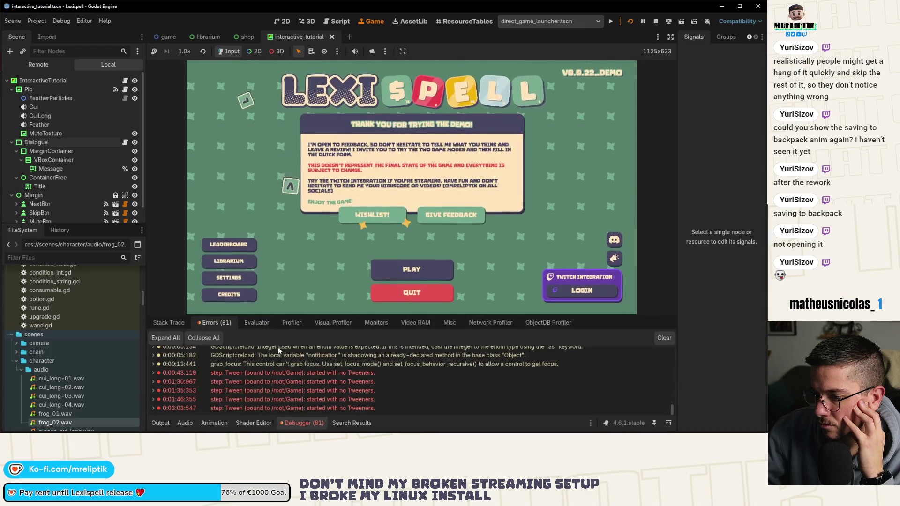
Collapse the debugger and select the InteractiveTutorial node to view its signals
{"action": "left_click", "coordinate": [299, 423]}
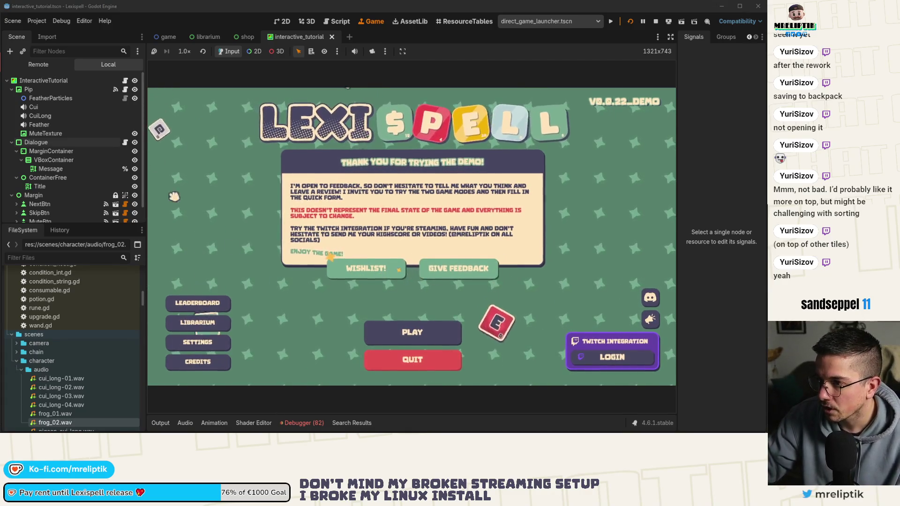
{"action": "left_click", "coordinate": [125, 82]}
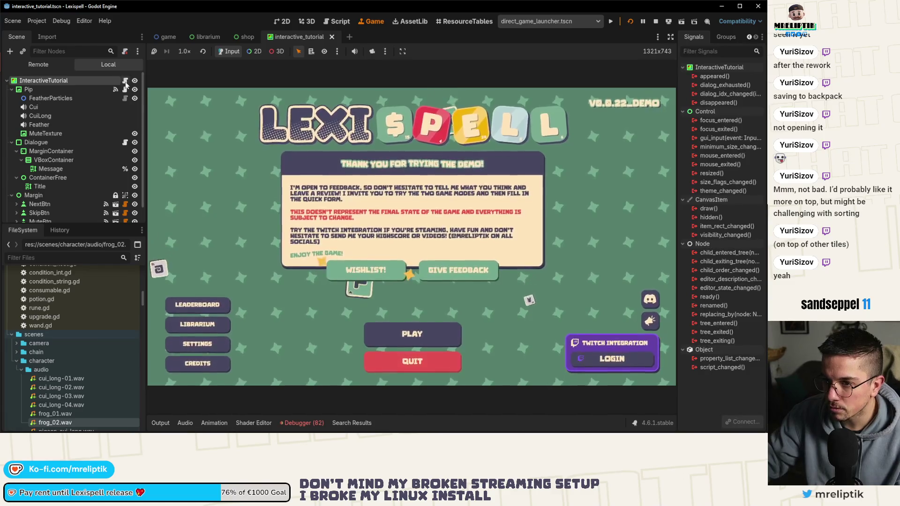
Open the InteractiveTutorial script and find the go_away idx check in the END step
{"action": "left_click", "coordinate": [125, 82]}
{"action": "scroll", "coordinate": [422, 235], "scroll_direction": "down", "scroll_amount": 9}
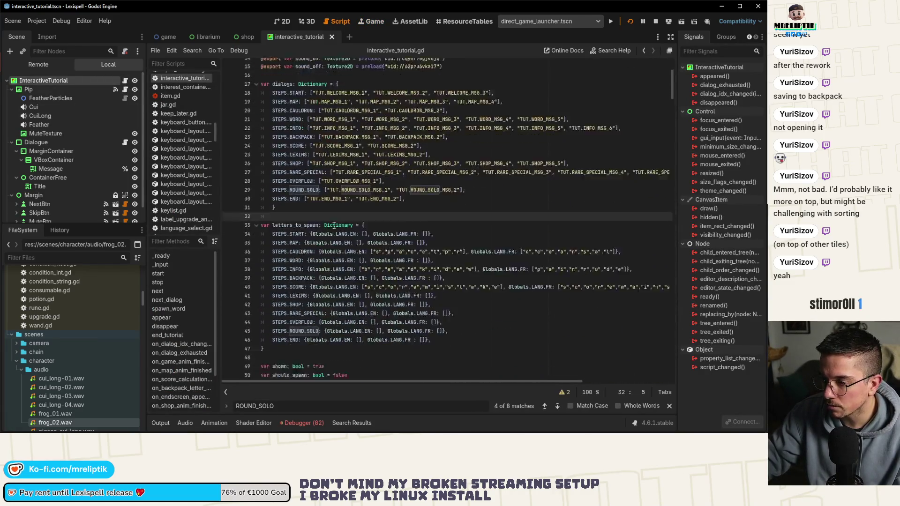
{"action": "left_click", "coordinate": [443, 281]}
{"action": "scroll", "coordinate": [443, 280], "scroll_direction": "down", "scroll_amount": 9}
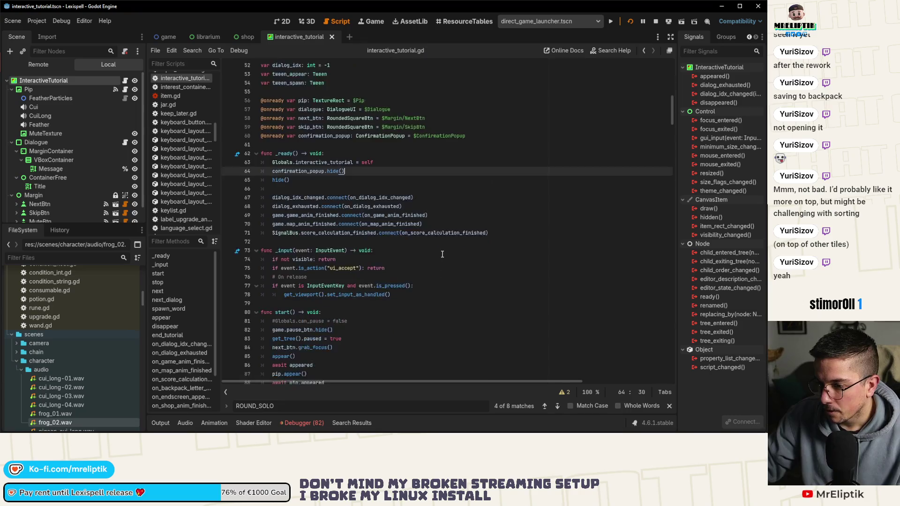
{"action": "left_click", "coordinate": [468, 204]}
{"action": "scroll", "coordinate": [468, 235], "scroll_direction": "down", "scroll_amount": 4}
{"action": "key", "text": "ctrl+f"}
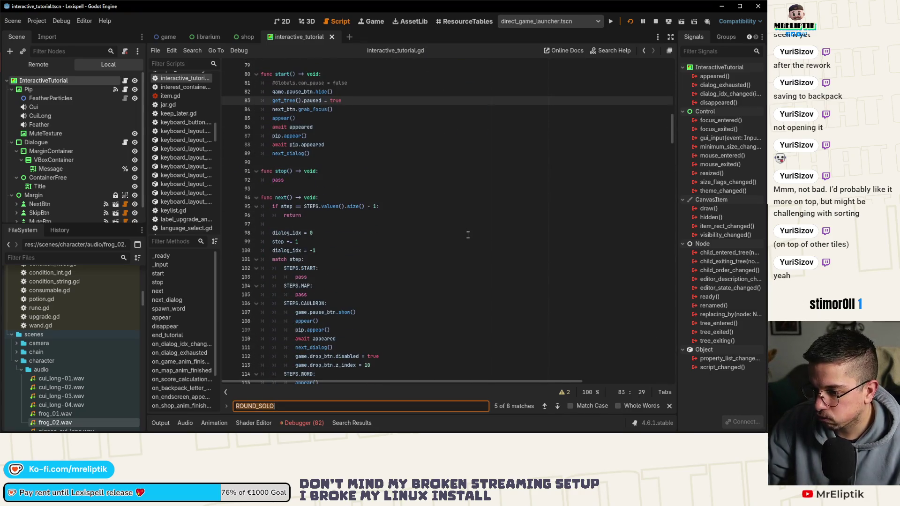
{"action": "type", "text": "go_awa"}
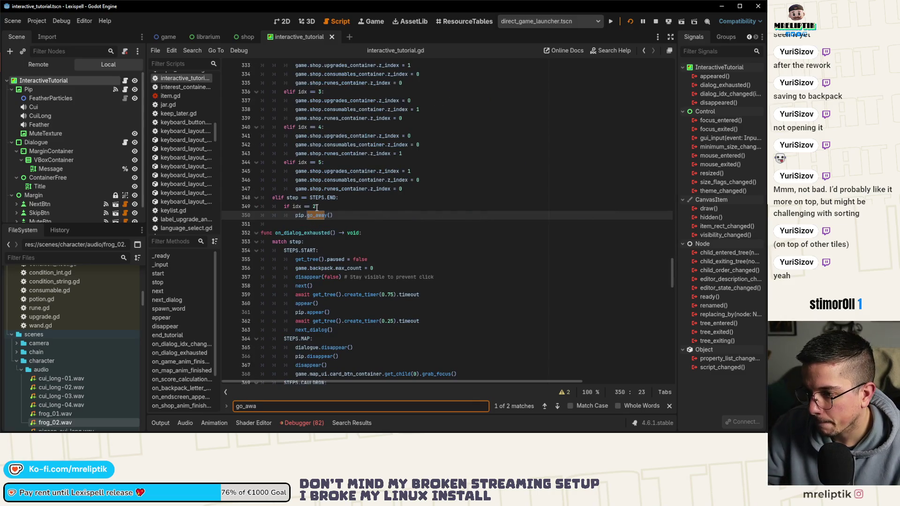
{"action": "left_click", "coordinate": [314, 199]}
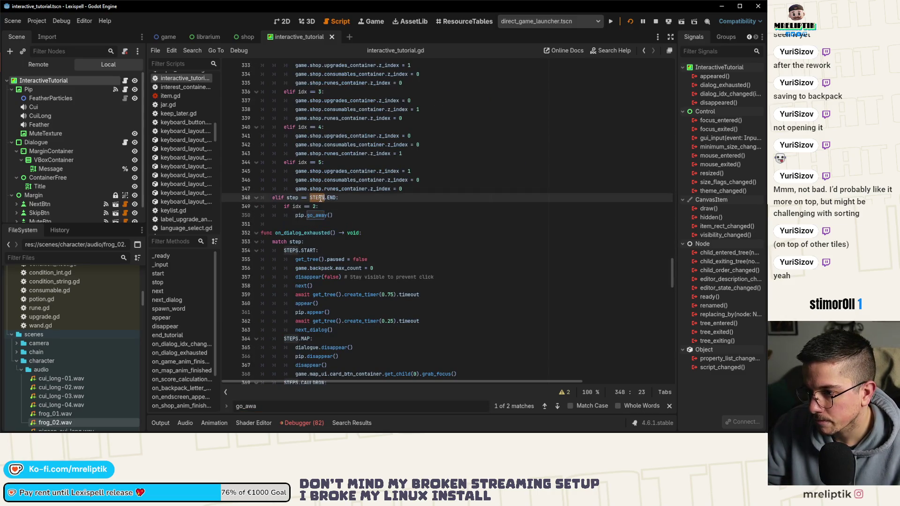
{"action": "left_click", "coordinate": [322, 207]}
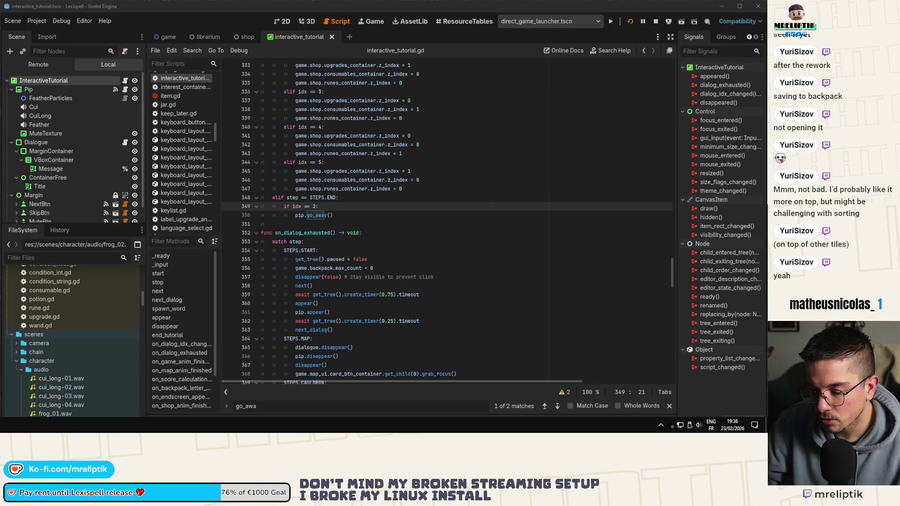
Save the 'if idx == 1:' fix and view the Sheet1.en.translation change in VS Code
{"action": "key", "text": "alt+Tab"}
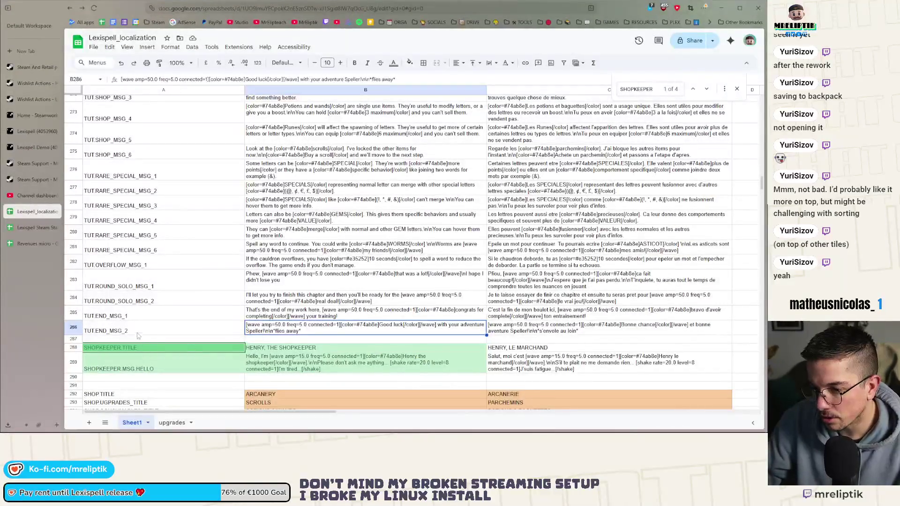
{"action": "left_click", "coordinate": [26, 426]}
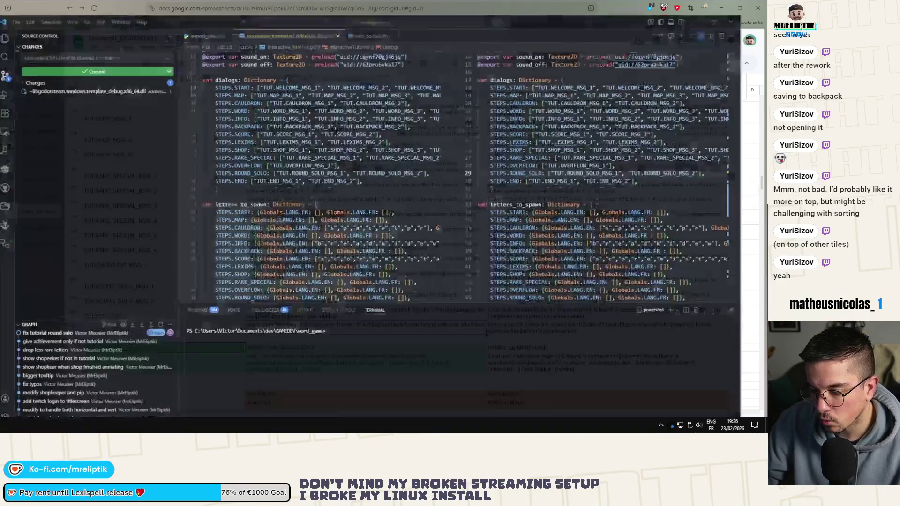
{"action": "key", "text": "alt+Tab"}
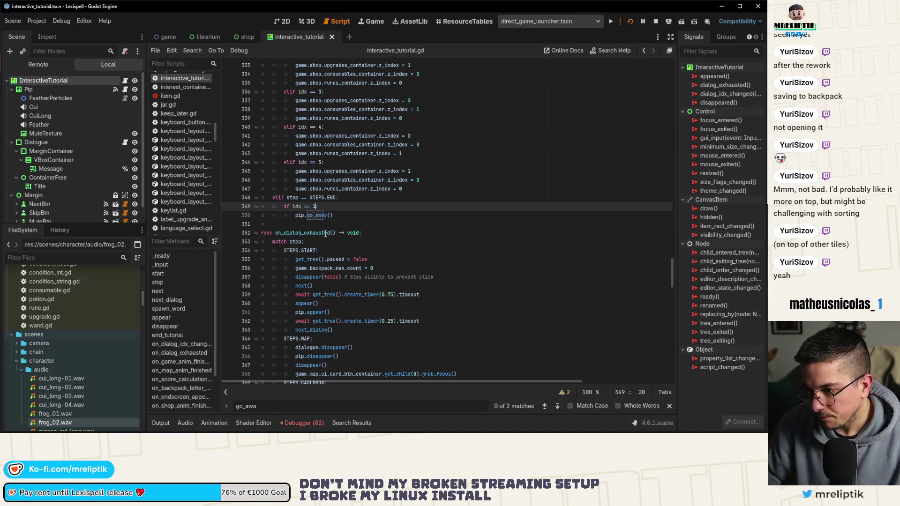
{"action": "key", "text": "ctrl+s"}
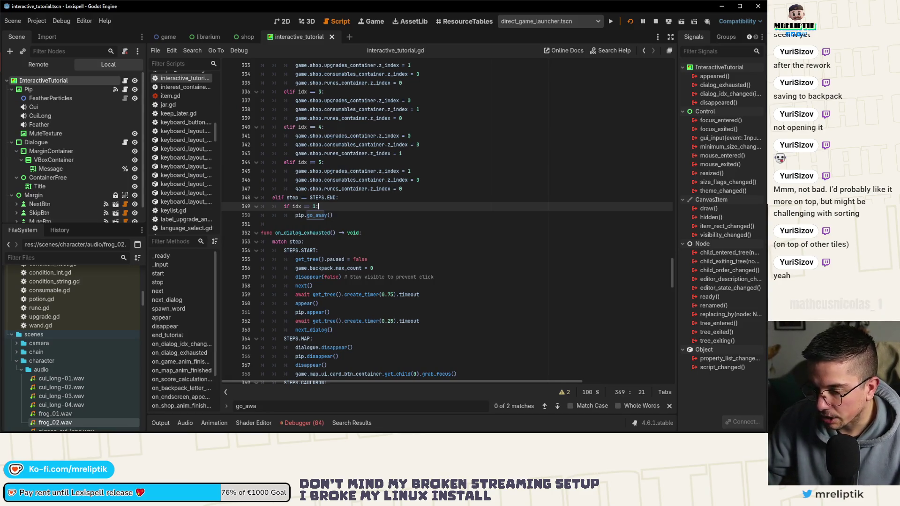
{"action": "key", "text": "alt+Tab"}
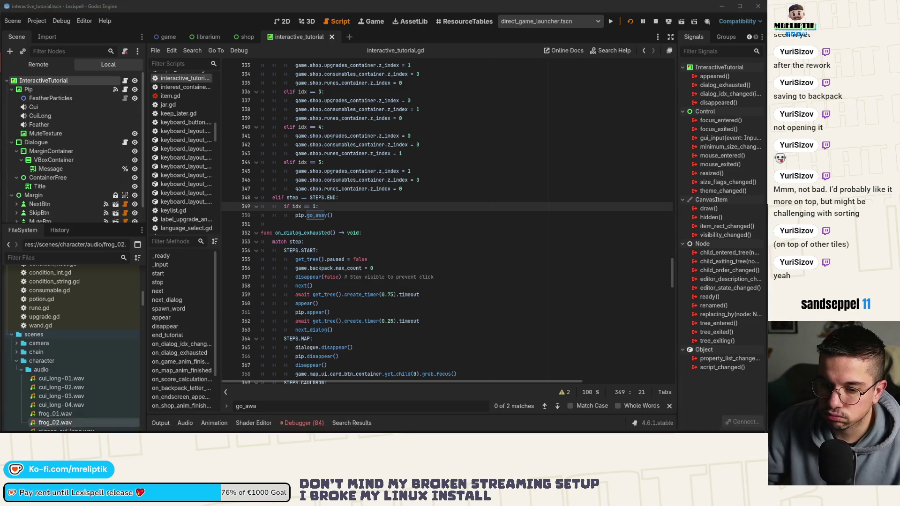
{"action": "key", "text": "alt+Tab"}
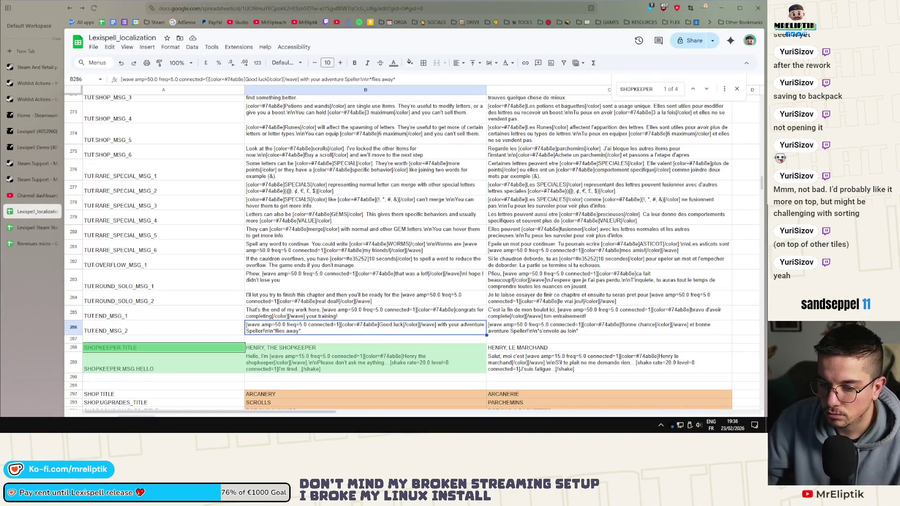
{"action": "key", "text": "alt+Tab"}
{"action": "left_click", "coordinate": [70, 87]}
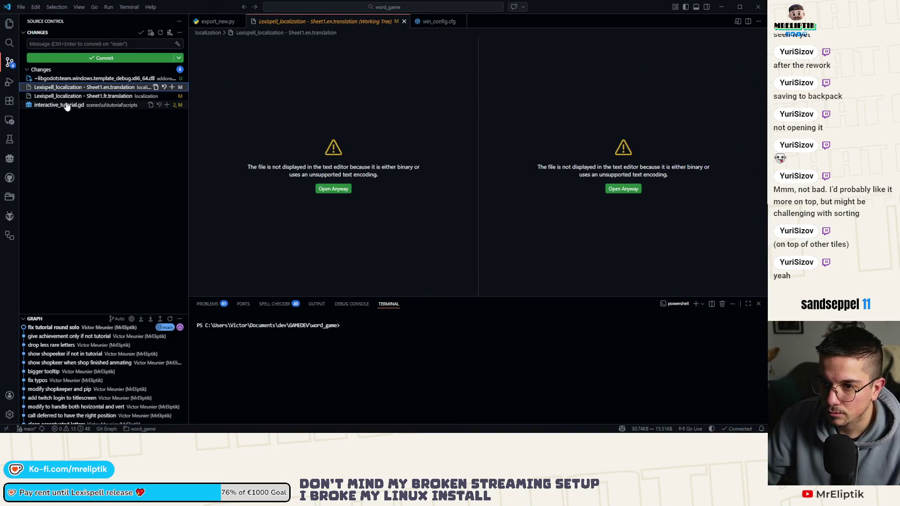
Stage the .translation files and interactive_tutorial.gd, commit 'fix pip not going away', and open Godot's Project Settings
{"action": "left_click", "coordinate": [68, 105], "text": "shift"}
{"action": "left_click", "coordinate": [172, 87]}
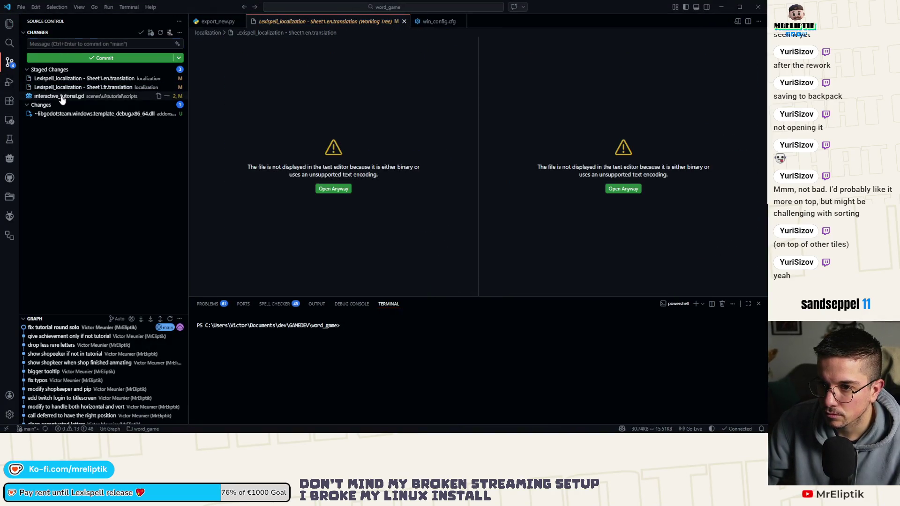
{"action": "left_click", "coordinate": [61, 97]}
{"action": "left_click", "coordinate": [64, 45]}
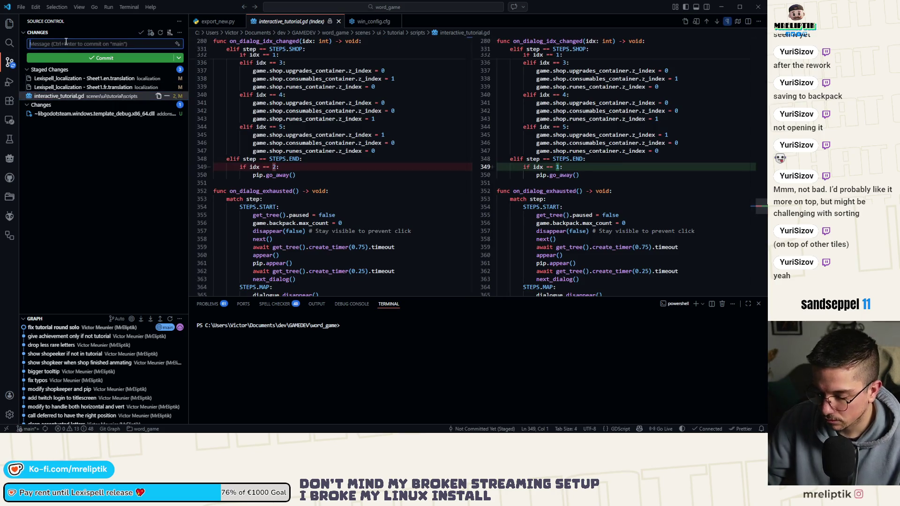
{"action": "type", "text": "fix pip not"}
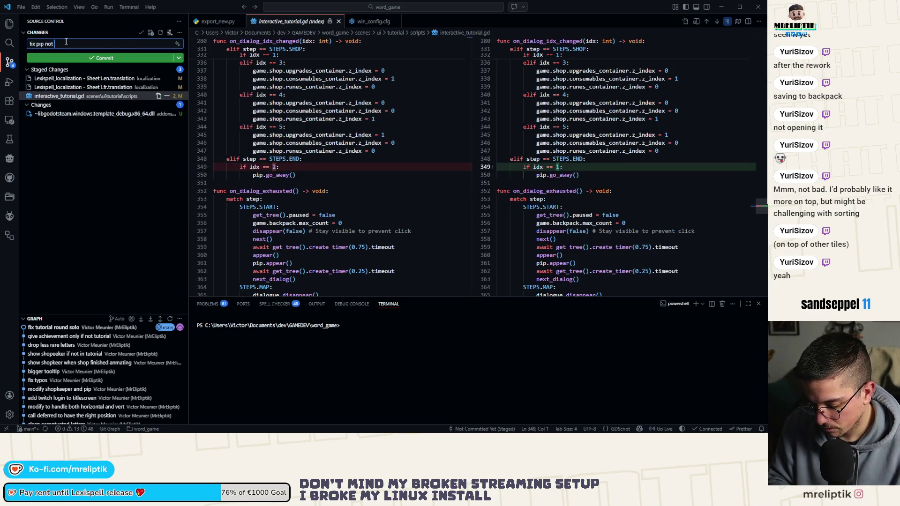
{"action": "type", "text": "y"}
{"action": "key", "text": "ctrl+Return"}
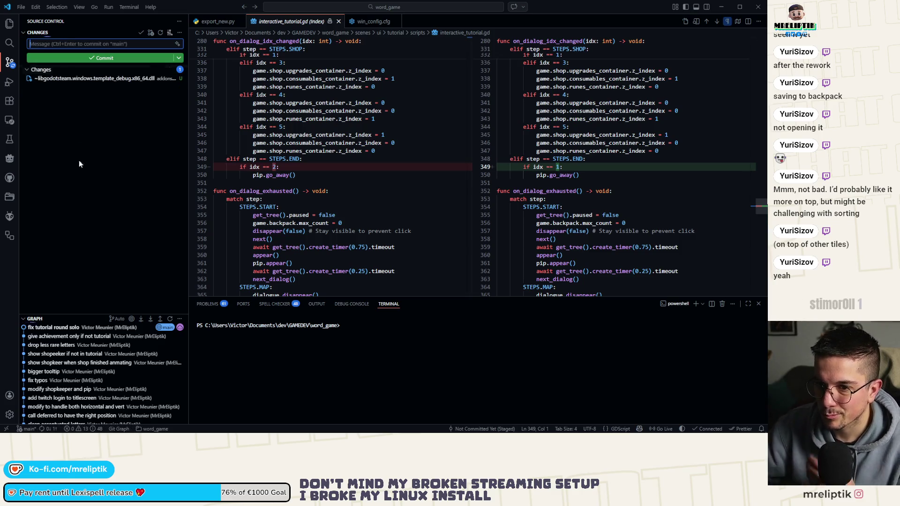
{"action": "key", "text": "alt+Tab"}
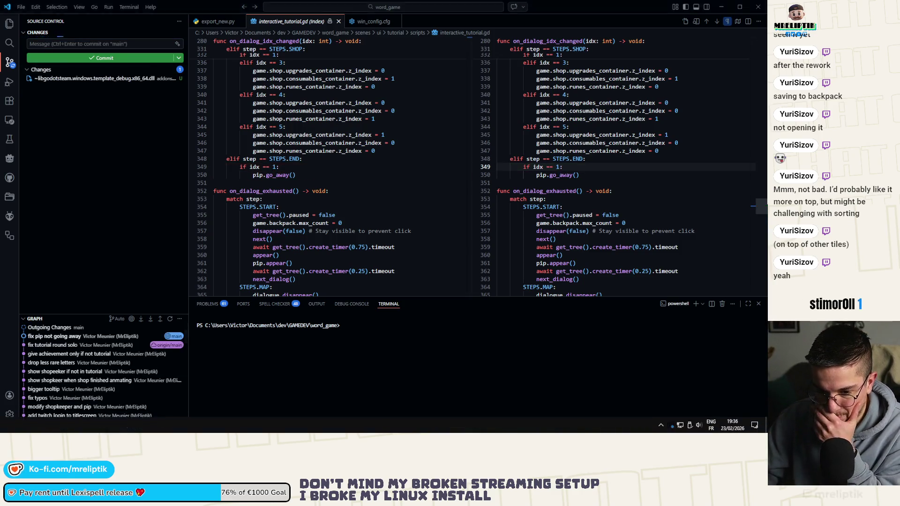
{"action": "left_click", "coordinate": [56, 35]}
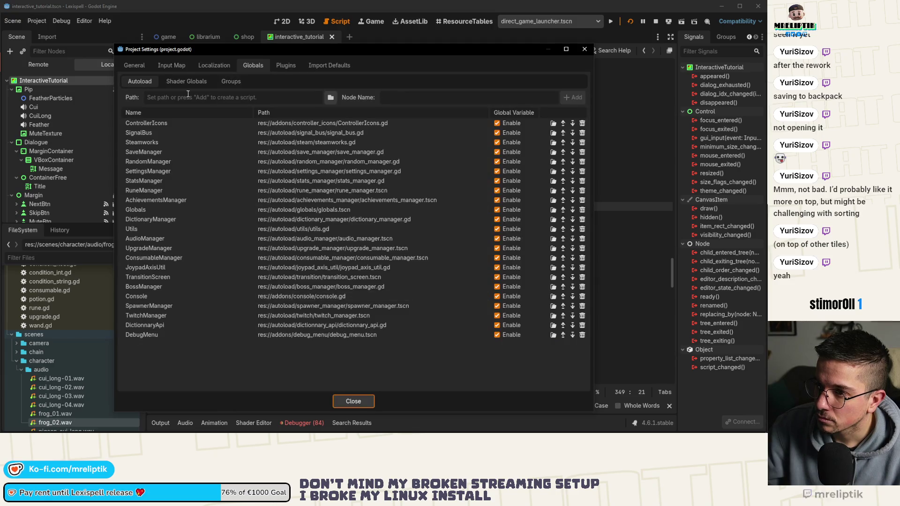
Change the project version from 0.0.22 to 0.0.23 and save
{"action": "left_click", "coordinate": [134, 65]}
{"action": "left_click", "coordinate": [441, 199]}
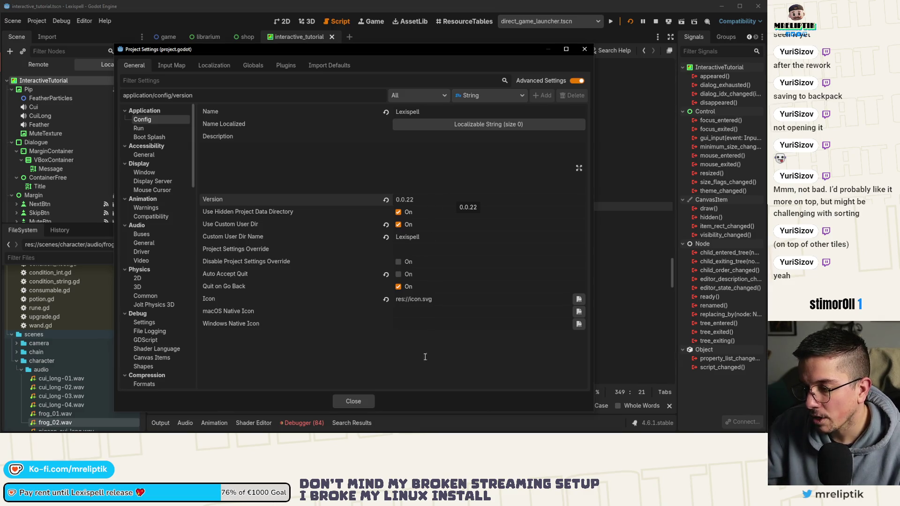
{"action": "key", "text": "BackSpace"}
{"action": "type", "text": "3"}
{"action": "left_click", "coordinate": [338, 400]}
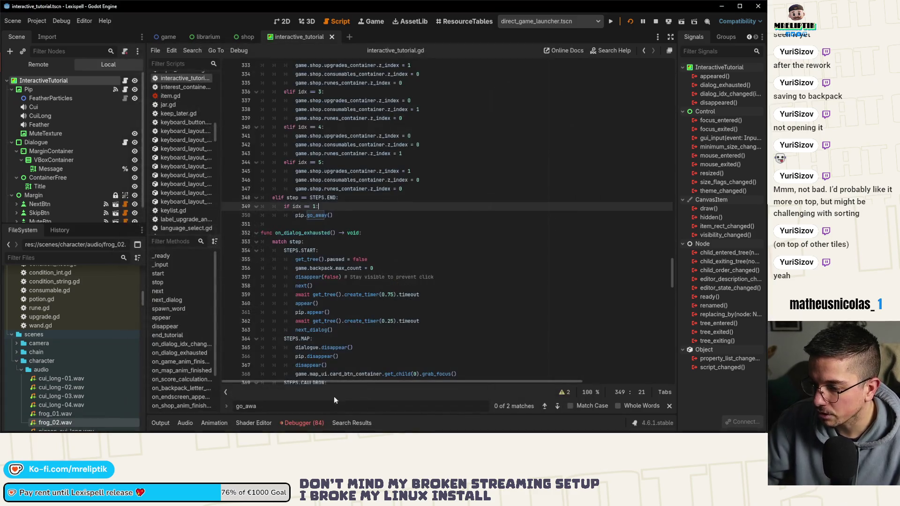
{"action": "key", "text": "ctrl+s"}
Close the interactive_tutorial and game scene tabs, then reopen game.tscn in the 2D view
{"action": "left_click", "coordinate": [160, 36]}
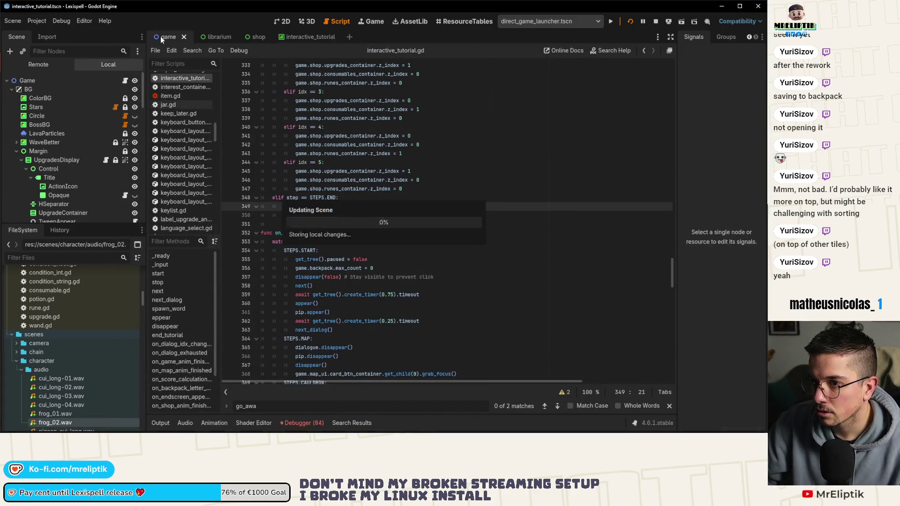
{"action": "middle_click", "coordinate": [301, 43]}
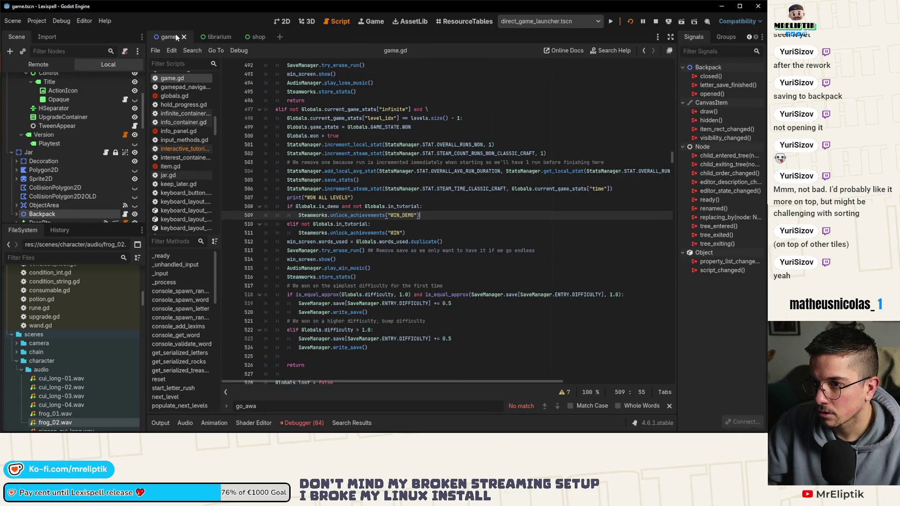
{"action": "left_click", "coordinate": [219, 37]}
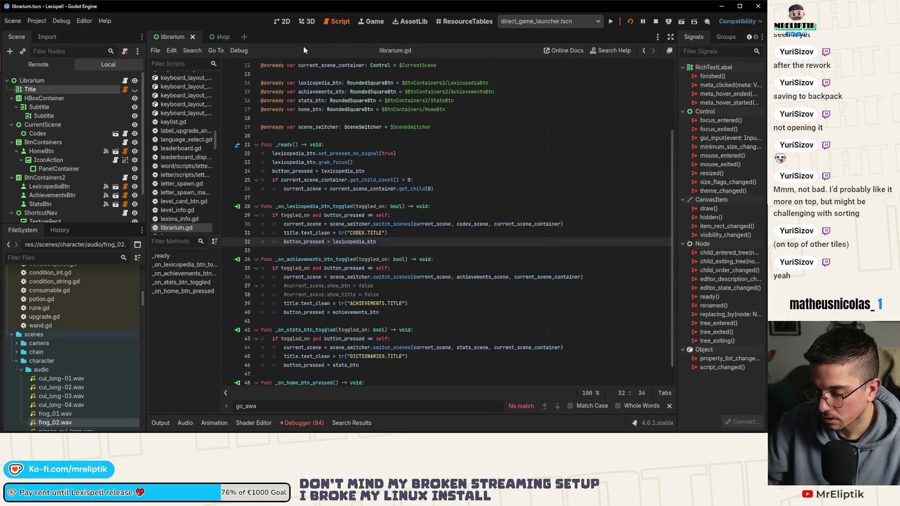
{"action": "key", "text": "ctrl+shift+o"}
{"action": "key", "text": "Escape"}
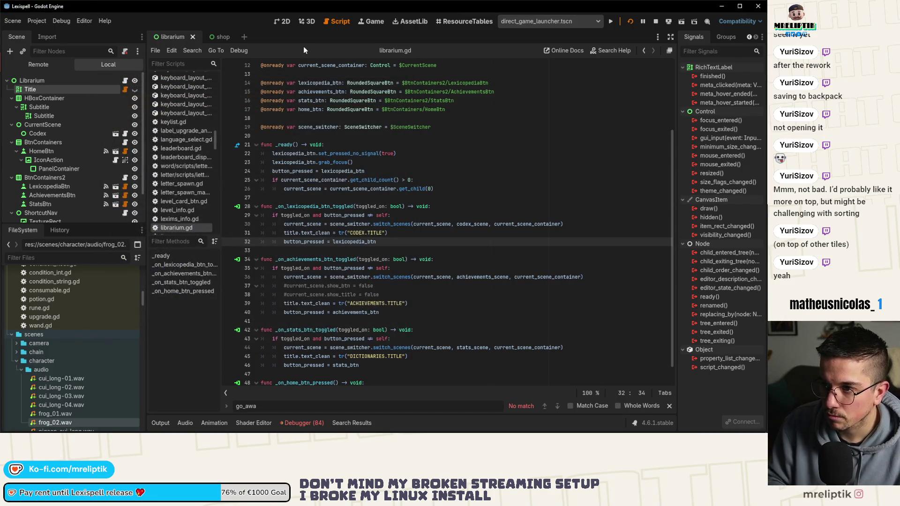
{"action": "left_click", "coordinate": [282, 21]}
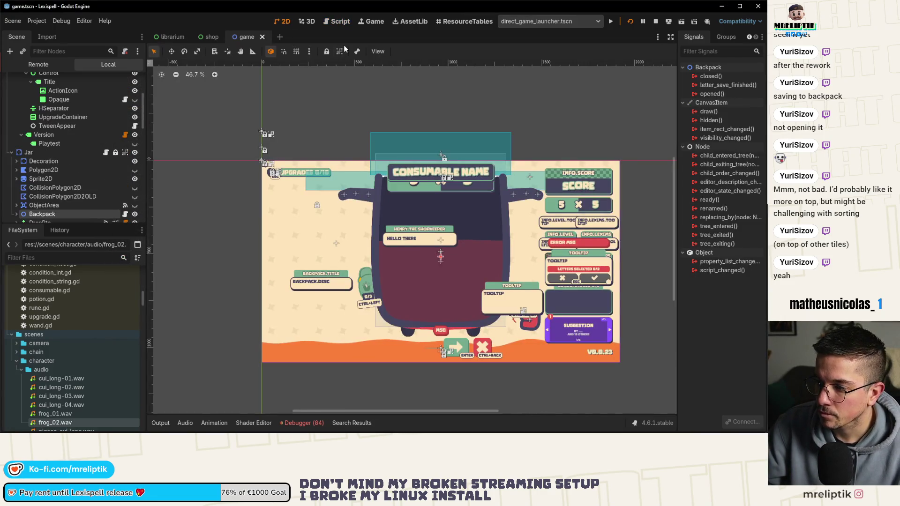
Open pause.tscn through the scene search to check its V0.0.23 label, then reopen the scene list
{"action": "key", "text": "ctrl+shift+o"}
{"action": "type", "text": "pause"}
{"action": "key", "text": "Return"}
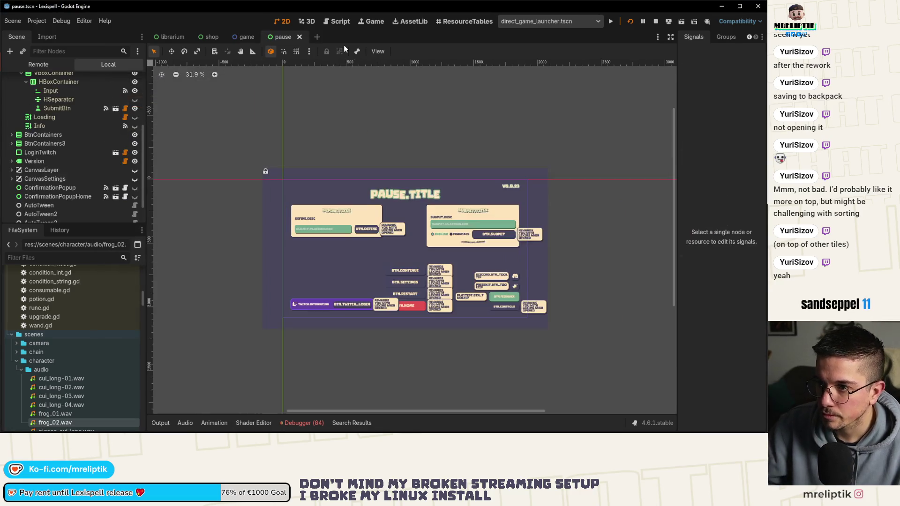
{"action": "key", "text": "ctrl+shift+o"}
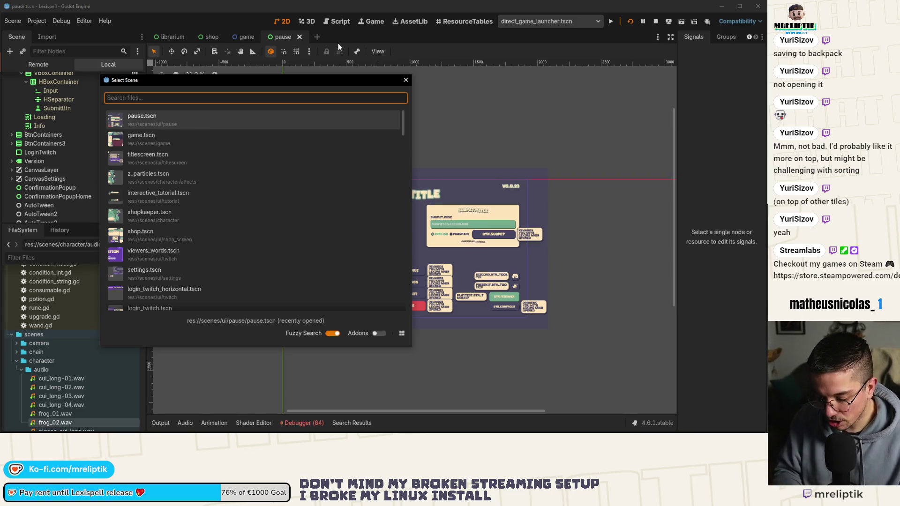
Open the win_screen scene and look over the pause and game scene tabs
{"action": "type", "text": "w"}
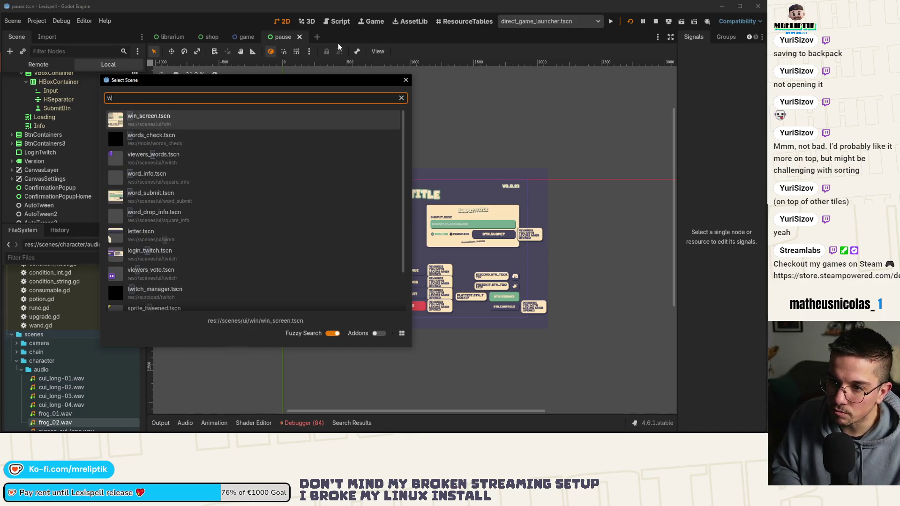
{"action": "key", "text": "Return"}
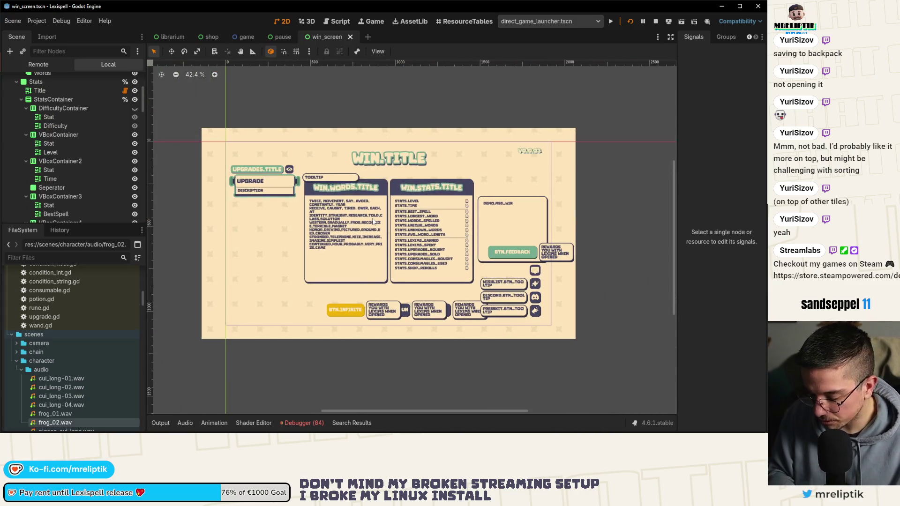
{"action": "key", "text": "ctrl+shift+o"}
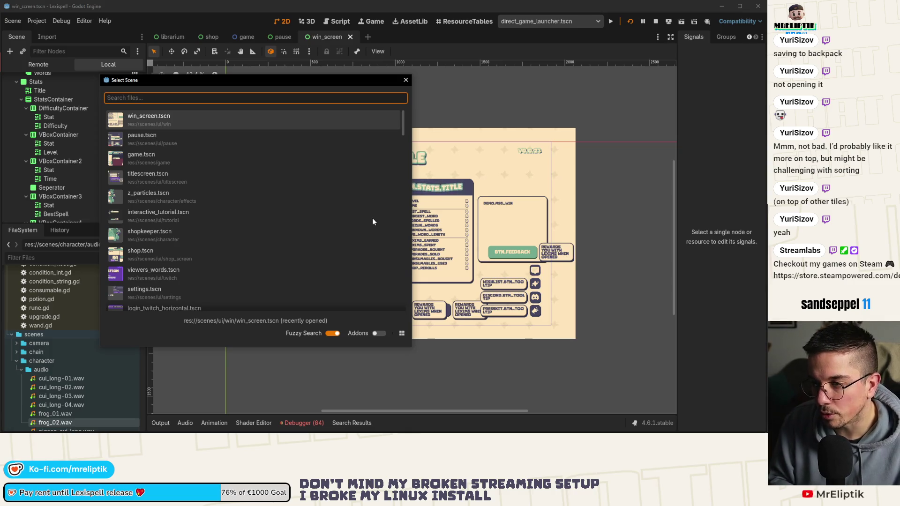
{"action": "key", "text": "Escape"}
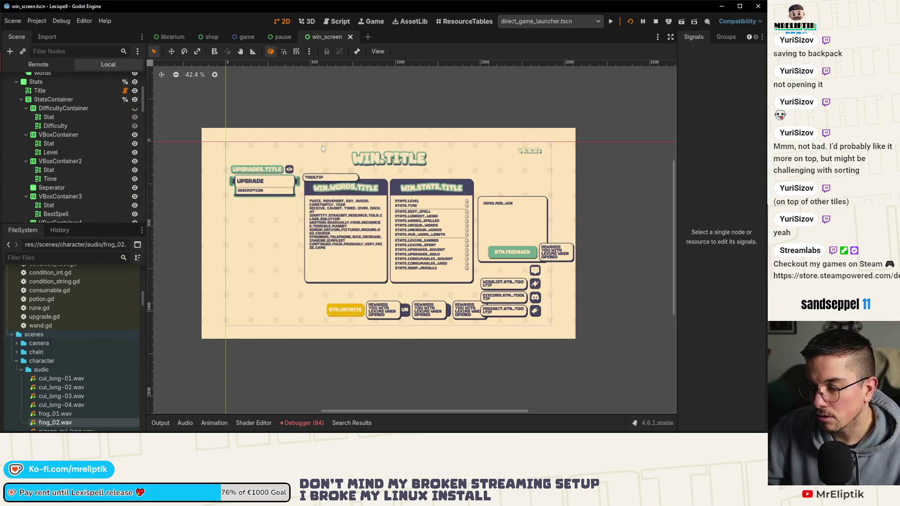
{"action": "left_click", "coordinate": [279, 38]}
{"action": "left_click", "coordinate": [244, 37]}
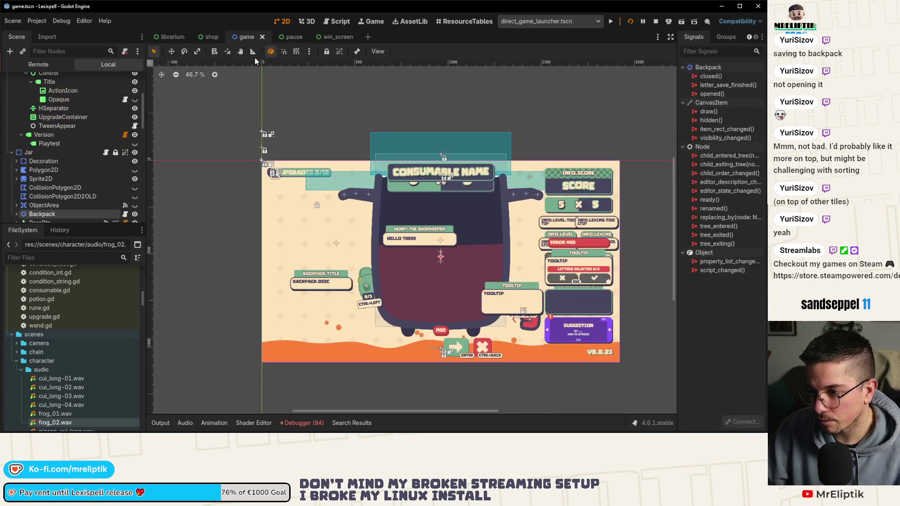
Open the mode scene and glance at the pending source control changes
{"action": "key", "text": "ctrl+shift+o"}
{"action": "type", "text": "mode"}
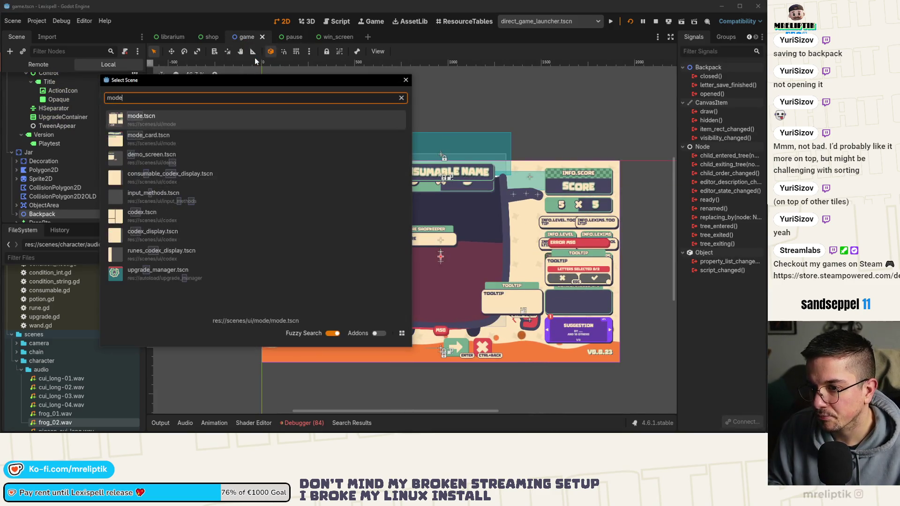
{"action": "key", "text": "Return"}
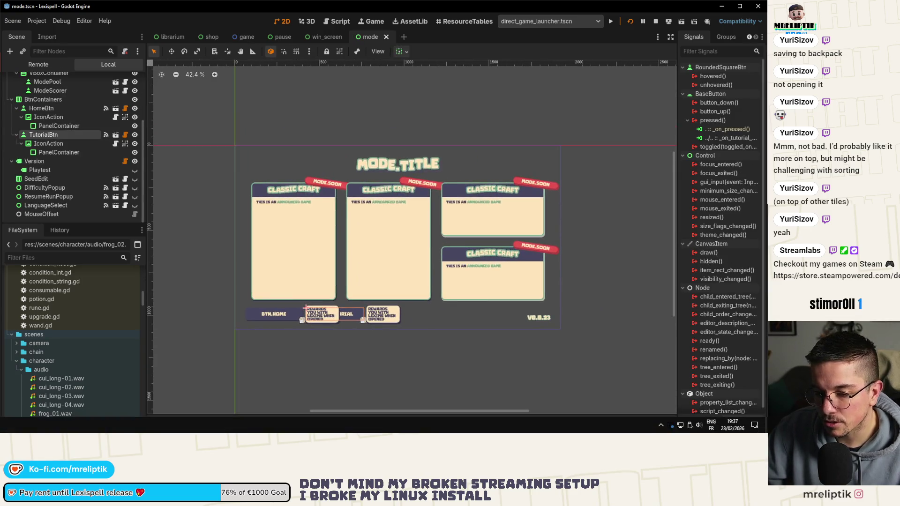
{"action": "key", "text": "alt+Tab"}
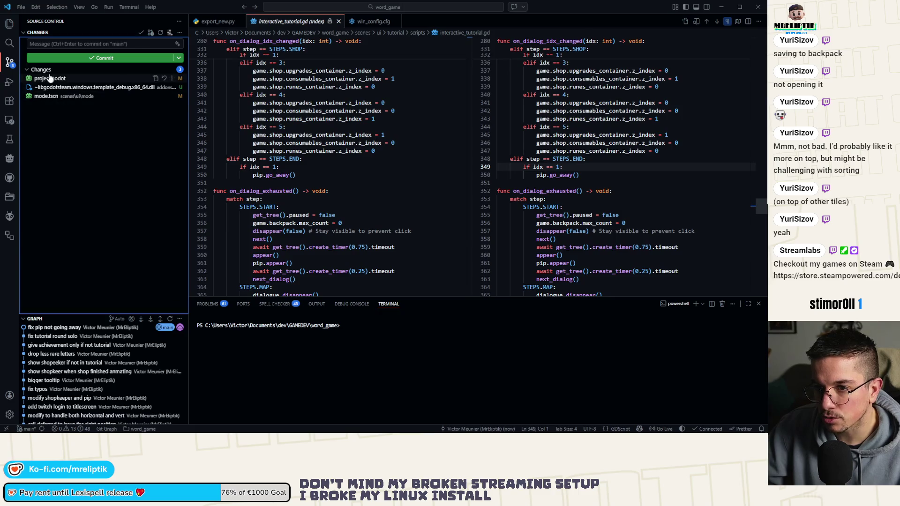
{"action": "key", "text": "alt+Tab"}
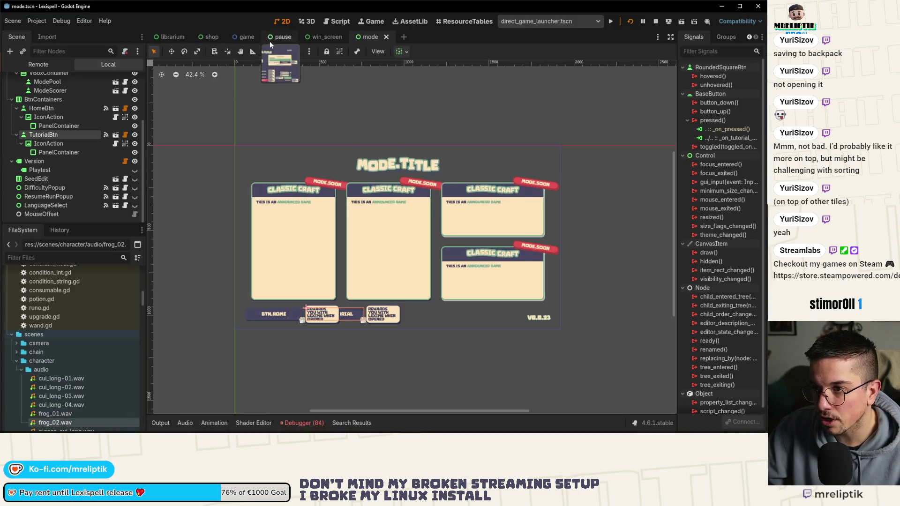
Save the pause scene with its V0.0.23 version label
{"action": "left_click", "coordinate": [280, 41]}
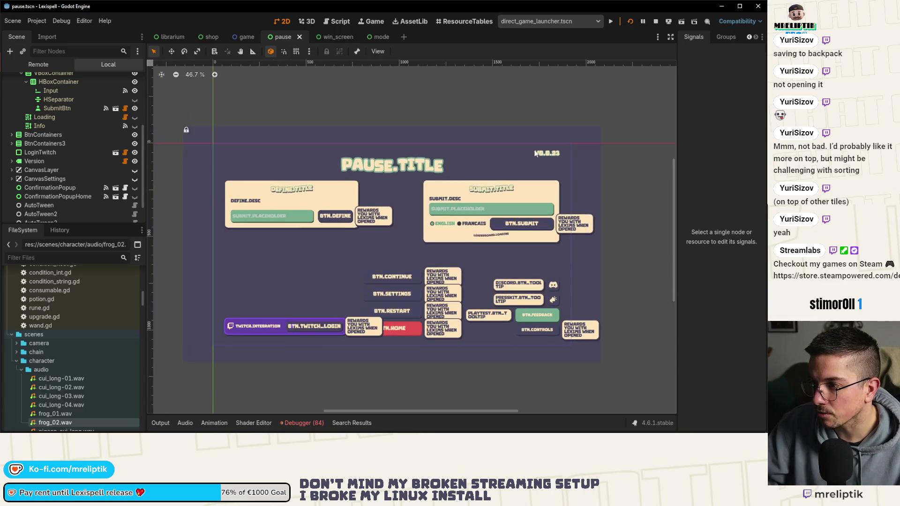
{"action": "left_click", "coordinate": [536, 154]}
{"action": "scroll", "coordinate": [536, 154], "scroll_direction": "up", "scroll_amount": 4}
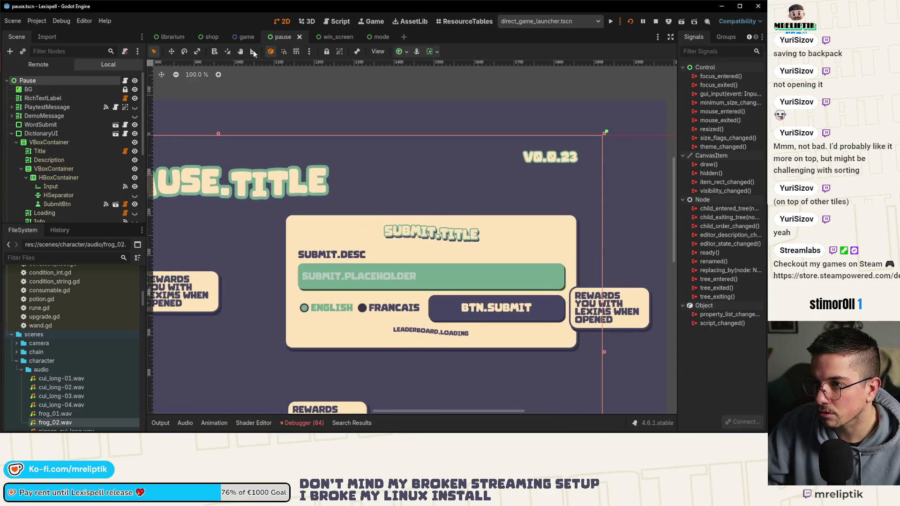
{"action": "scroll", "coordinate": [55, 171], "scroll_direction": "down", "scroll_amount": 5}
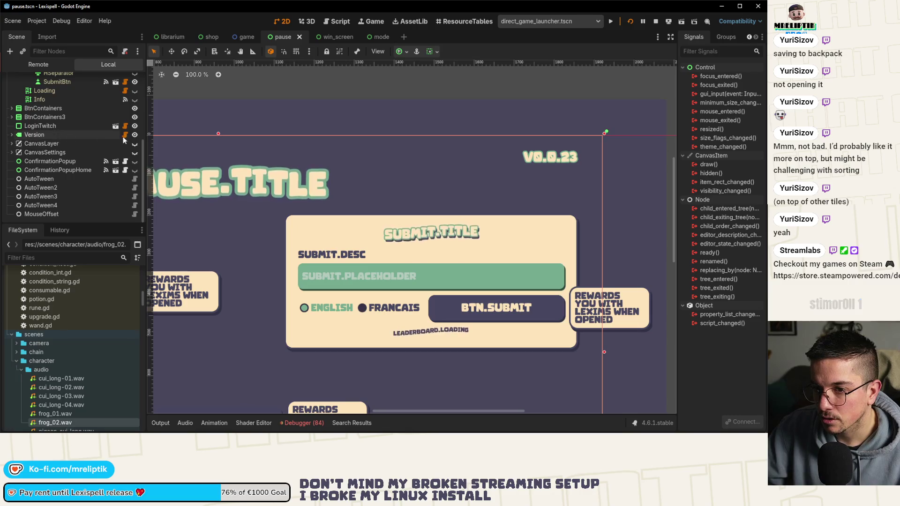
{"action": "key", "text": "ctrl+s"}
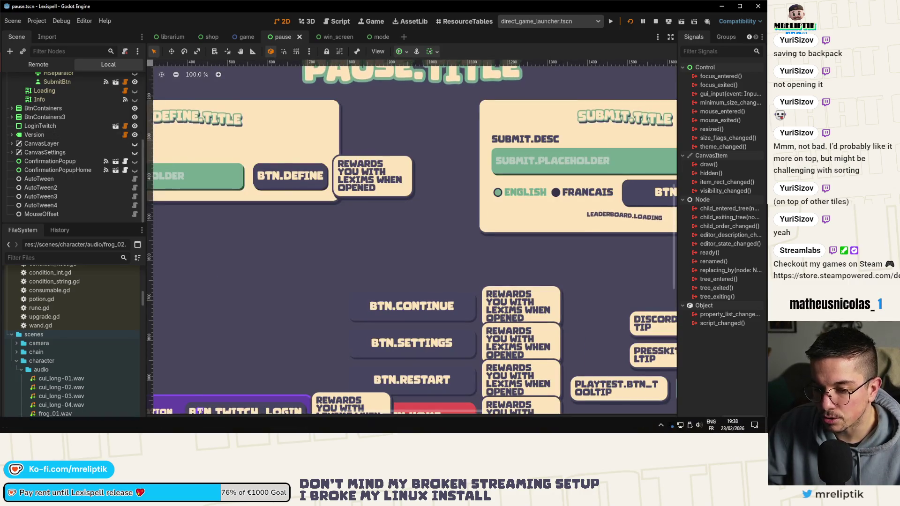
Switch to the game scene and save it
{"action": "key", "text": "alt+Tab"}
{"action": "key", "text": "alt+Tab"}
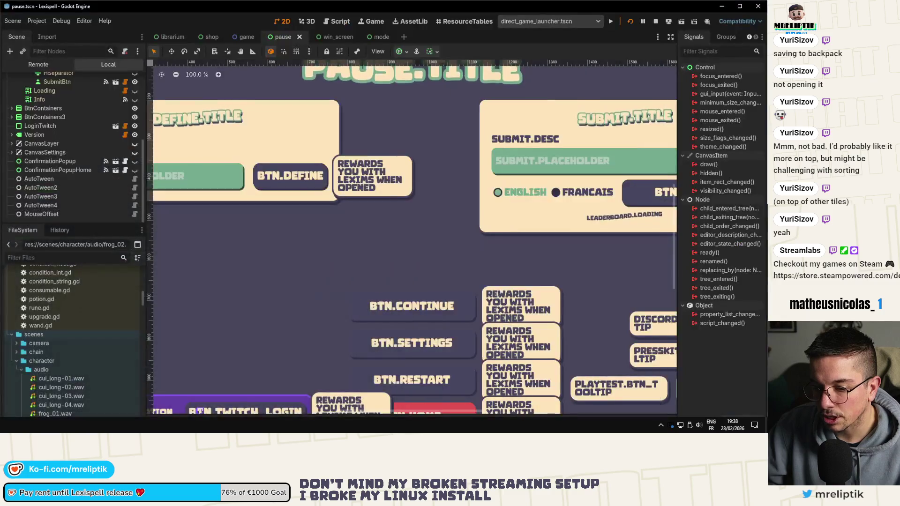
{"action": "left_click", "coordinate": [247, 36]}
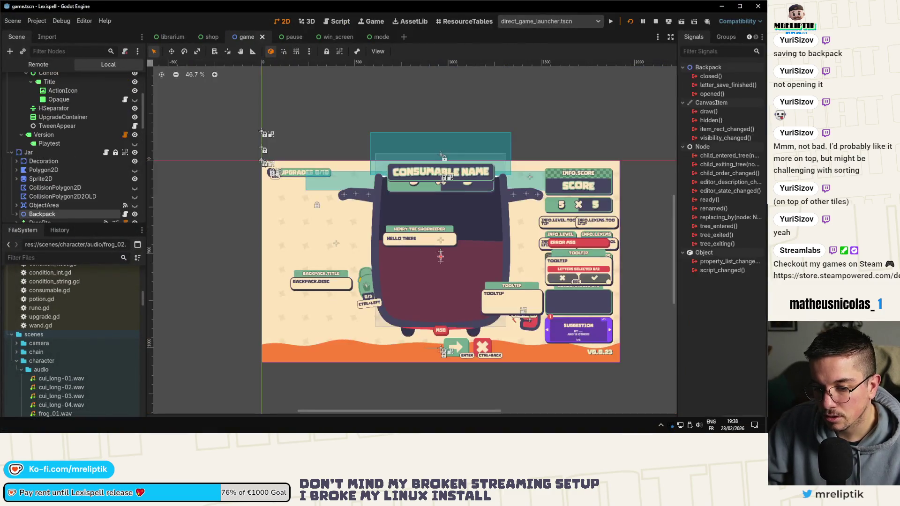
{"action": "key", "text": "alt+Tab"}
{"action": "key", "text": "alt+Tab"}
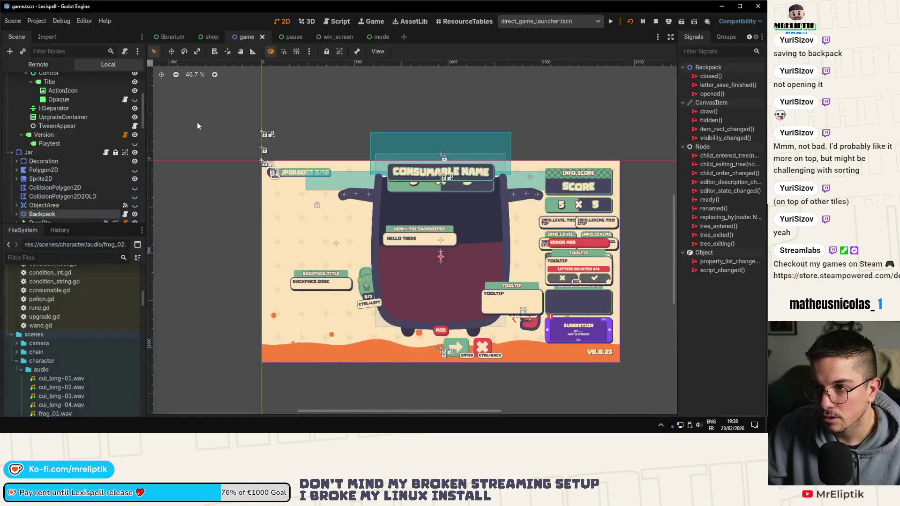
{"action": "scroll", "coordinate": [618, 366], "scroll_direction": "up", "scroll_amount": 4}
{"action": "scroll", "coordinate": [594, 349], "scroll_direction": "up", "scroll_amount": 4}
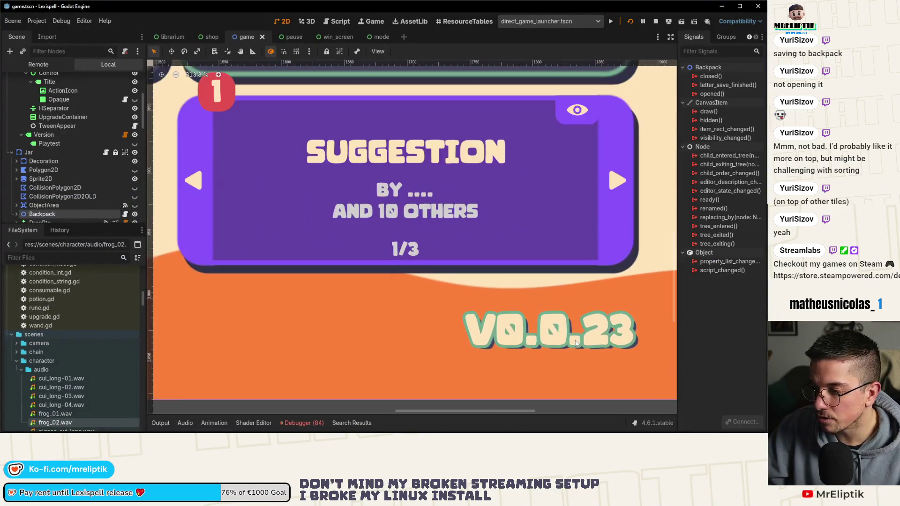
{"action": "key", "text": "ctrl+s"}
Save the win_screen scene and go to VS Code's pending source control changes
{"action": "key", "text": "alt+Tab"}
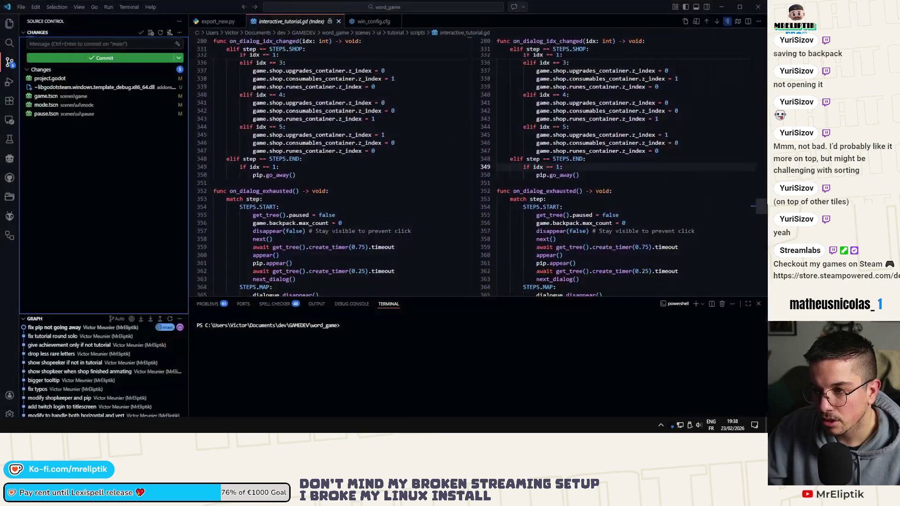
{"action": "key", "text": "alt+Tab"}
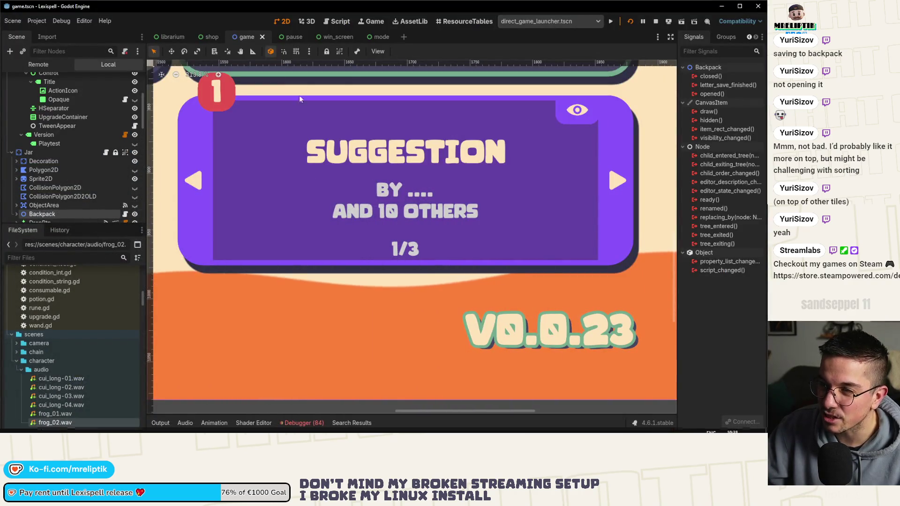
{"action": "key", "text": "alt+Tab"}
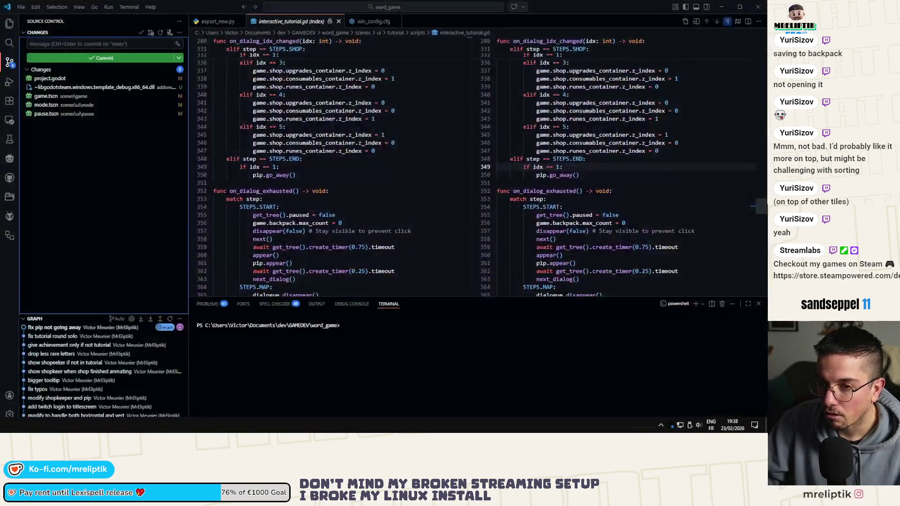
{"action": "key", "text": "alt+Tab"}
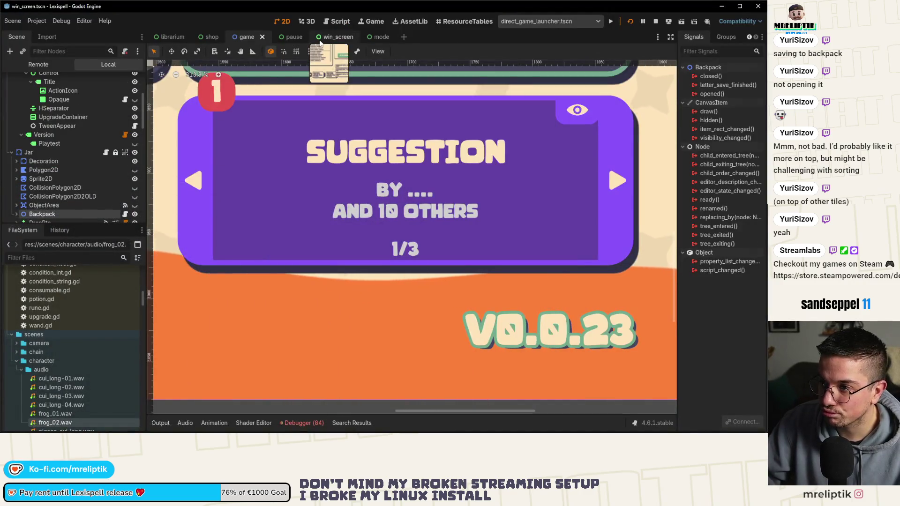
{"action": "left_click", "coordinate": [324, 37]}
{"action": "key", "text": "ctrl+s"}
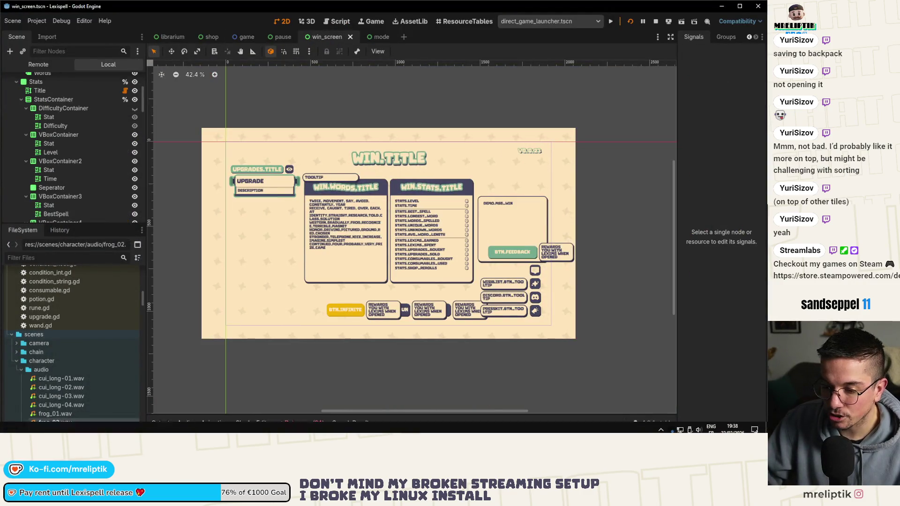
{"action": "key", "text": "alt+Tab"}
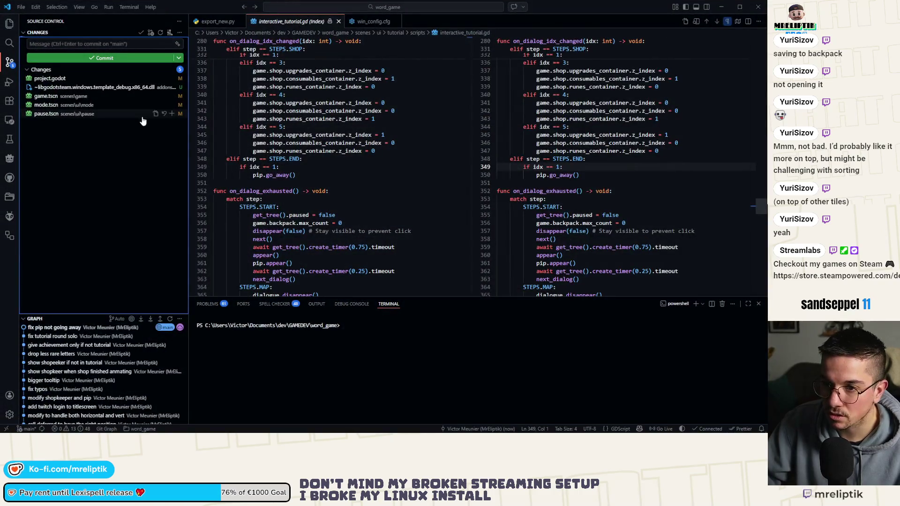
Stage the four changed scene files together with project.godot
{"action": "left_click", "coordinate": [57, 123]}
{"action": "left_click", "coordinate": [169, 97], "text": "shift"}
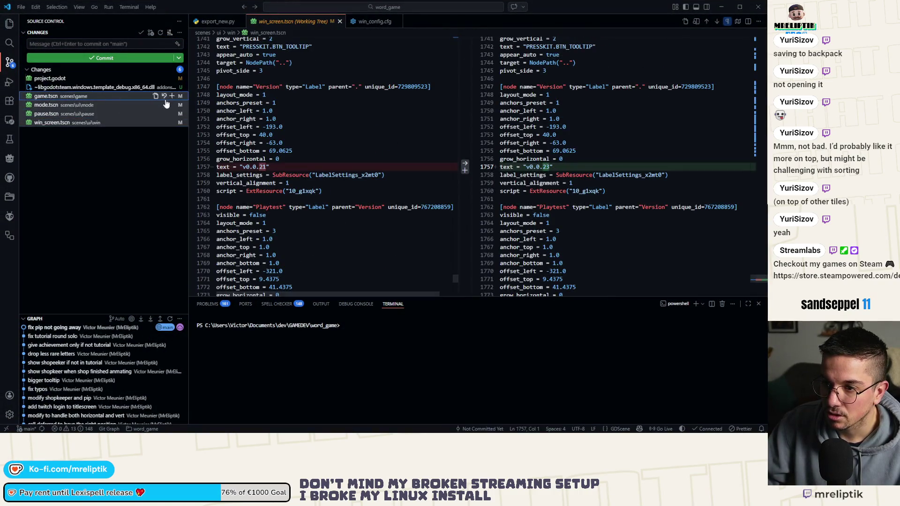
{"action": "left_click", "coordinate": [172, 97]}
{"action": "left_click", "coordinate": [168, 124]}
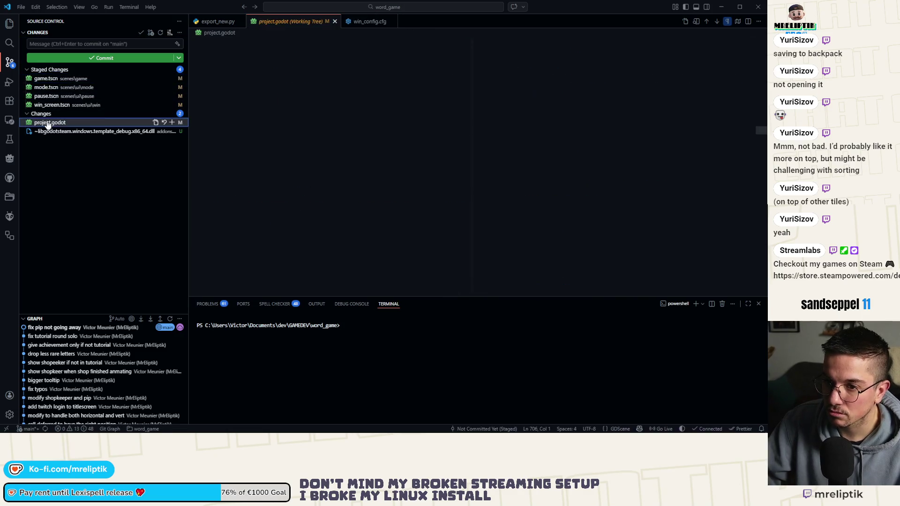
{"action": "left_click", "coordinate": [168, 123]}
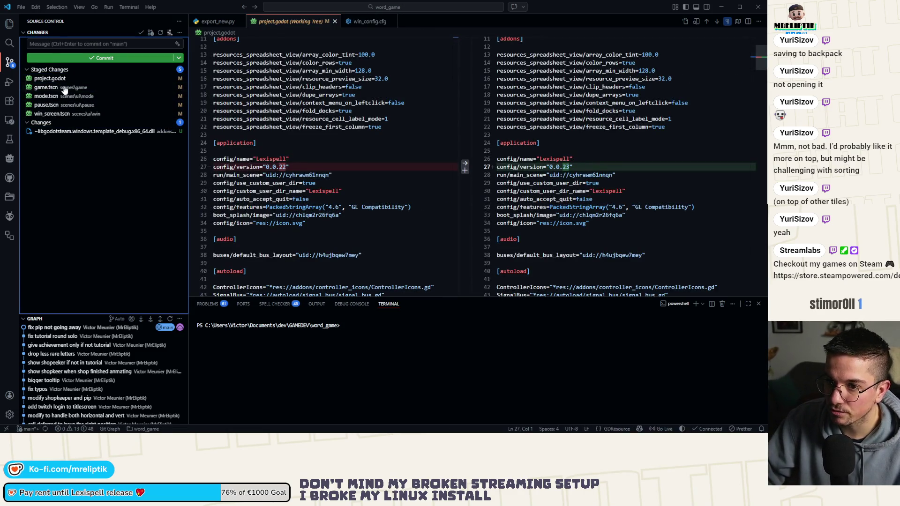
{"action": "left_click", "coordinate": [65, 113]}
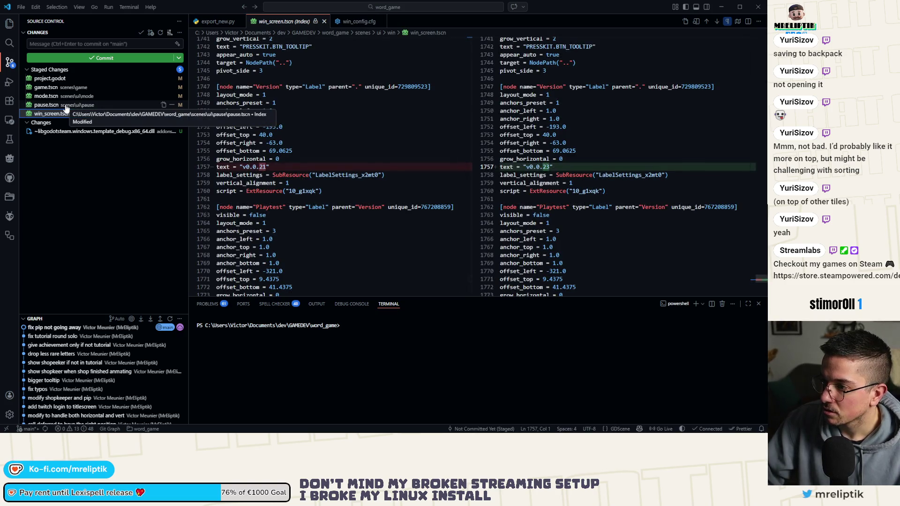
Commit the staged files as the 0.0.23 version bump
{"action": "left_click", "coordinate": [64, 43]}
{"action": "type", "text": "versi"}
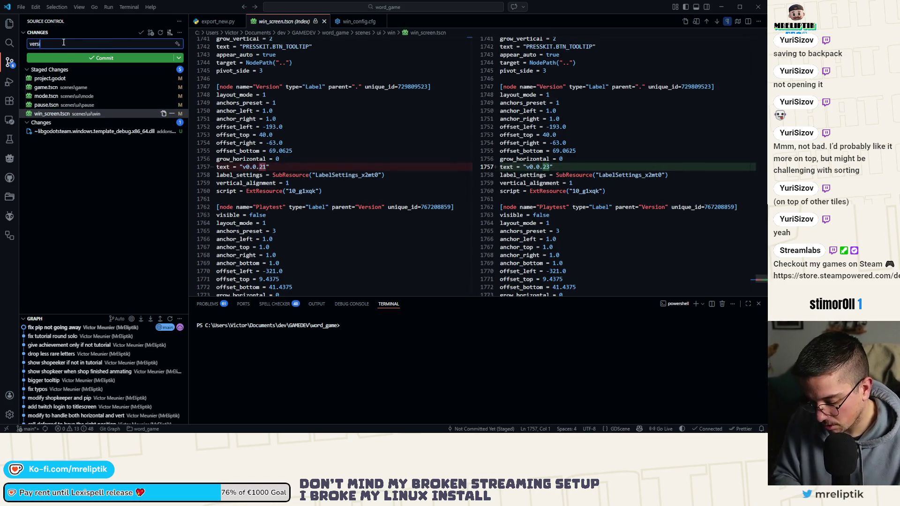
{"action": "type", "text": " 0.0.23"}
{"action": "key", "text": "ctrl+Return"}
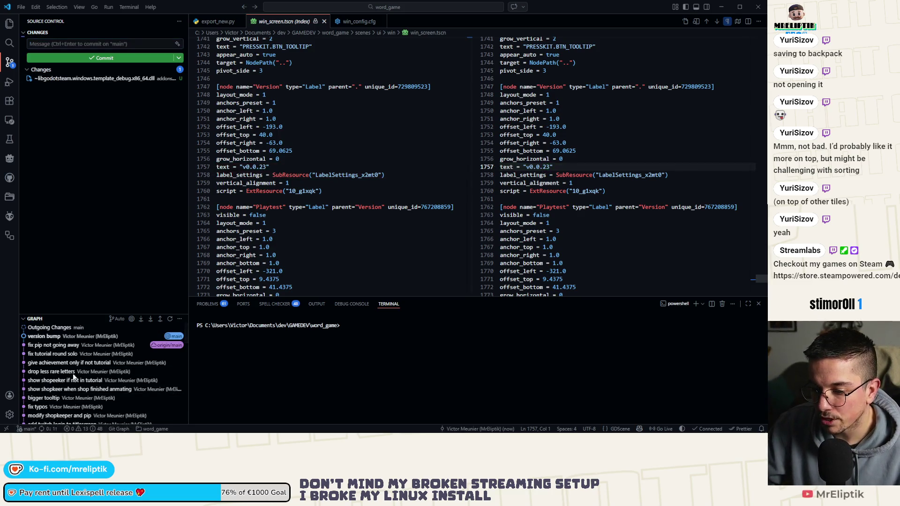
Rerun export_new.py in the terminal and answer y to build the demo version
{"action": "key", "text": "Up"}
{"action": "key", "text": "Return"}
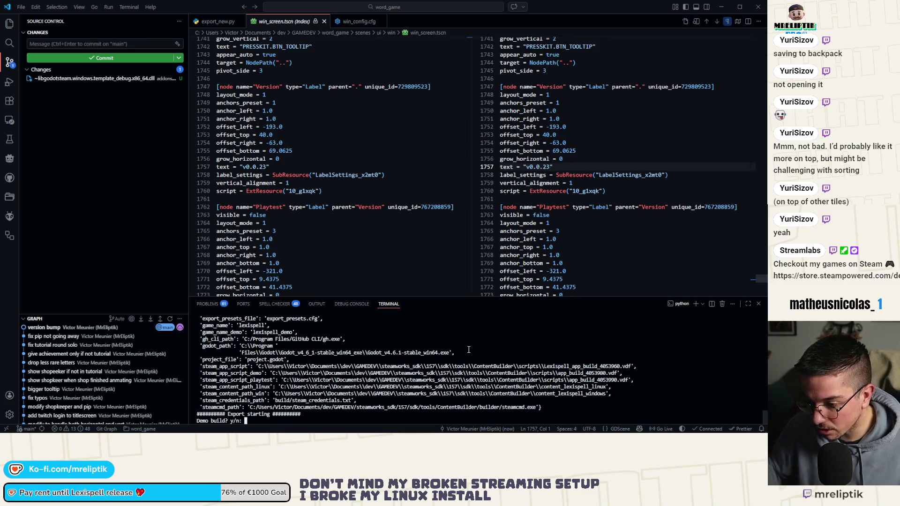
{"action": "type", "text": "y"}
{"action": "key", "text": "Return"}
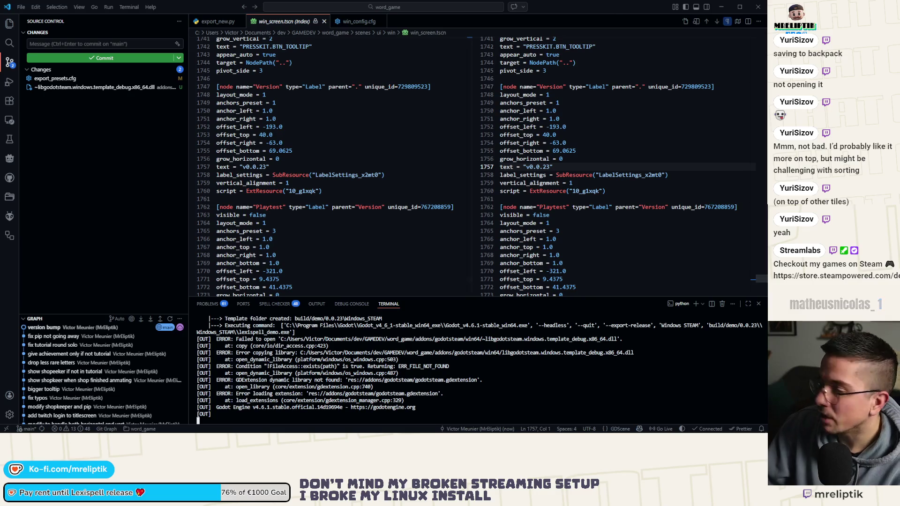
{"action": "key", "text": "alt+Tab"}
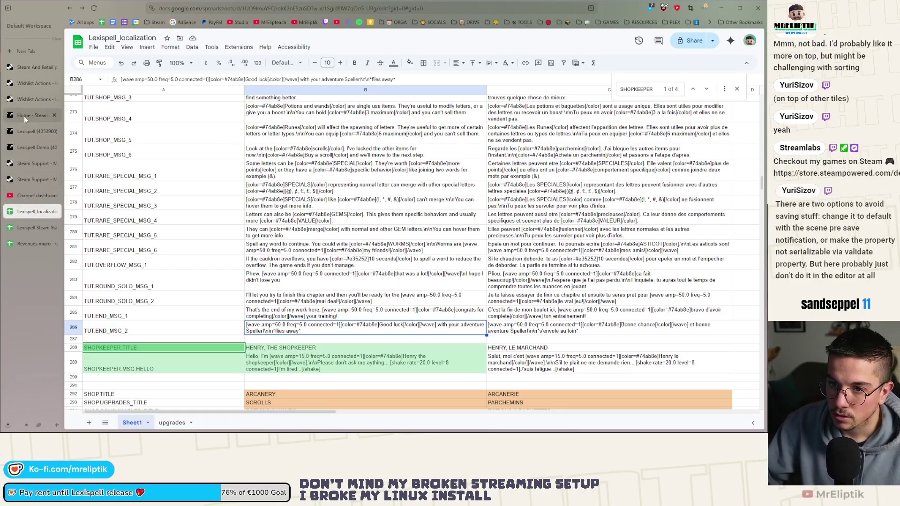
Switch to the Lexispell Steamworks App Admin page from the browser sidebar
{"action": "left_click", "coordinate": [24, 130]}
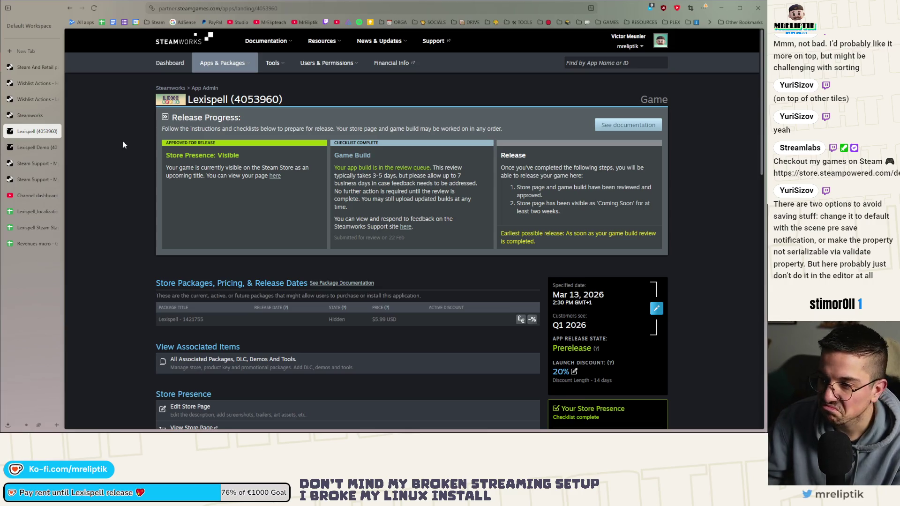
Look over the Lexispell app page, then open the Lexispell Demo (4053980) app page
{"action": "scroll", "coordinate": [160, 224], "scroll_direction": "down", "scroll_amount": 5}
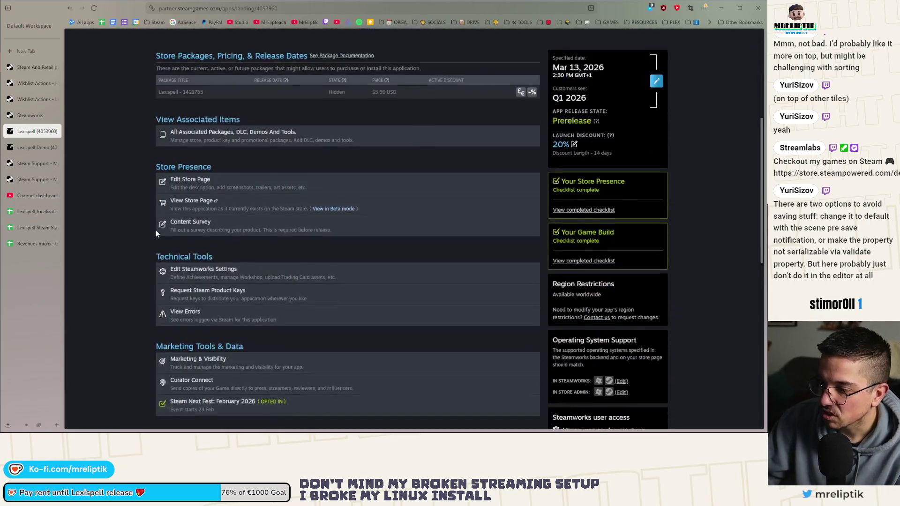
{"action": "scroll", "coordinate": [141, 243], "scroll_direction": "up", "scroll_amount": 5}
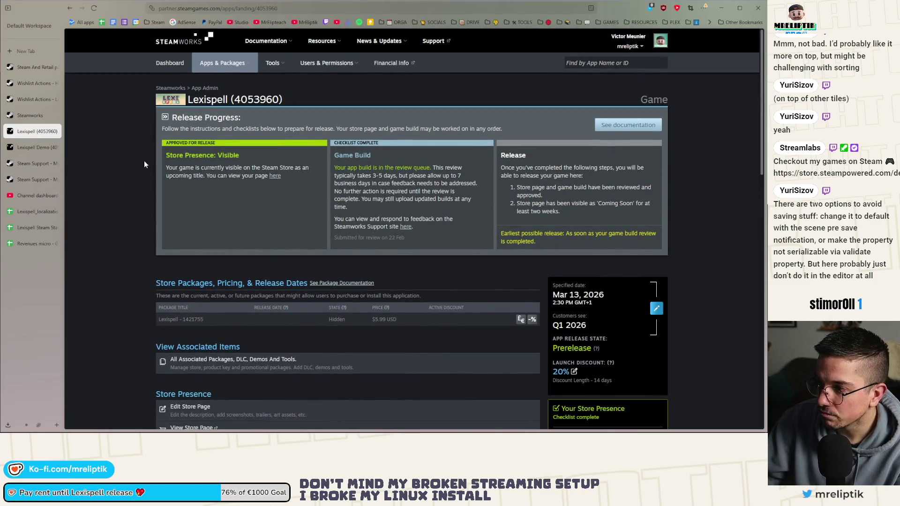
{"action": "scroll", "coordinate": [144, 160], "scroll_direction": "down", "scroll_amount": 1}
{"action": "scroll", "coordinate": [144, 151], "scroll_direction": "down", "scroll_amount": 2}
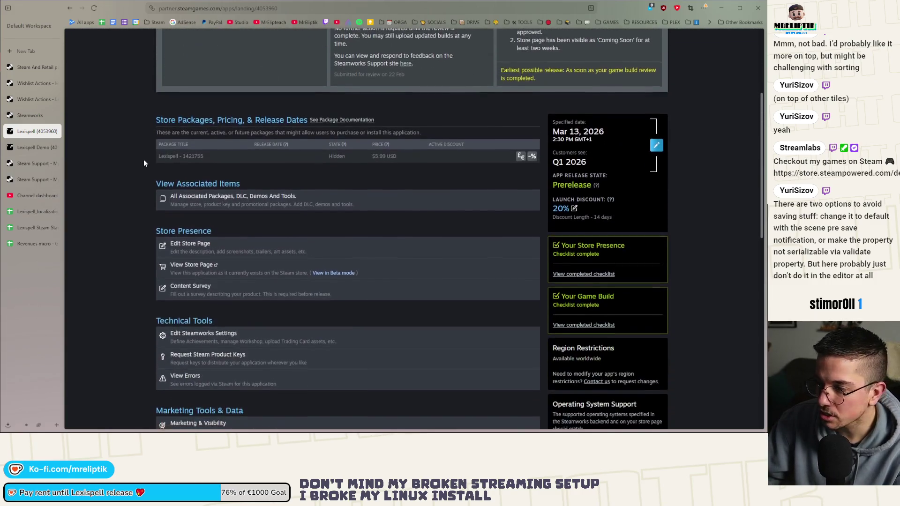
{"action": "scroll", "coordinate": [144, 163], "scroll_direction": "down", "scroll_amount": 3}
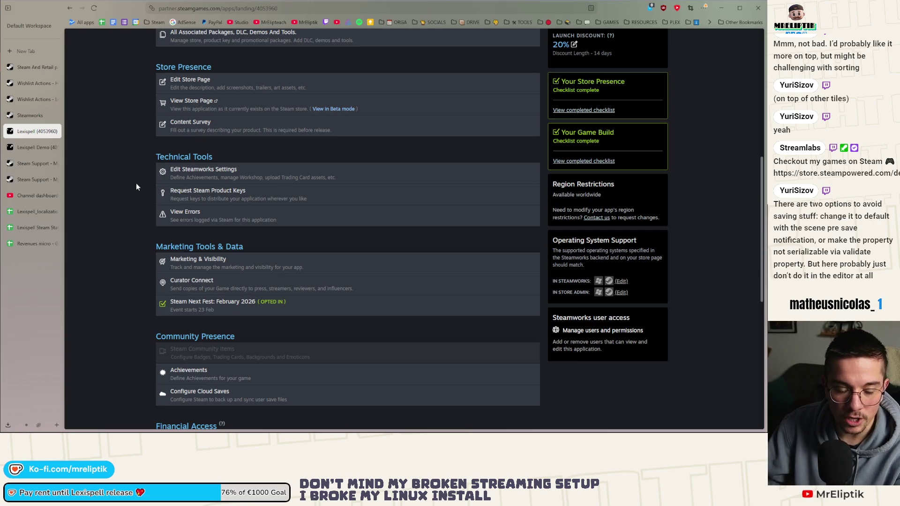
{"action": "scroll", "coordinate": [136, 237], "scroll_direction": "down", "scroll_amount": 4}
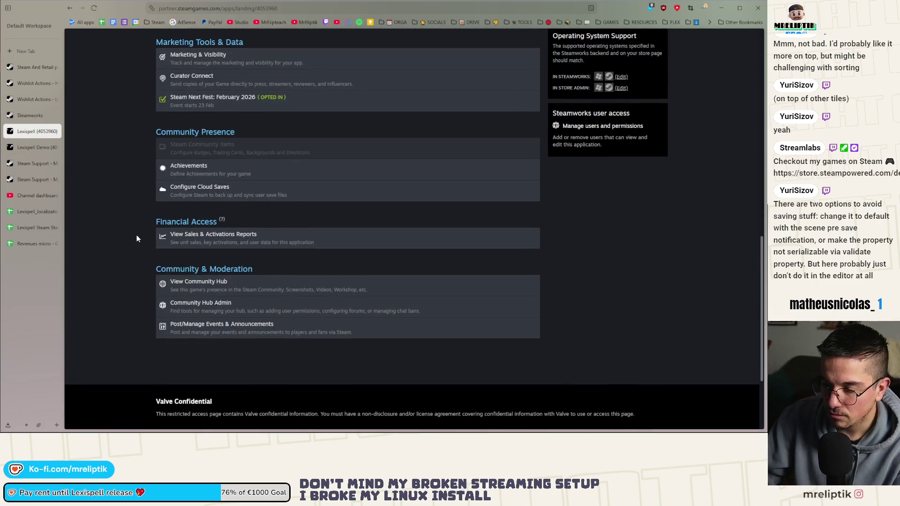
{"action": "scroll", "coordinate": [137, 235], "scroll_direction": "up", "scroll_amount": 3}
{"action": "scroll", "coordinate": [132, 237], "scroll_direction": "up", "scroll_amount": 4}
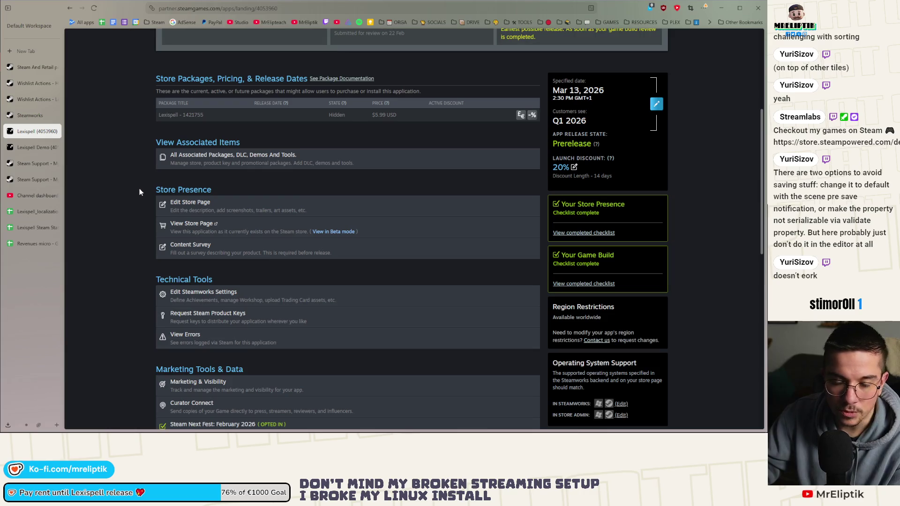
{"action": "scroll", "coordinate": [144, 165], "scroll_direction": "up", "scroll_amount": 5}
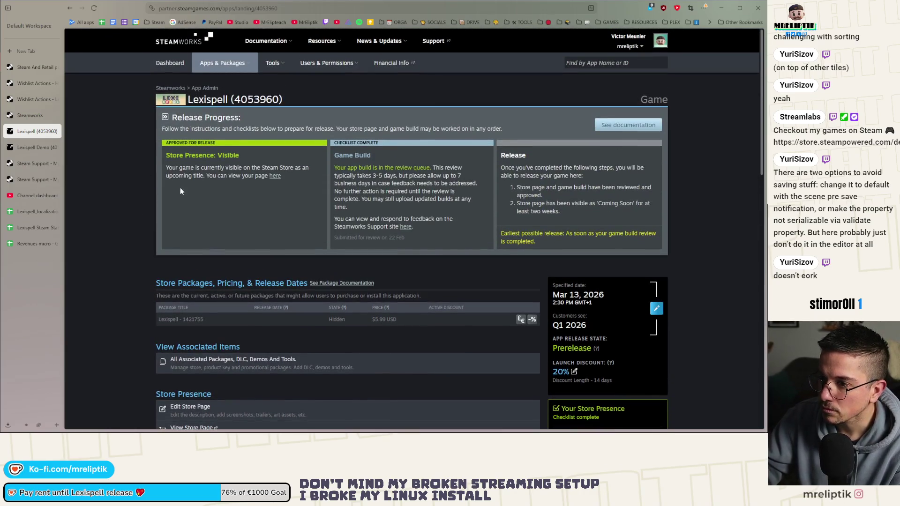
{"action": "left_click", "coordinate": [26, 149]}
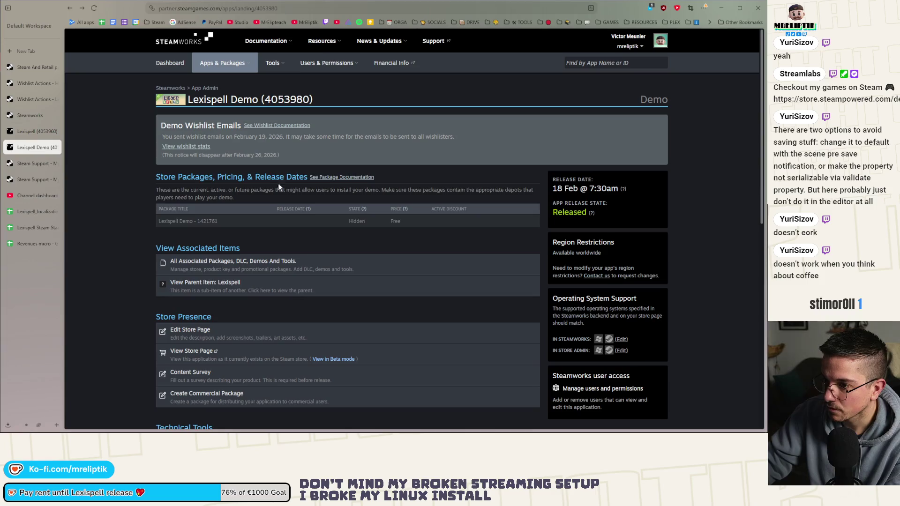
Open the demo's Edit Store Page in a background tab and start a new tab
{"action": "scroll", "coordinate": [278, 187], "scroll_direction": "down", "scroll_amount": 3}
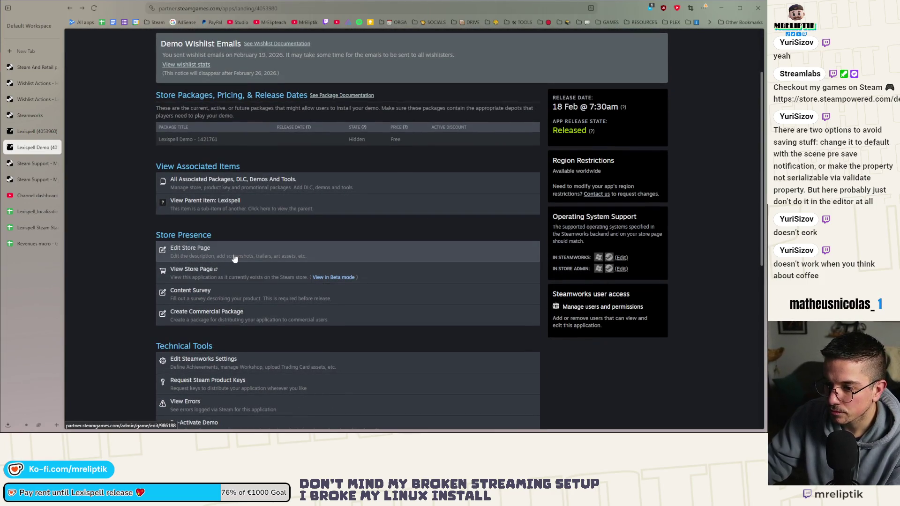
{"action": "middle_click", "coordinate": [235, 258]}
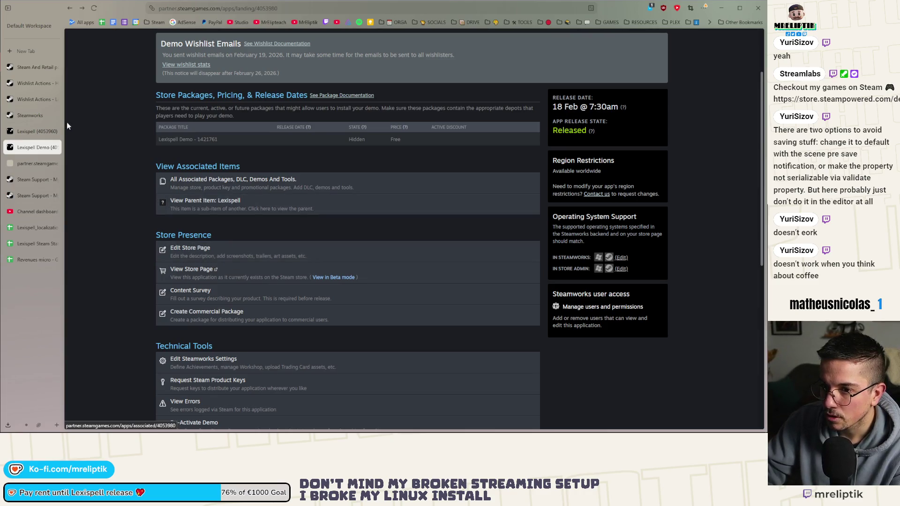
{"action": "left_click", "coordinate": [23, 49]}
{"action": "type", "text": "le"}
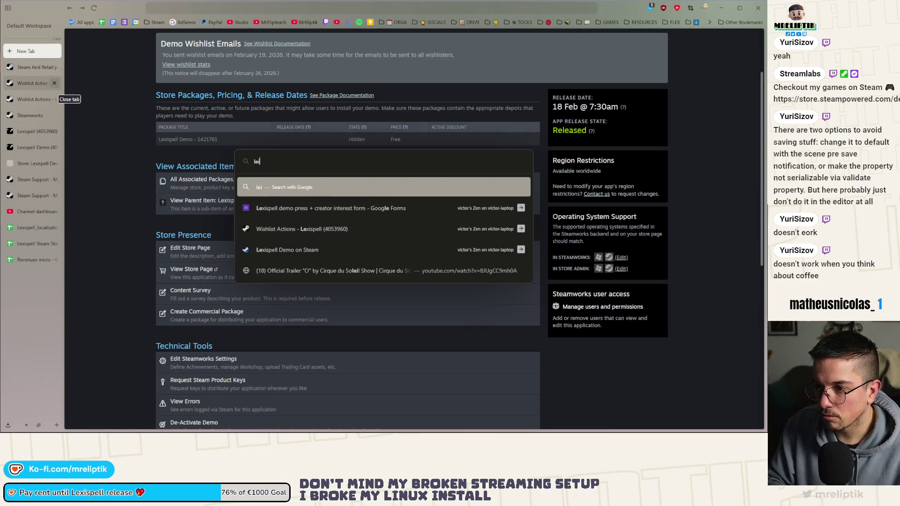
Load Lexispell's store page at s.team/a/4053960 and scroll through it
{"action": "type", "text": "https://s.team/a/4053960/"}
{"action": "key", "text": "Return"}
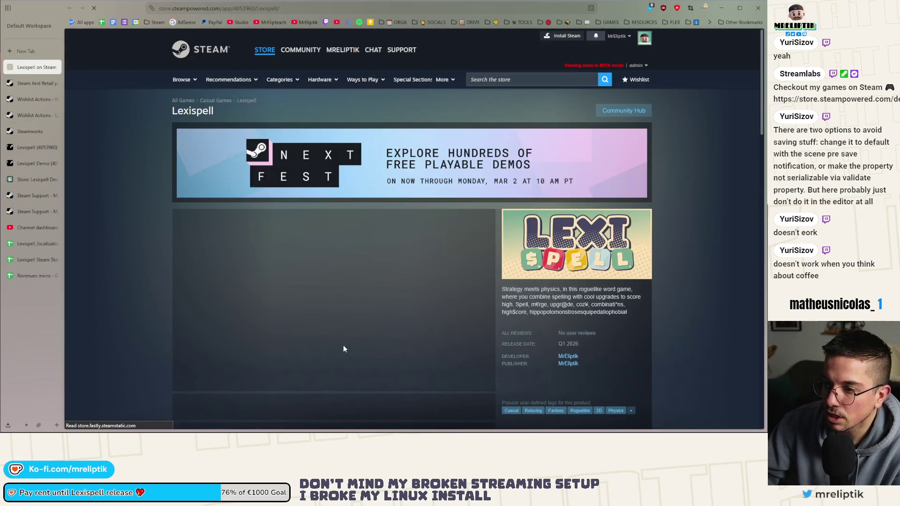
{"action": "scroll", "coordinate": [173, 277], "scroll_direction": "down", "scroll_amount": 3}
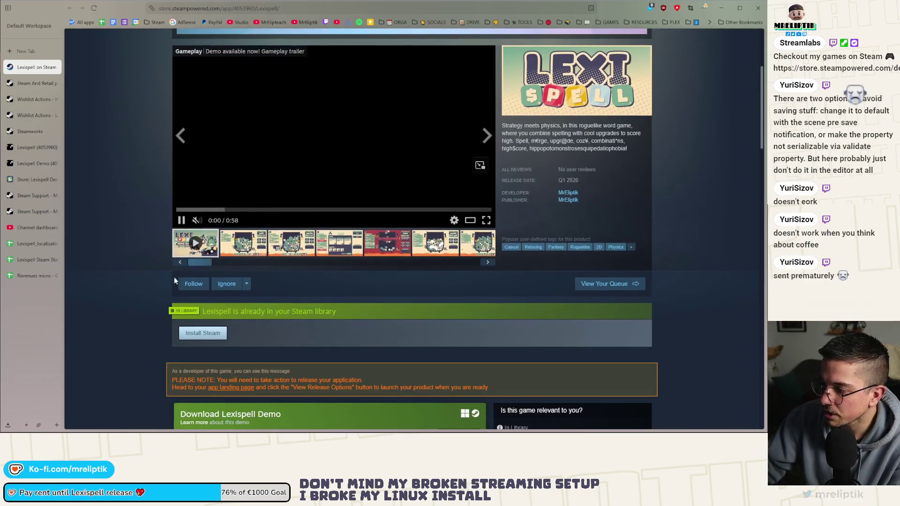
{"action": "scroll", "coordinate": [143, 257], "scroll_direction": "down", "scroll_amount": 15}
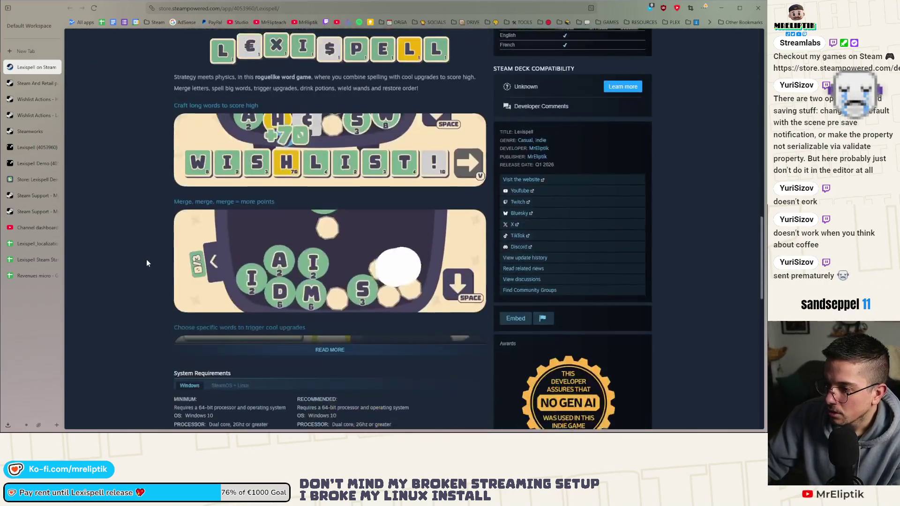
{"action": "scroll", "coordinate": [145, 261], "scroll_direction": "up", "scroll_amount": 2}
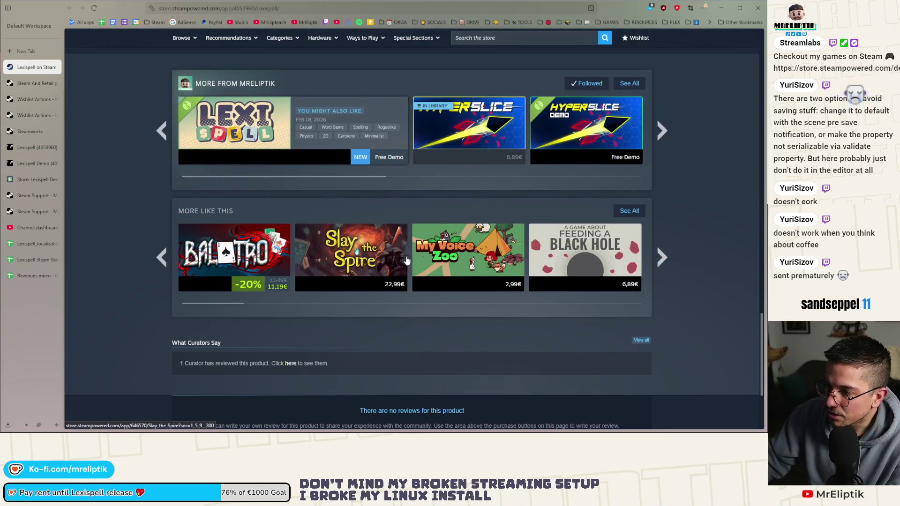
Page through the More like this similar-games carousel three times
{"action": "mouse_move", "coordinate": [481, 252]}
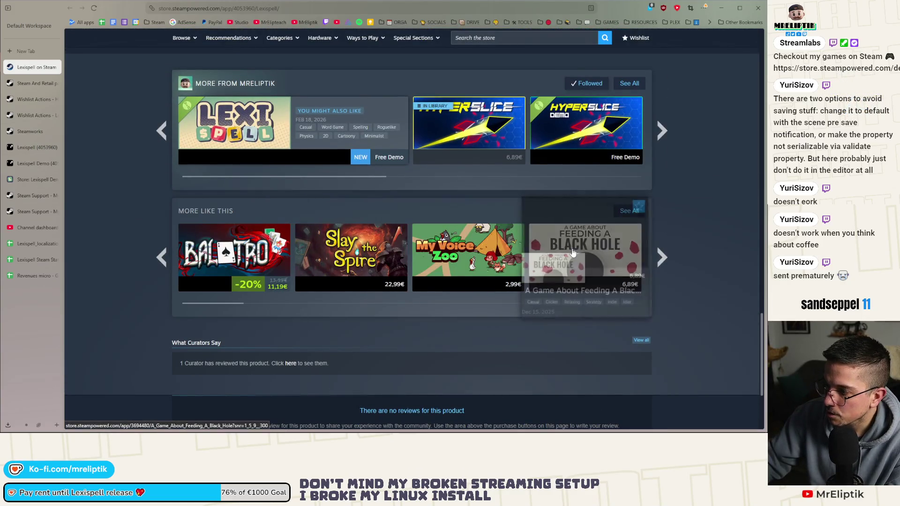
{"action": "left_click", "coordinate": [662, 256]}
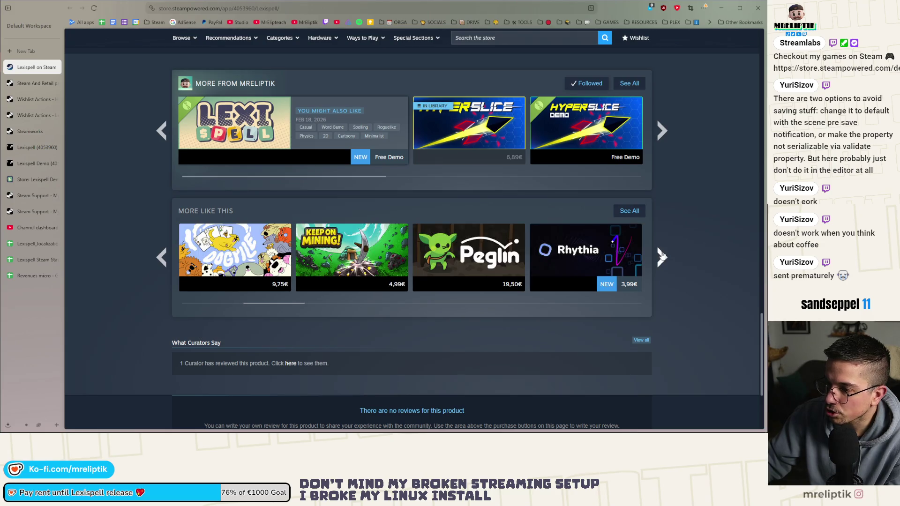
{"action": "left_click", "coordinate": [662, 257]}
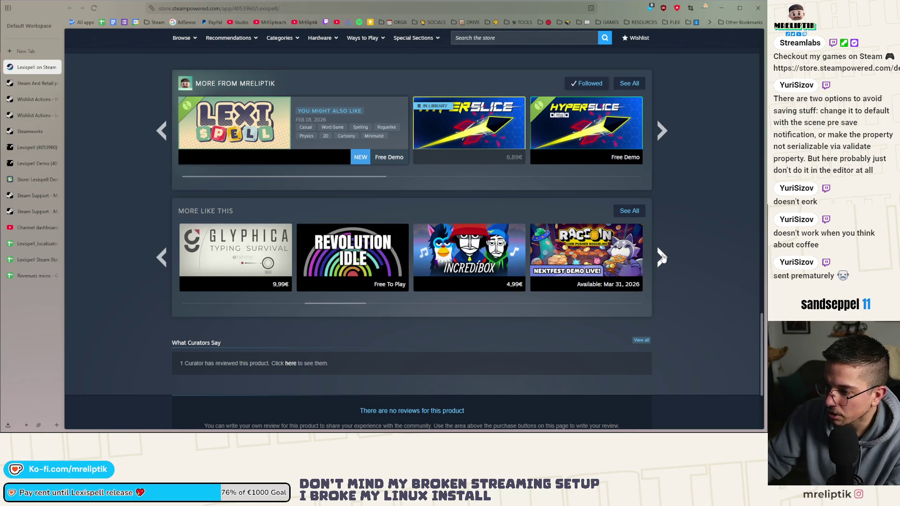
{"action": "left_click", "coordinate": [661, 257]}
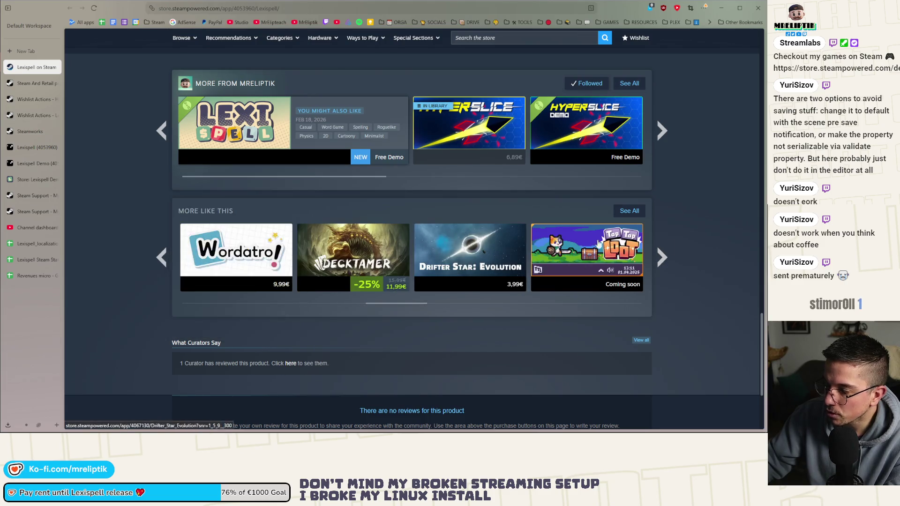
{"action": "scroll", "coordinate": [660, 247], "scroll_direction": "up", "scroll_amount": 15}
{"action": "scroll", "coordinate": [675, 247], "scroll_direction": "up", "scroll_amount": 10}
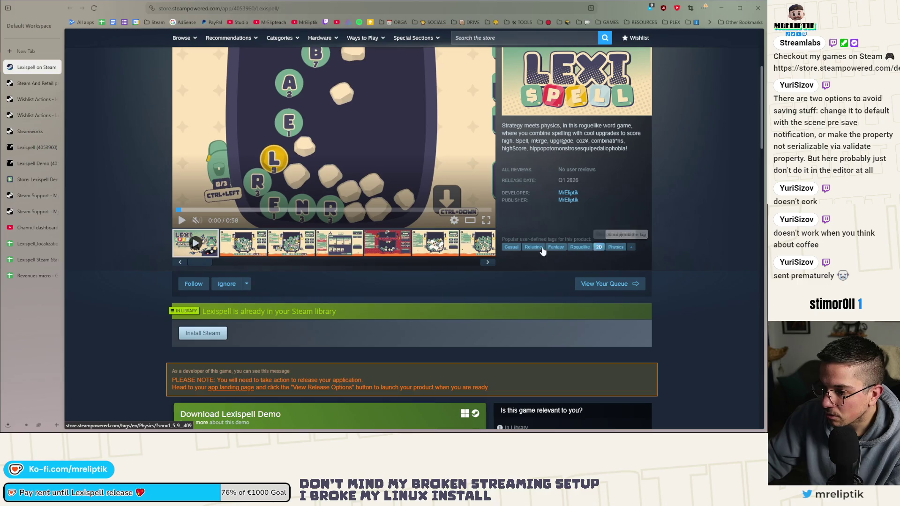
{"action": "scroll", "coordinate": [489, 258], "scroll_direction": "down", "scroll_amount": 5}
{"action": "scroll", "coordinate": [469, 258], "scroll_direction": "down", "scroll_amount": 15}
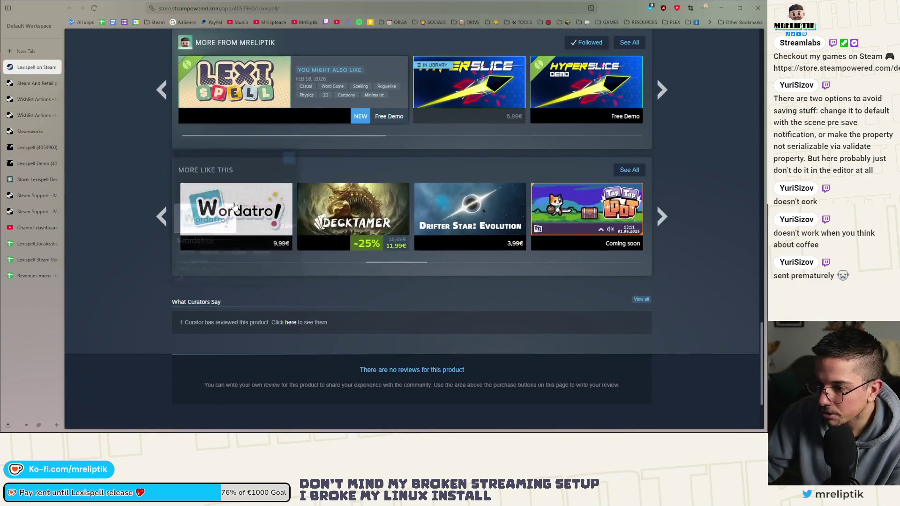
Look at the Wordatro! store page, then close it and return to Lexispell
{"action": "mouse_move", "coordinate": [235, 207]}
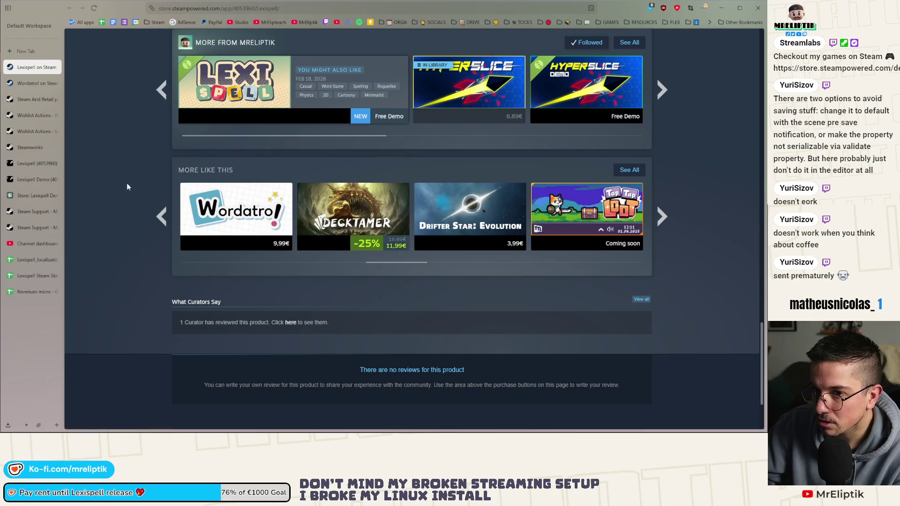
{"action": "scroll", "coordinate": [126, 188], "scroll_direction": "up", "scroll_amount": 15}
{"action": "scroll", "coordinate": [191, 274], "scroll_direction": "up", "scroll_amount": 5}
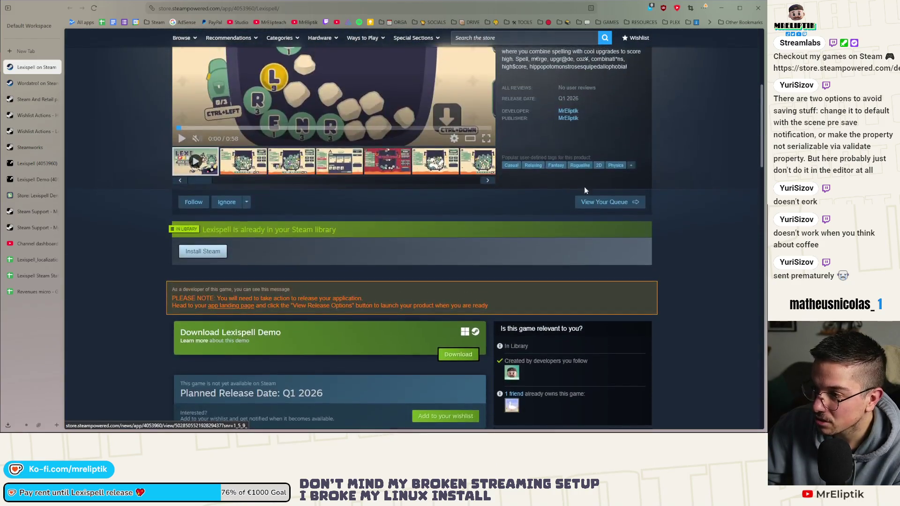
{"action": "left_click", "coordinate": [24, 81]}
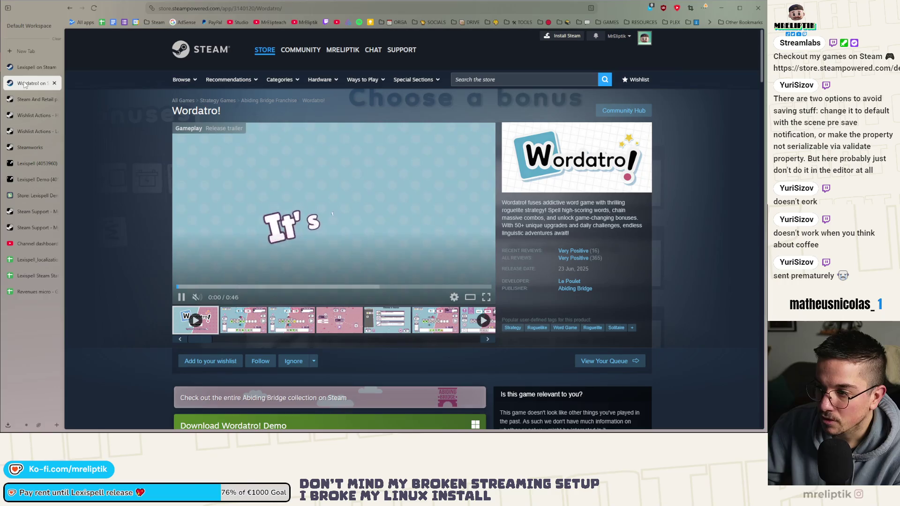
{"action": "left_click", "coordinate": [55, 83]}
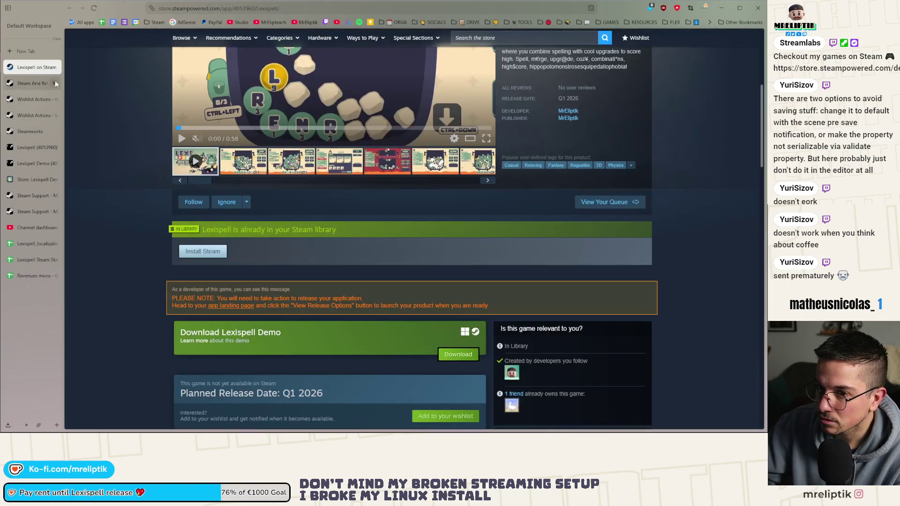
Review the genres and tags on the Lexispell Demo's Store Page Admin
{"action": "left_click", "coordinate": [27, 131]}
{"action": "left_click", "coordinate": [25, 117]}
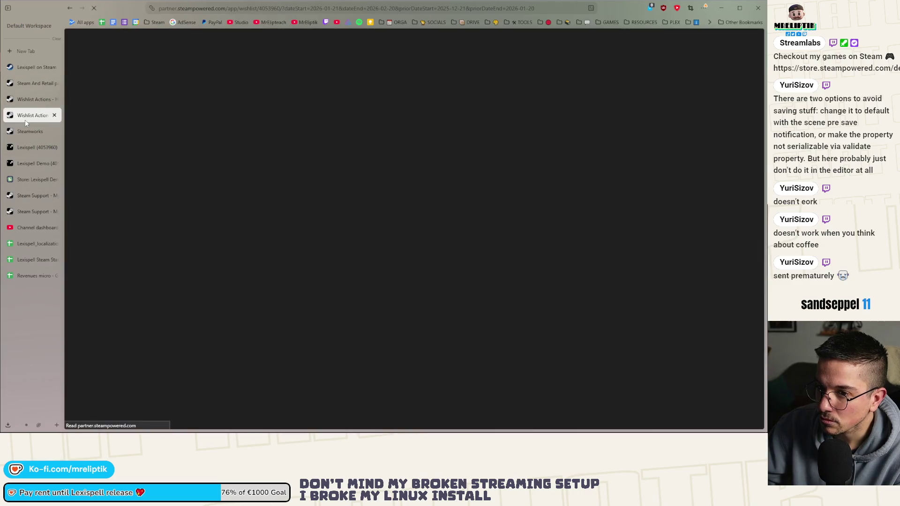
{"action": "left_click", "coordinate": [26, 147]}
{"action": "left_click", "coordinate": [25, 164]}
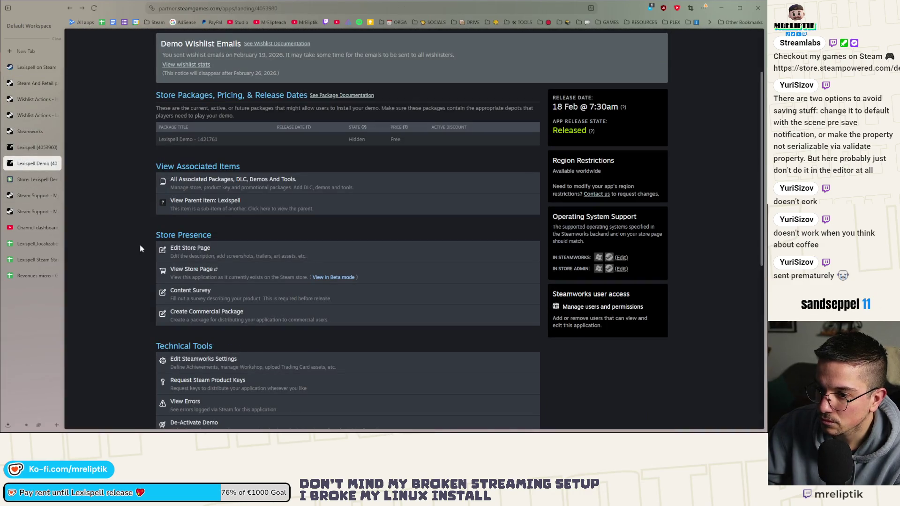
{"action": "left_click", "coordinate": [26, 183]}
{"action": "scroll", "coordinate": [176, 240], "scroll_direction": "down", "scroll_amount": 4}
{"action": "scroll", "coordinate": [132, 239], "scroll_direction": "up", "scroll_amount": 4}
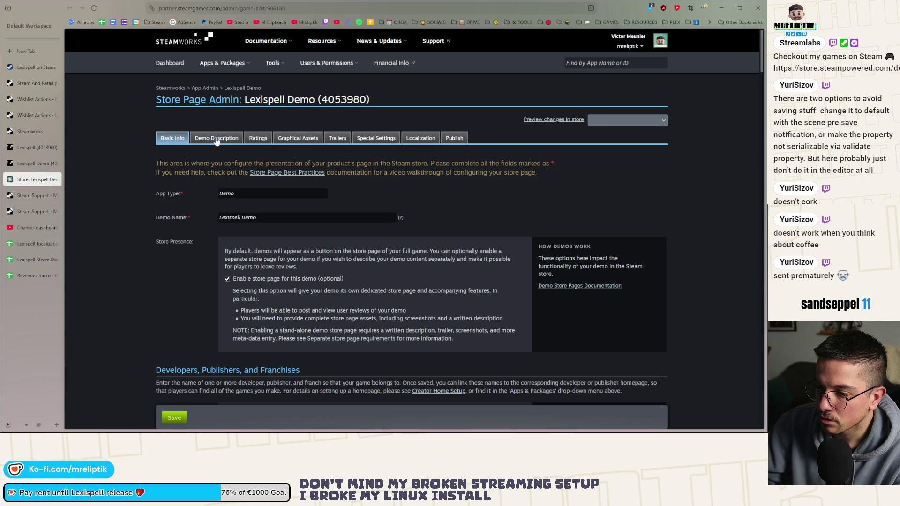
{"action": "scroll", "coordinate": [150, 206], "scroll_direction": "down", "scroll_amount": 15}
{"action": "scroll", "coordinate": [150, 209], "scroll_direction": "down", "scroll_amount": 20}
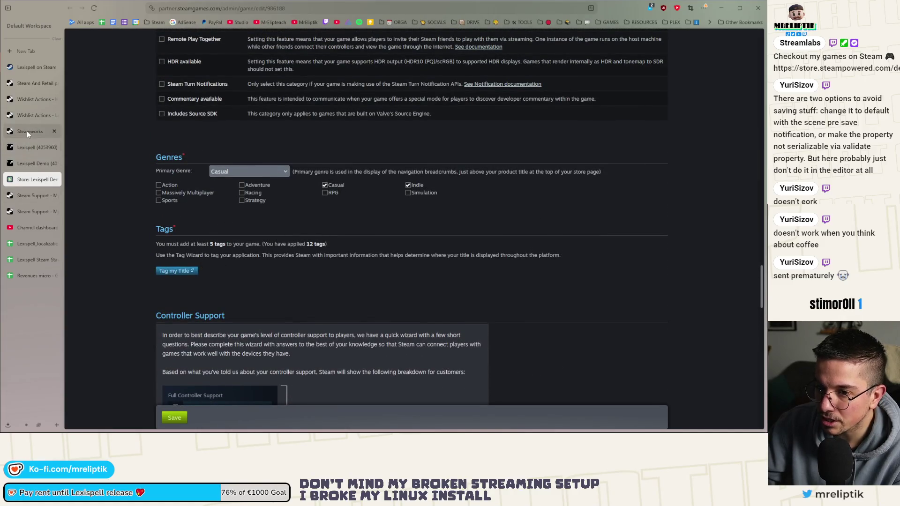
Open the Store Page Admin for the full Lexispell game (4053960)
{"action": "left_click", "coordinate": [29, 147]}
{"action": "scroll", "coordinate": [193, 192], "scroll_direction": "down", "scroll_amount": 10}
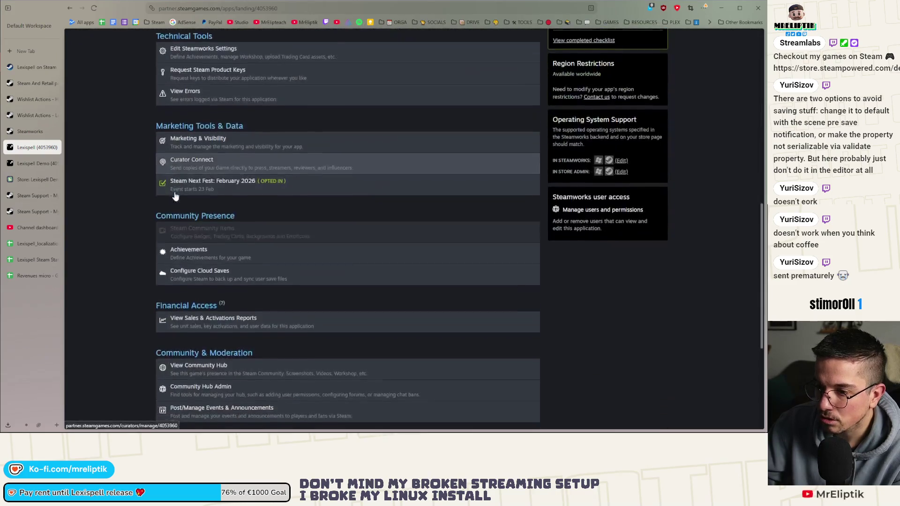
{"action": "scroll", "coordinate": [175, 196], "scroll_direction": "up", "scroll_amount": 3}
{"action": "middle_click", "coordinate": [198, 90]}
{"action": "left_click", "coordinate": [36, 168]}
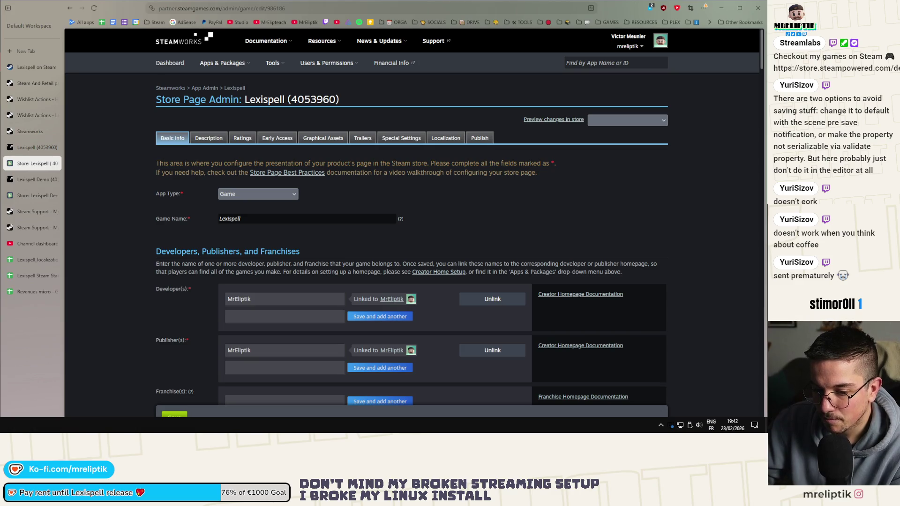
{"action": "key", "text": "alt+Tab"}
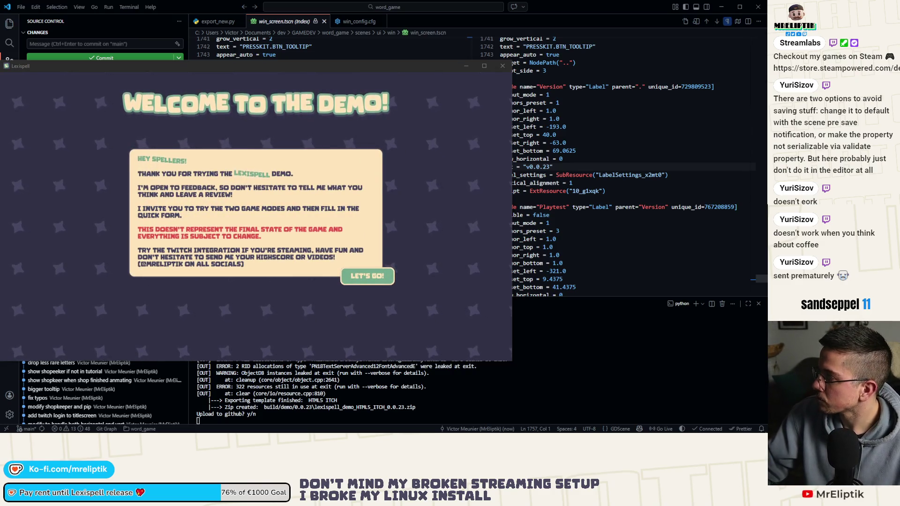
Strip the s.team/a/ link prefix from steam_appid.txt, leaving only 4053980
{"action": "type", "text": "ttps://s.team/a/4053980/"}
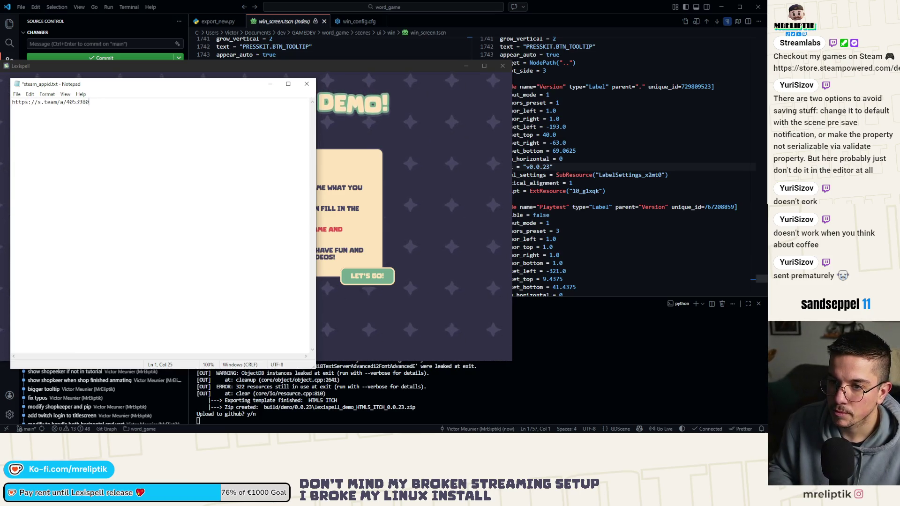
{"action": "key", "text": "shift+Home"}
{"action": "key", "text": "BackSpace"}
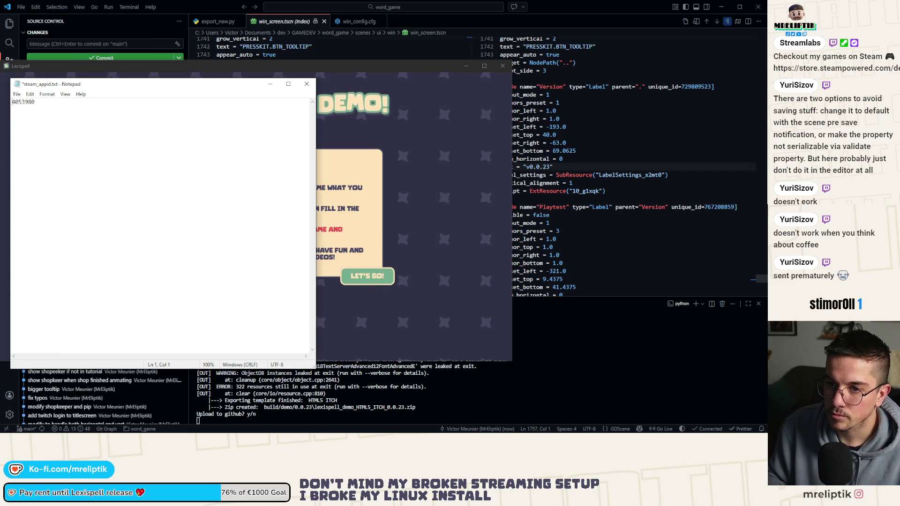
{"action": "left_click", "coordinate": [270, 84]}
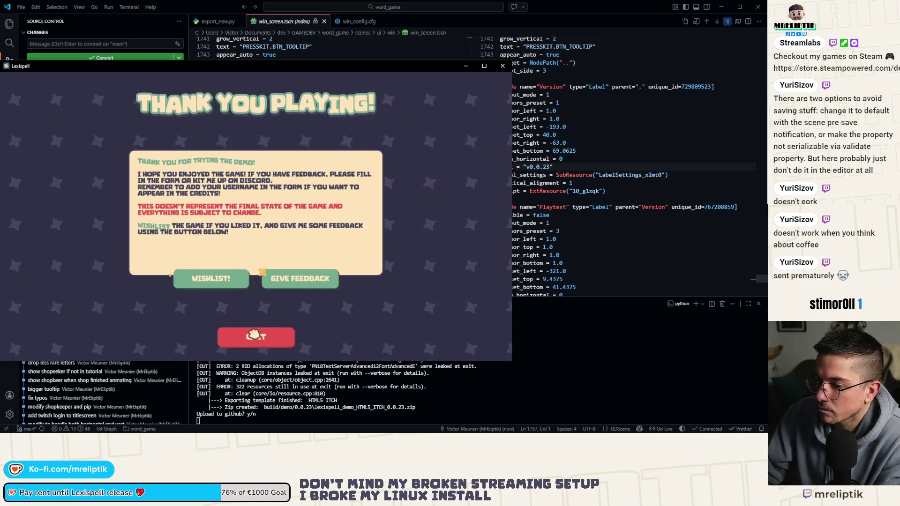
Quit the demo from the thank-you screen and restart it past the inputs and welcome screens
{"action": "left_click", "coordinate": [256, 337]}
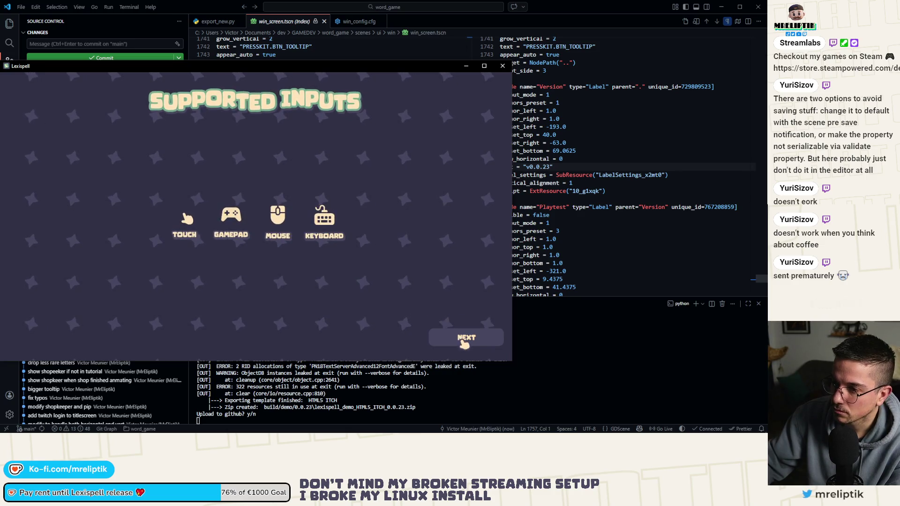
{"action": "left_click", "coordinate": [464, 343]}
{"action": "left_click", "coordinate": [376, 274]}
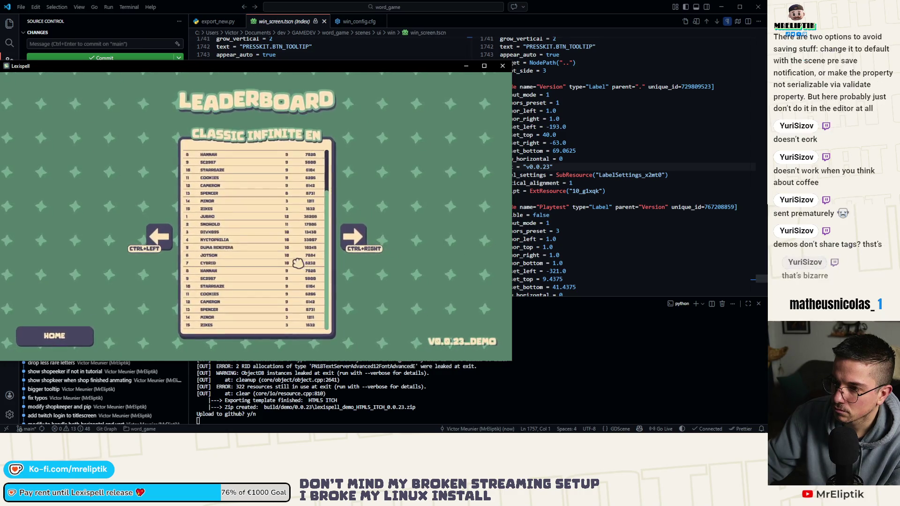
Go from the leaderboard back to the main menu and open the Modes screen
{"action": "scroll", "coordinate": [295, 265], "scroll_direction": "down", "scroll_amount": 3}
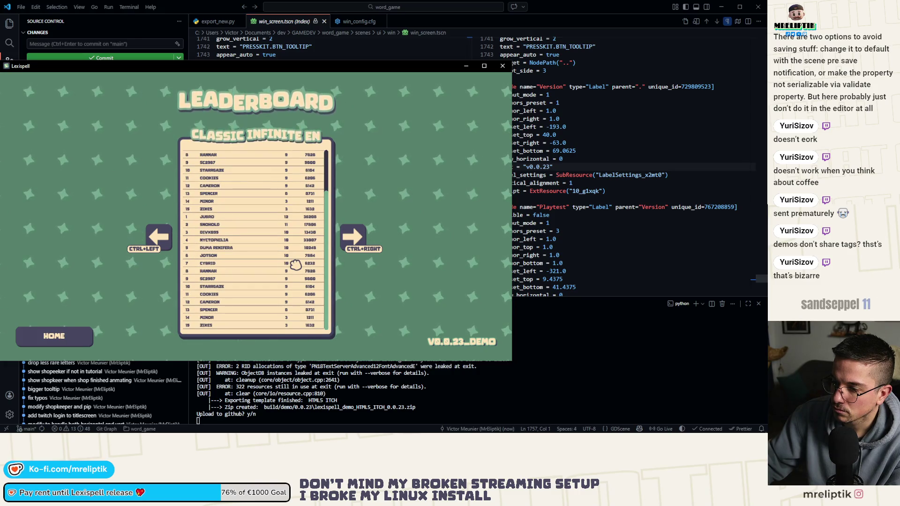
{"action": "scroll", "coordinate": [295, 265], "scroll_direction": "down", "scroll_amount": 3}
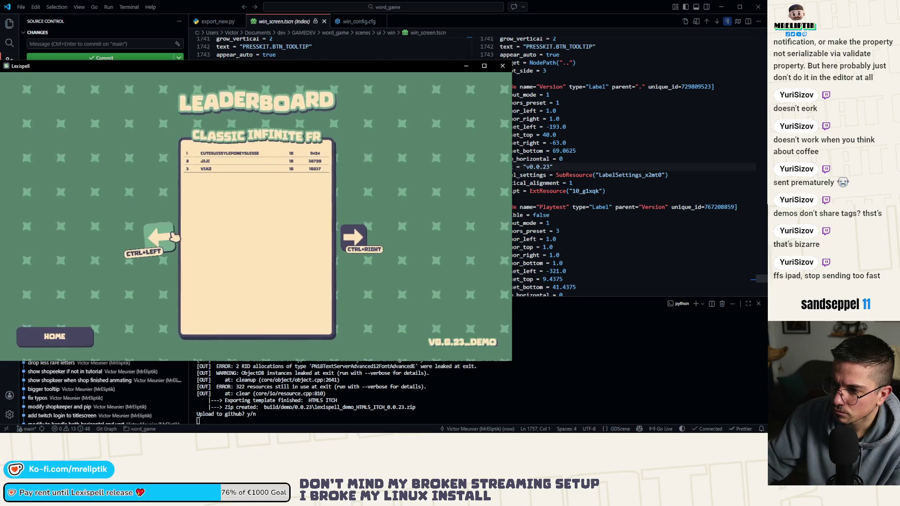
{"action": "left_click", "coordinate": [167, 238]}
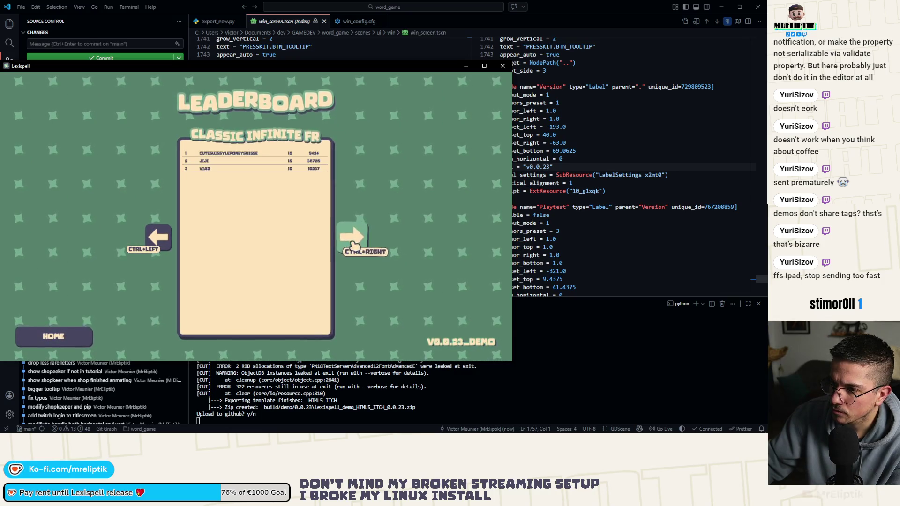
{"action": "left_click", "coordinate": [89, 340]}
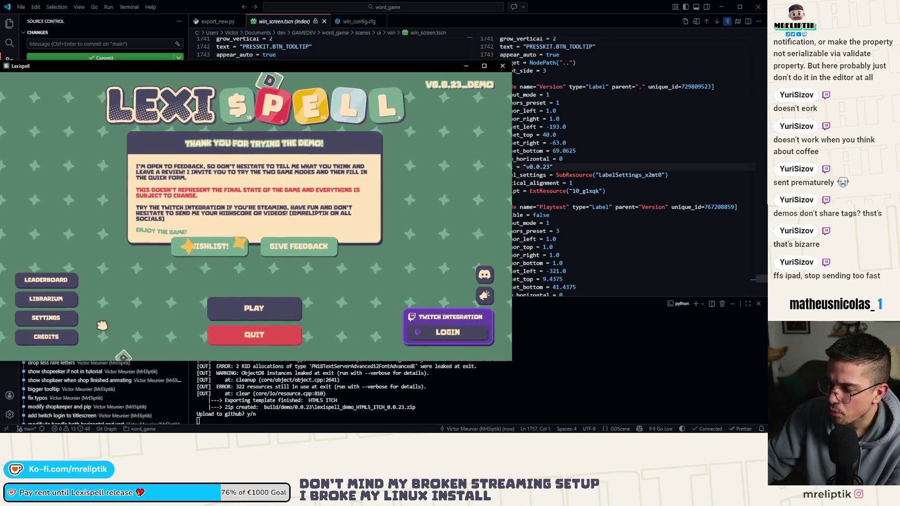
{"action": "left_click", "coordinate": [280, 315]}
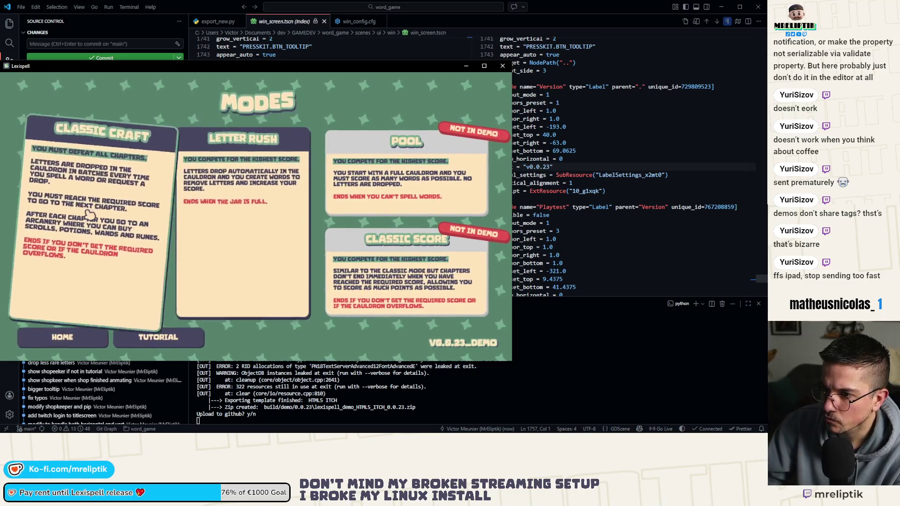
Start Classic Craft Chapter 1 and play the word GEESE
{"action": "left_click", "coordinate": [108, 244]}
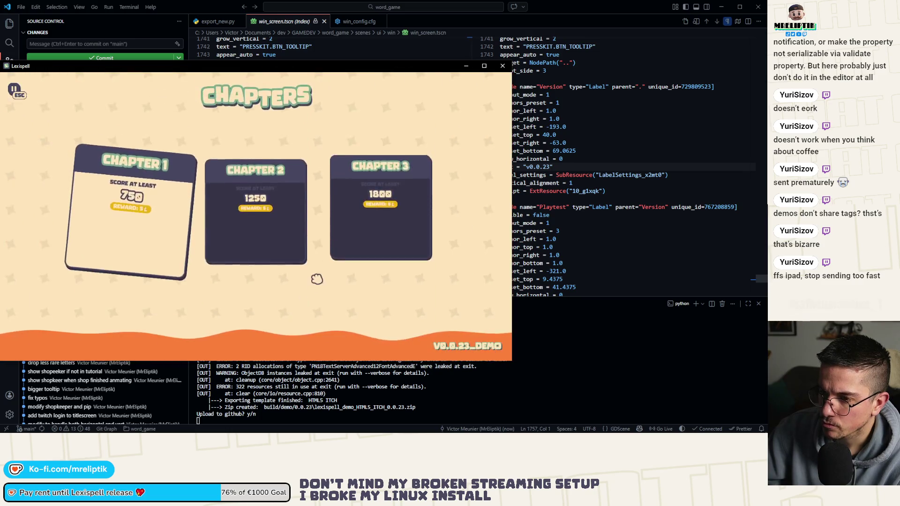
{"action": "left_click", "coordinate": [261, 230]}
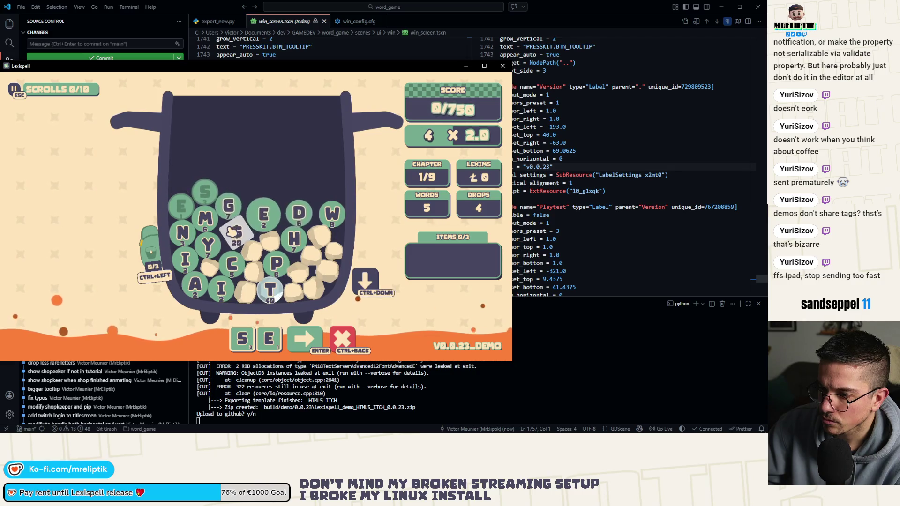
{"action": "key", "text": "BackSpace"}
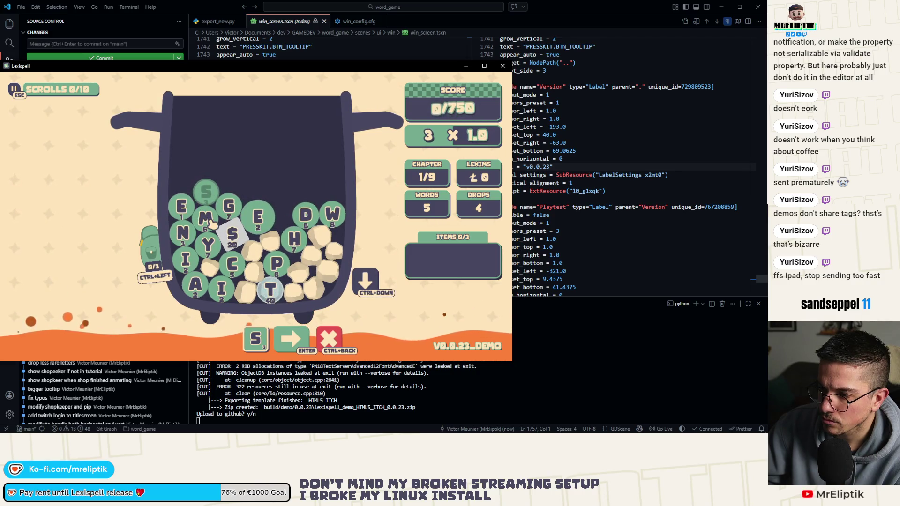
{"action": "left_click", "coordinate": [206, 190]}
{"action": "left_click", "coordinate": [229, 206]}
{"action": "left_click", "coordinate": [183, 207]}
{"action": "left_click", "coordinate": [232, 234]}
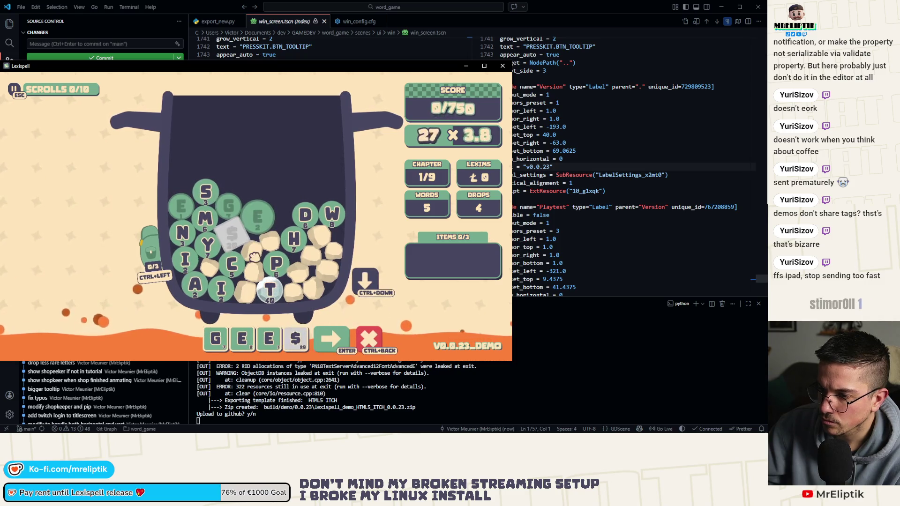
{"action": "left_click", "coordinate": [365, 281]}
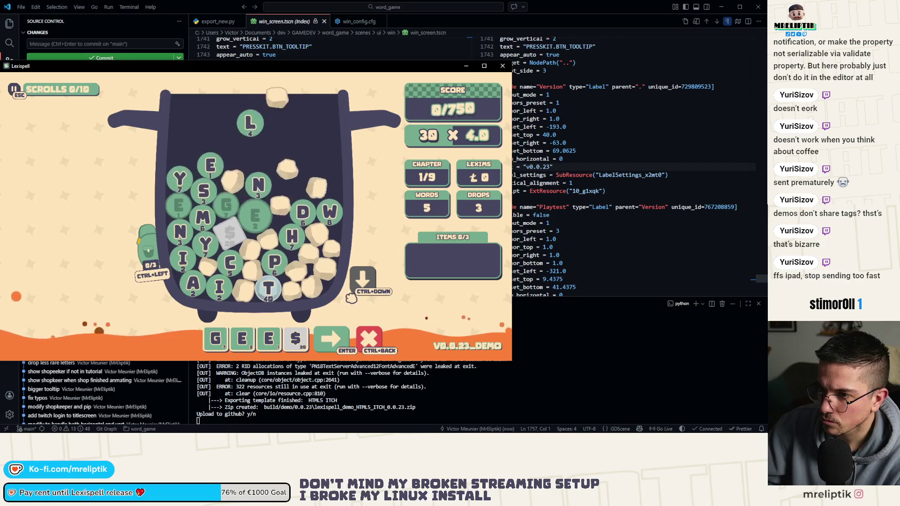
{"action": "left_click", "coordinate": [228, 179]}
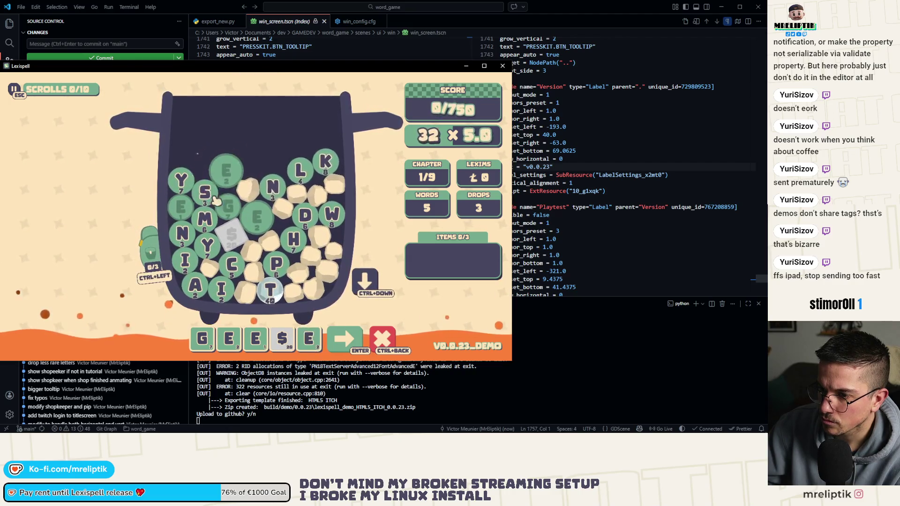
{"action": "left_click", "coordinate": [328, 352]}
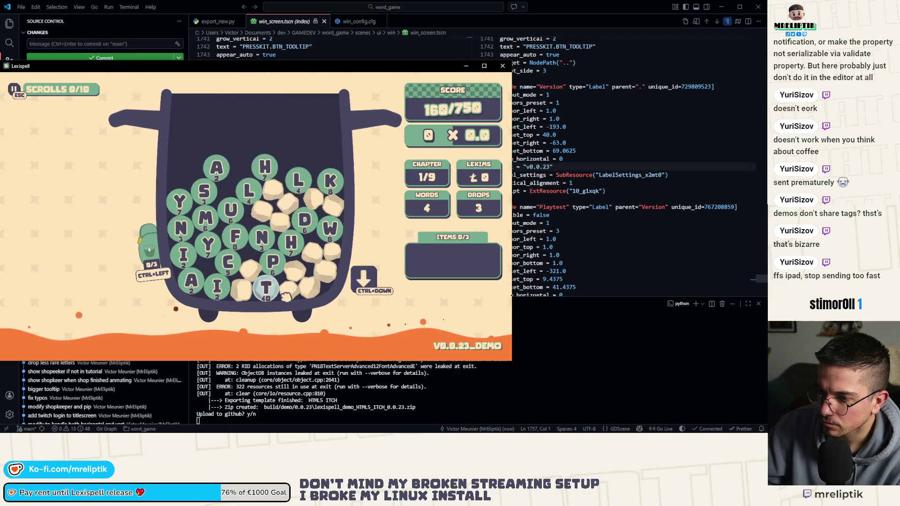
Spell TUMMY from the T gem tile after dropping a fresh batch of letters
{"action": "left_click", "coordinate": [206, 219]}
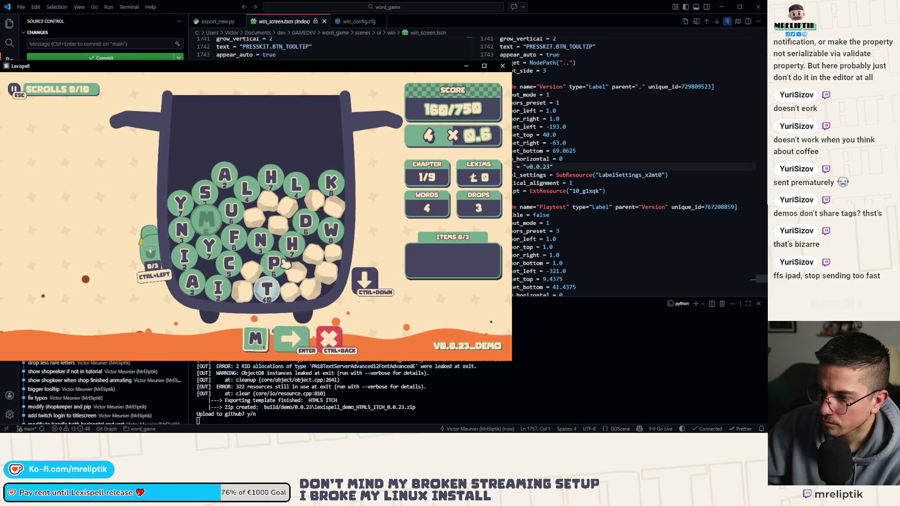
{"action": "left_click", "coordinate": [210, 218]}
{"action": "mouse_move", "coordinate": [267, 287]}
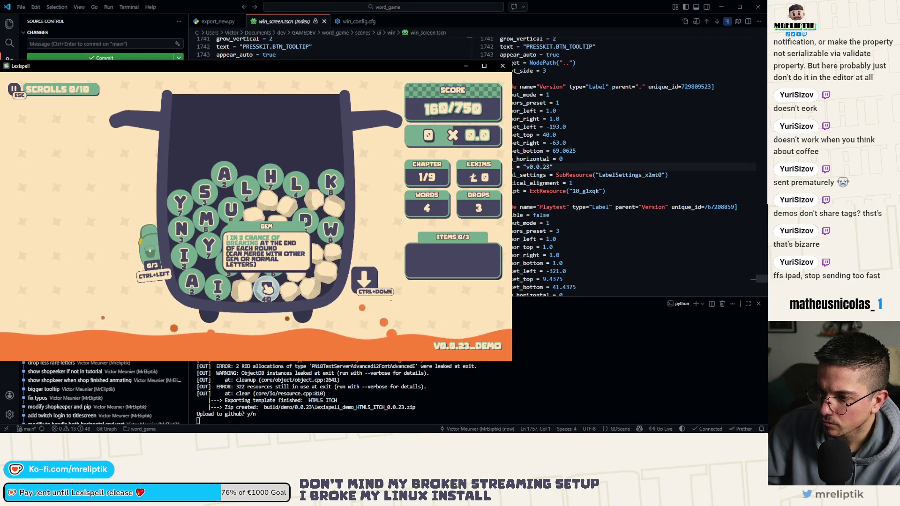
{"action": "left_click", "coordinate": [266, 287]}
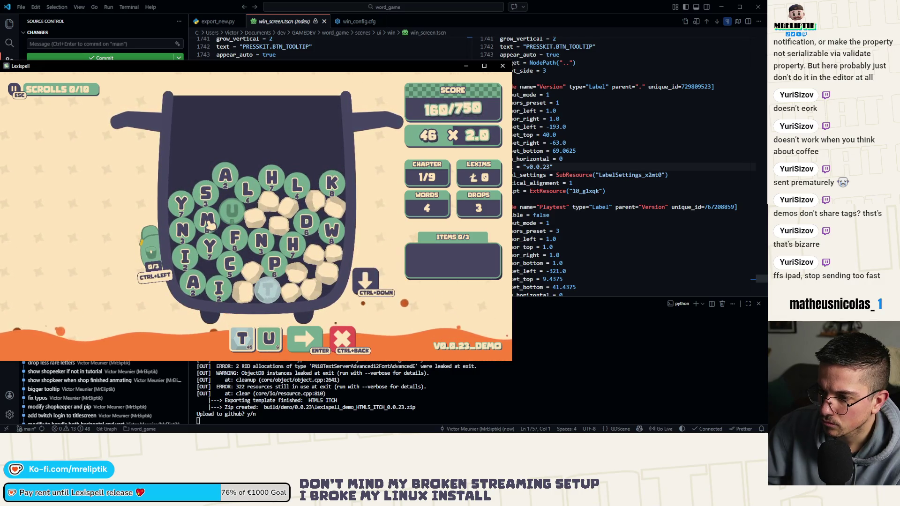
{"action": "key", "text": "ctrl+Down"}
{"action": "left_click", "coordinate": [207, 220]}
{"action": "left_click", "coordinate": [211, 160]}
{"action": "left_click", "coordinate": [182, 206]}
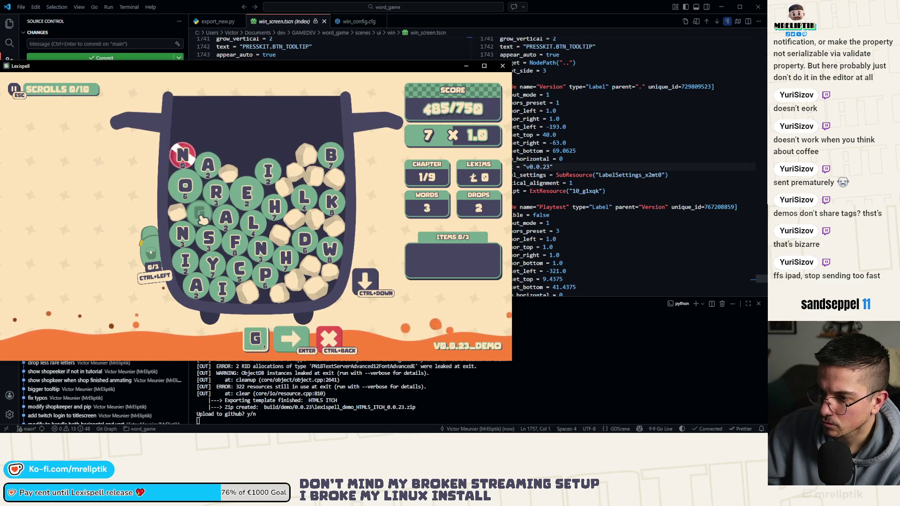
Spell GRAIL, extend it to GRAILS, and submit it
{"action": "left_click", "coordinate": [202, 216]}
{"action": "left_click", "coordinate": [216, 191]}
{"action": "left_click", "coordinate": [226, 217]}
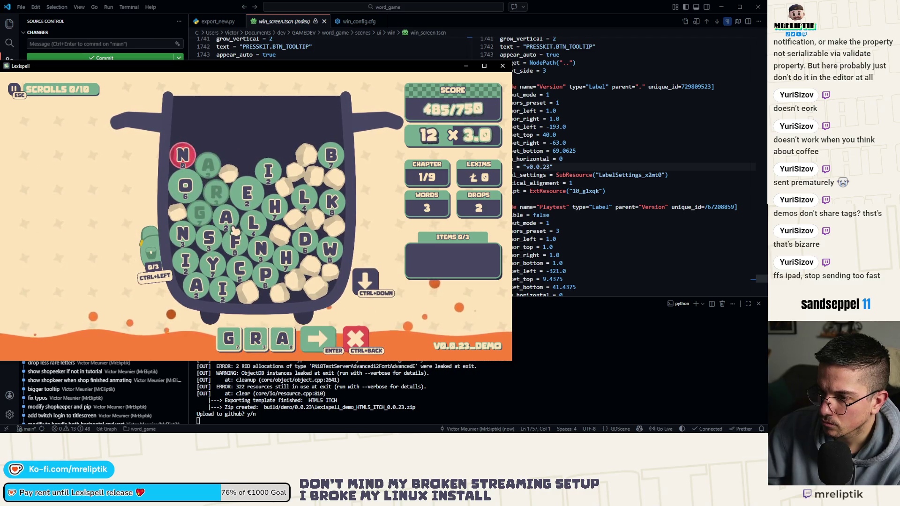
{"action": "left_click", "coordinate": [208, 164]}
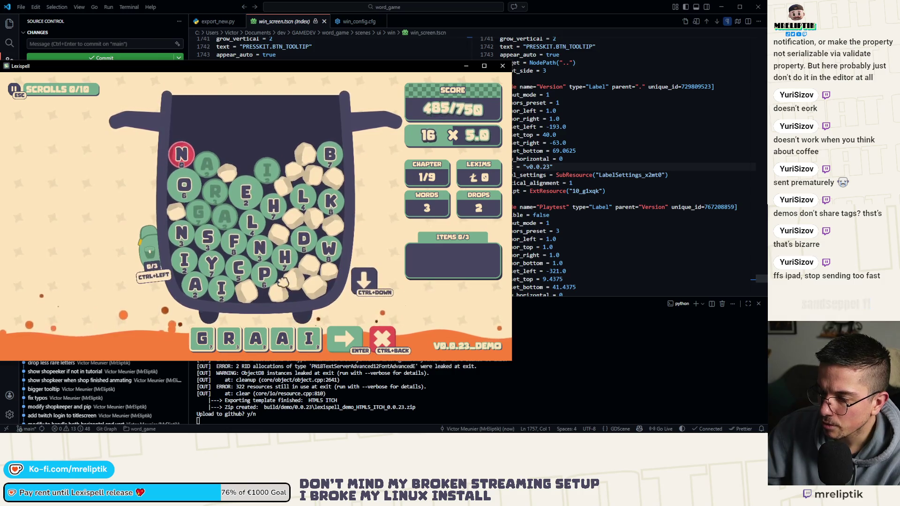
{"action": "left_click", "coordinate": [257, 225]}
{"action": "left_click", "coordinate": [225, 217]}
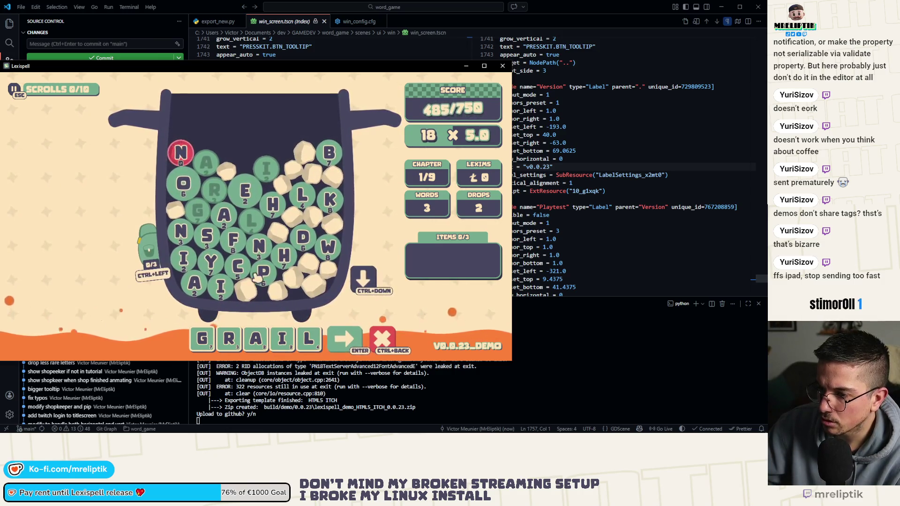
{"action": "left_click", "coordinate": [207, 237]}
{"action": "left_click", "coordinate": [354, 339]}
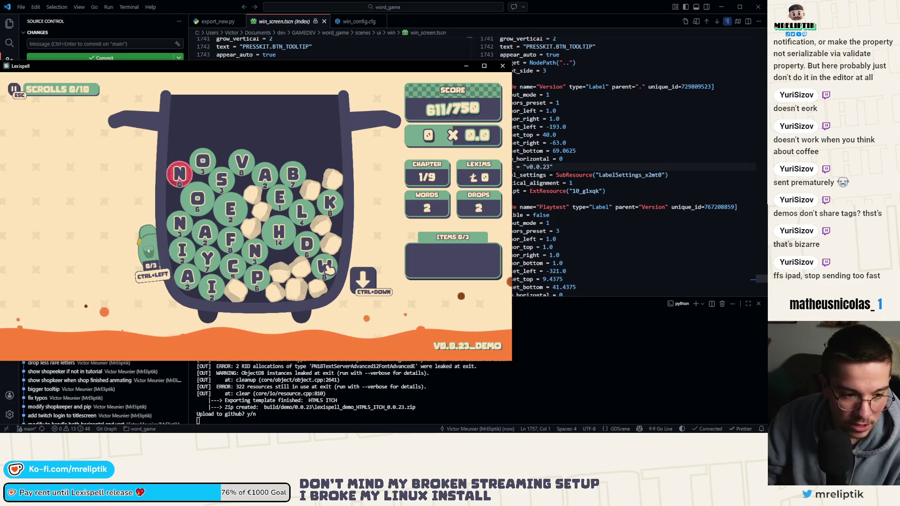
Drop the W start and spell and submit DEALS
{"action": "left_click", "coordinate": [332, 278]}
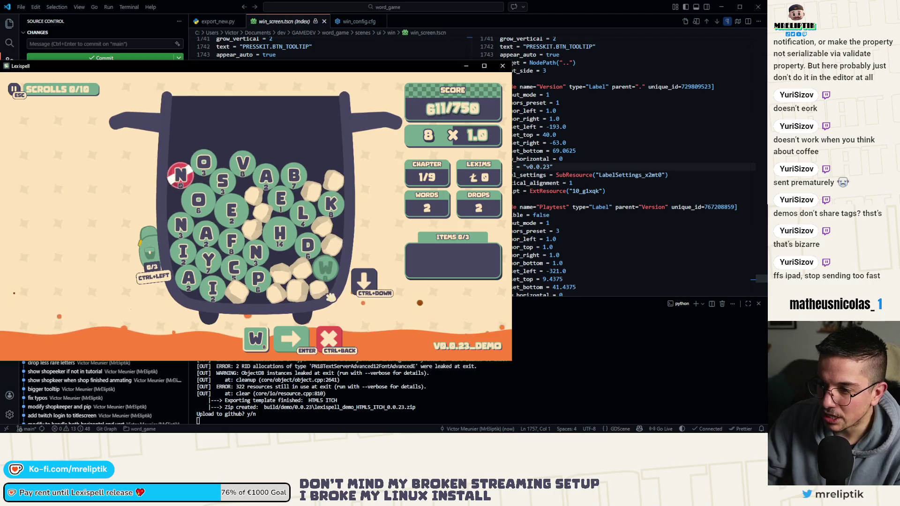
{"action": "left_click", "coordinate": [330, 271]}
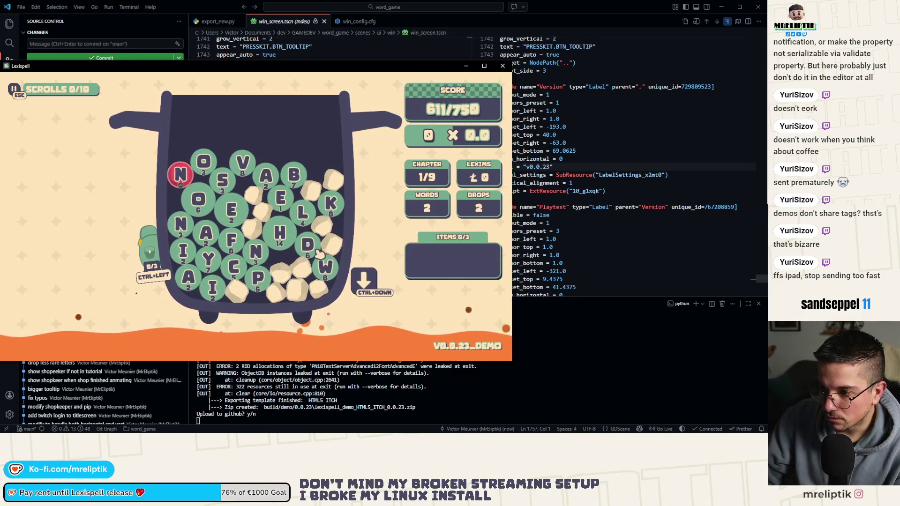
{"action": "type", "text": "Dea"}
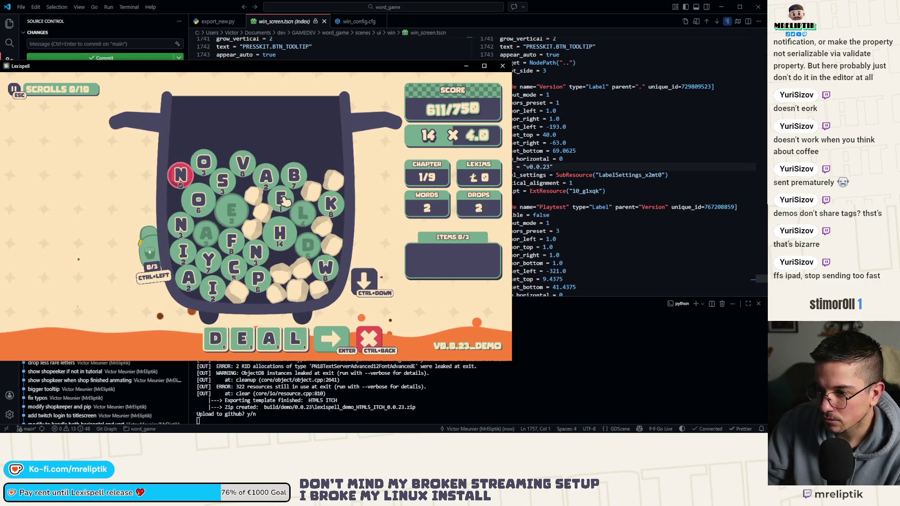
{"action": "left_click", "coordinate": [224, 180]}
{"action": "key", "text": "Return"}
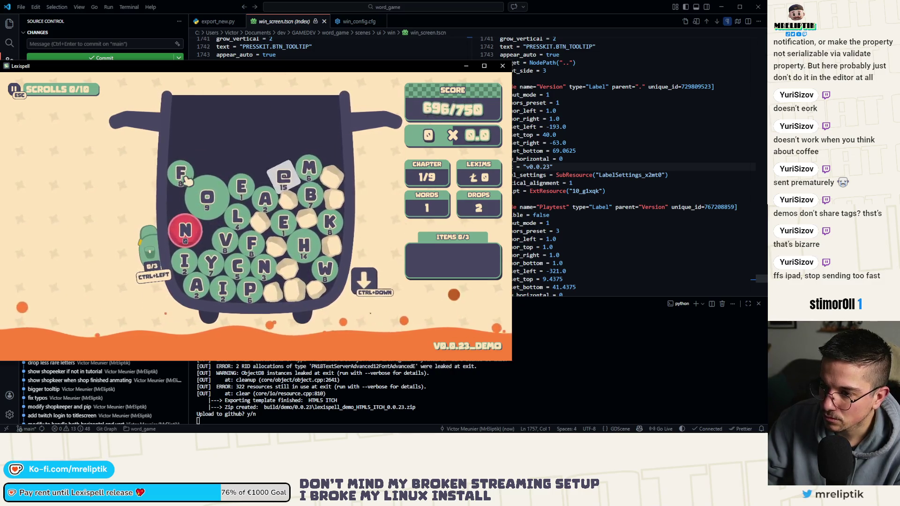
Build a final word with A and the @ tile, removing the $ tile, and submit it
{"action": "left_click", "coordinate": [266, 201]}
{"action": "left_click", "coordinate": [364, 280]}
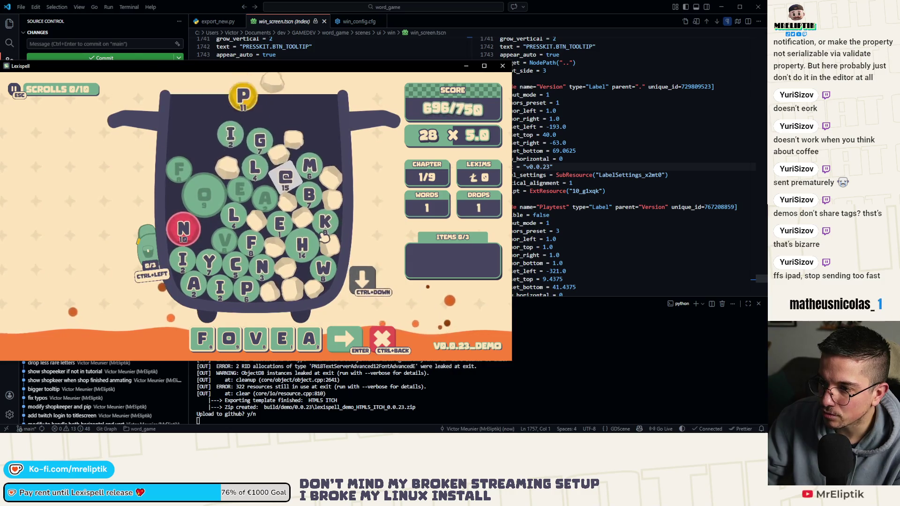
{"action": "left_click", "coordinate": [286, 178]}
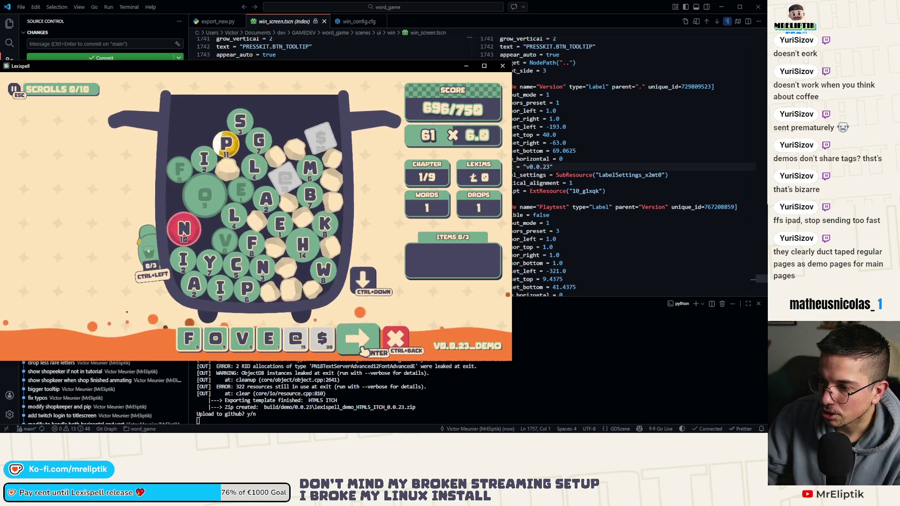
{"action": "left_click", "coordinate": [327, 334]}
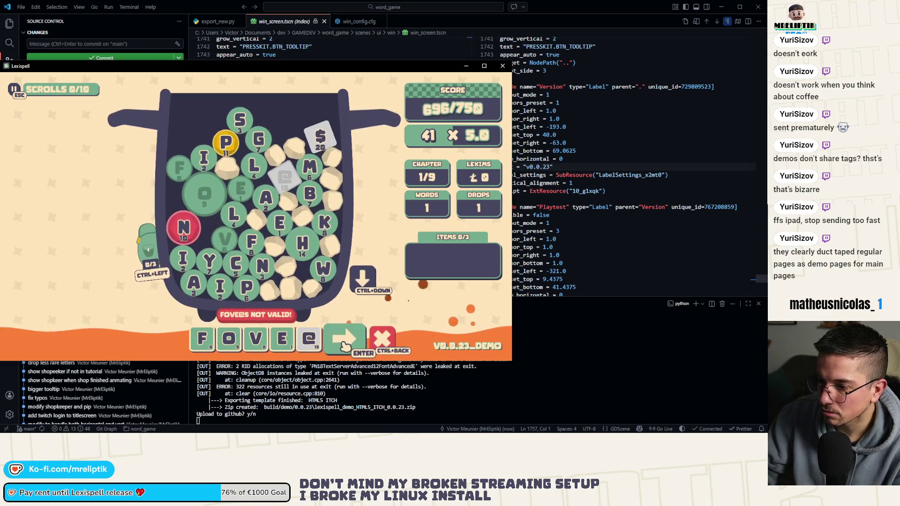
{"action": "left_click", "coordinate": [346, 347]}
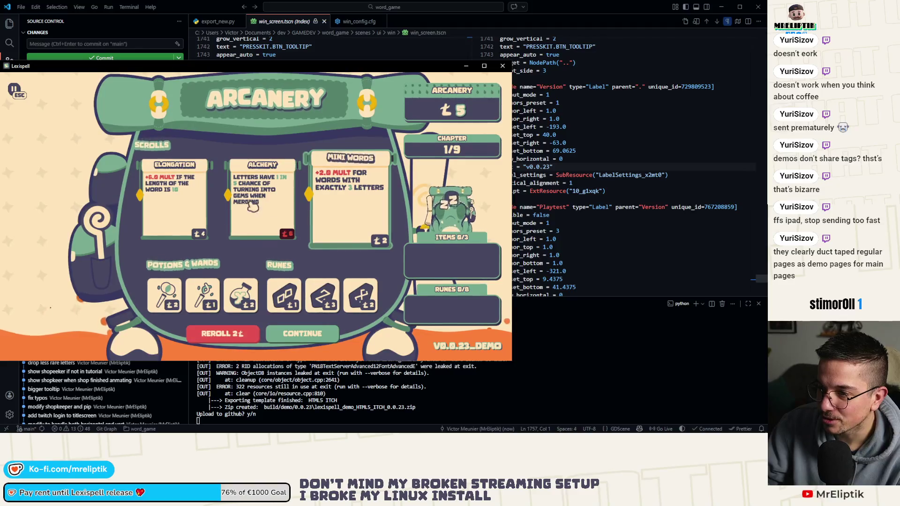
Buy an upgrade and a rune in the Arcanery, continue, then quit Lexispell
{"action": "left_click", "coordinate": [363, 300]}
{"action": "left_click", "coordinate": [323, 296]}
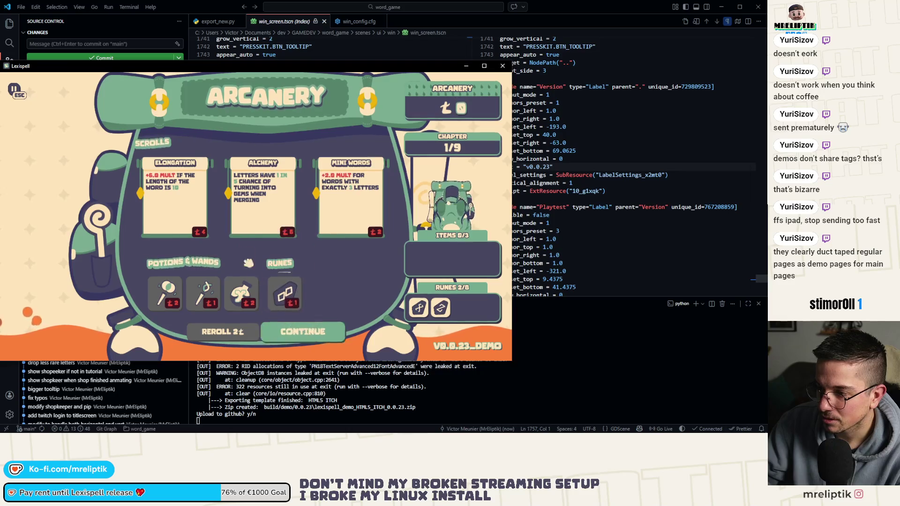
{"action": "left_click", "coordinate": [319, 332]}
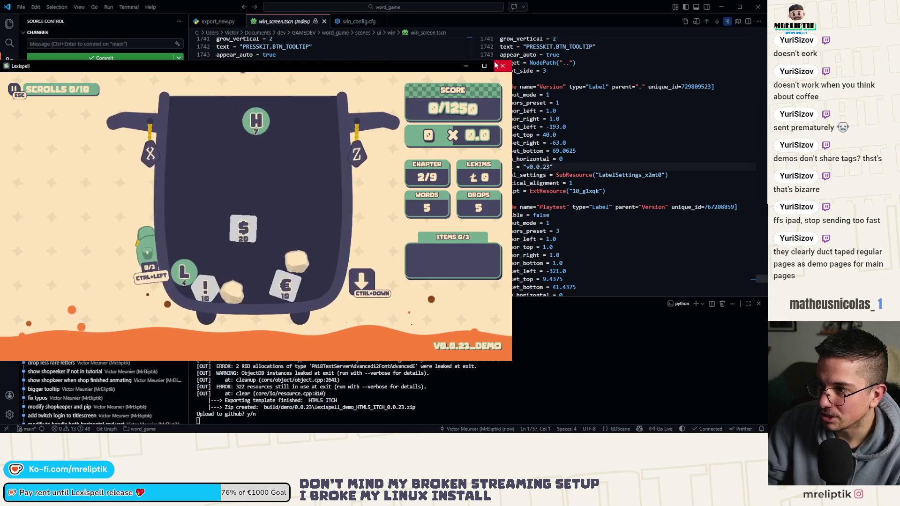
{"action": "left_click", "coordinate": [262, 346]}
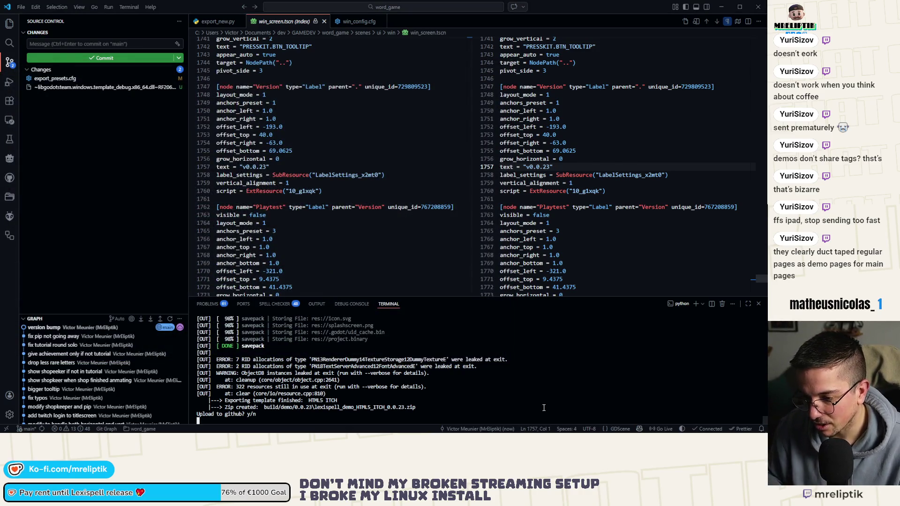
Approve the GitHub upload, glance at Steamworks, and reload the externally changed files in Godot
{"action": "type", "text": "y"}
{"action": "key", "text": "Return"}
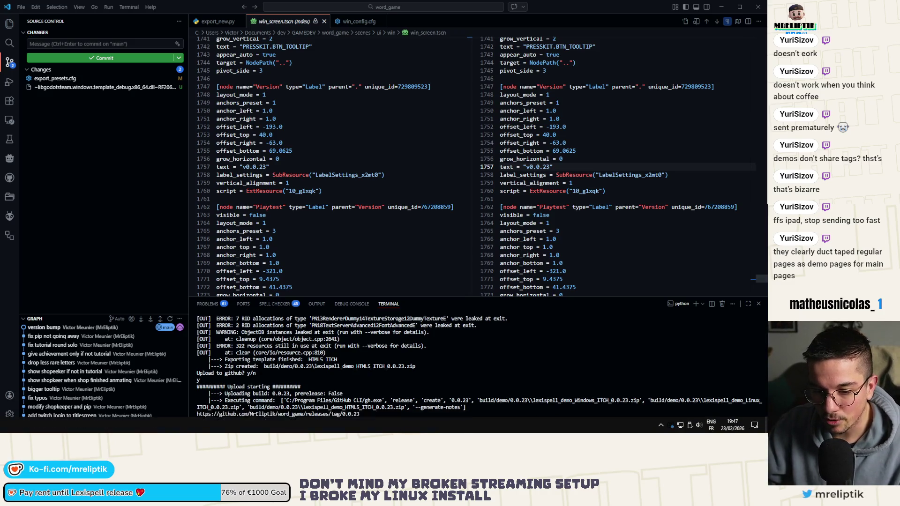
{"action": "key", "text": "alt+Tab"}
{"action": "scroll", "coordinate": [162, 273], "scroll_direction": "down", "scroll_amount": 20}
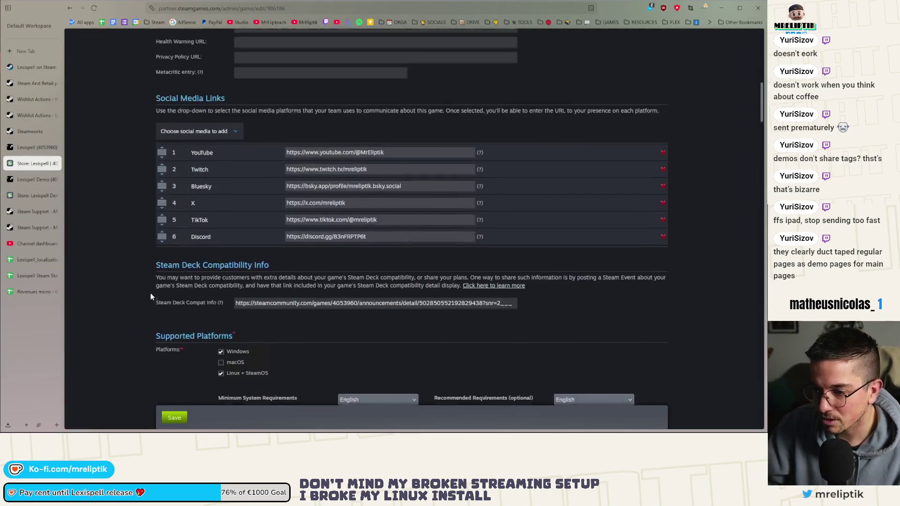
{"action": "scroll", "coordinate": [151, 296], "scroll_direction": "up", "scroll_amount": 20}
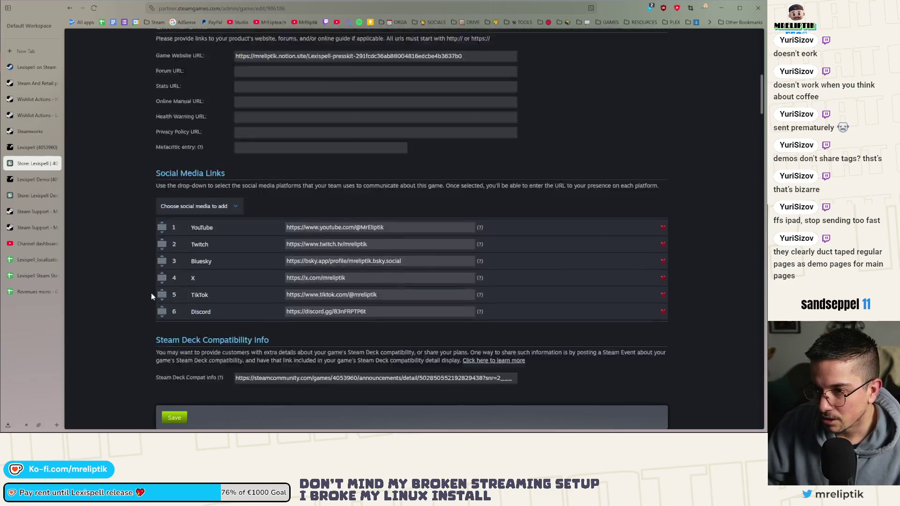
{"action": "scroll", "coordinate": [151, 296], "scroll_direction": "down", "scroll_amount": 20}
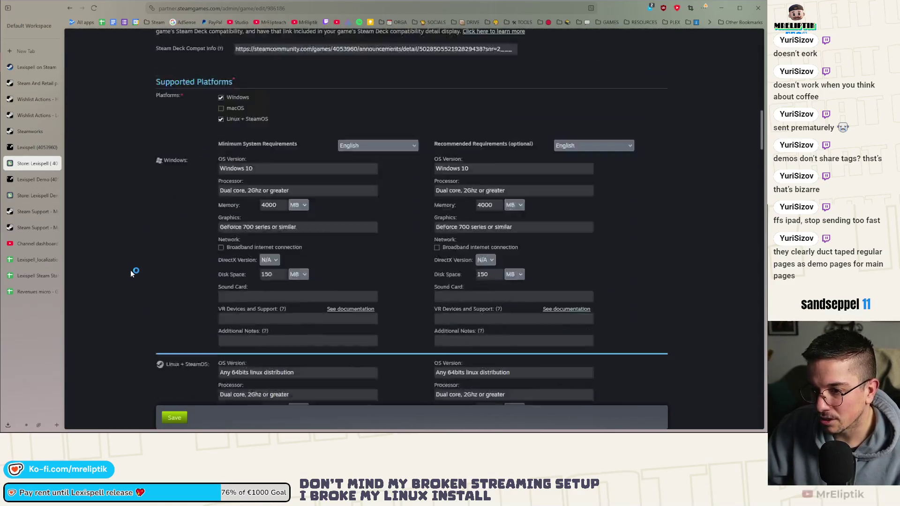
{"action": "key", "text": "alt+Tab"}
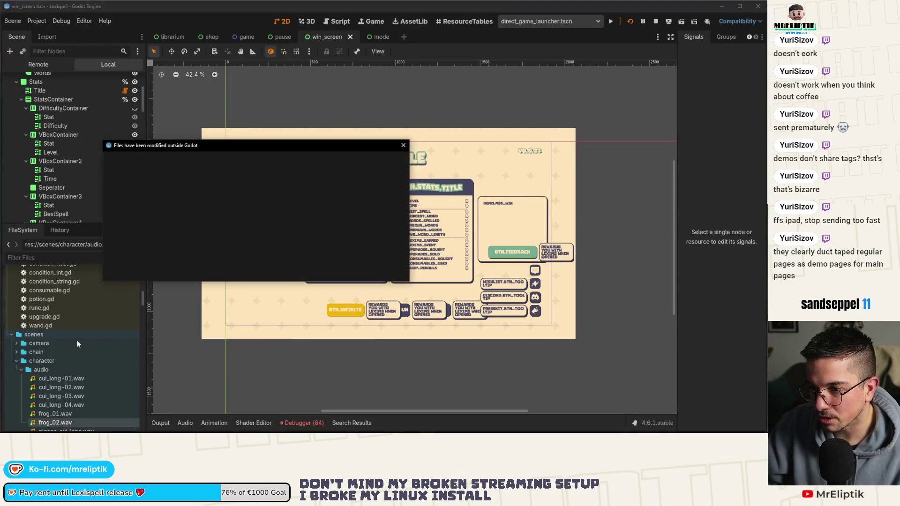
{"action": "left_click", "coordinate": [268, 271]}
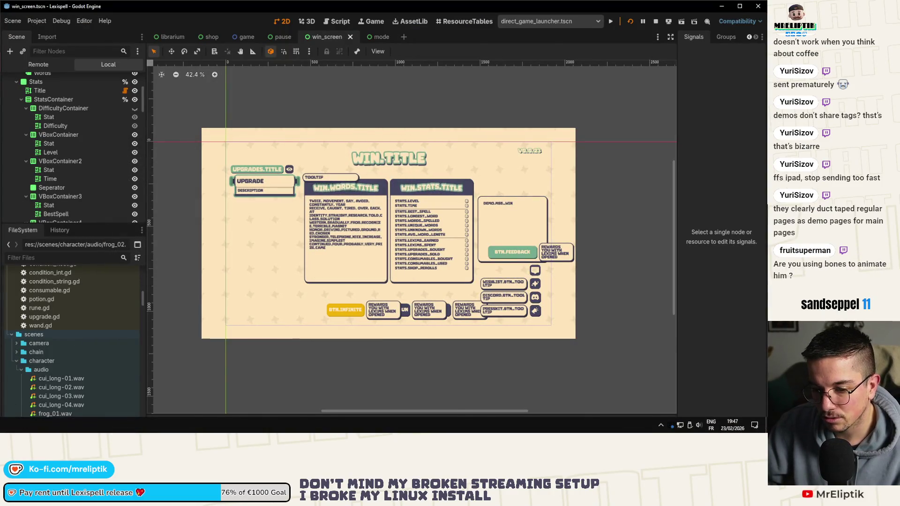
{"action": "key", "text": "alt+Tab"}
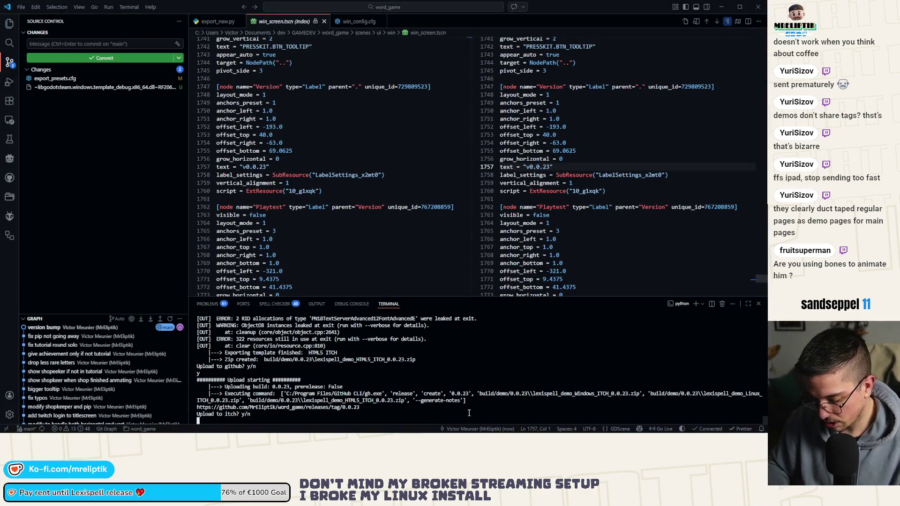
Answer y to upload the 0.0.23 build to itch and then to Steam
{"action": "type", "text": "y"}
{"action": "key", "text": "Return"}
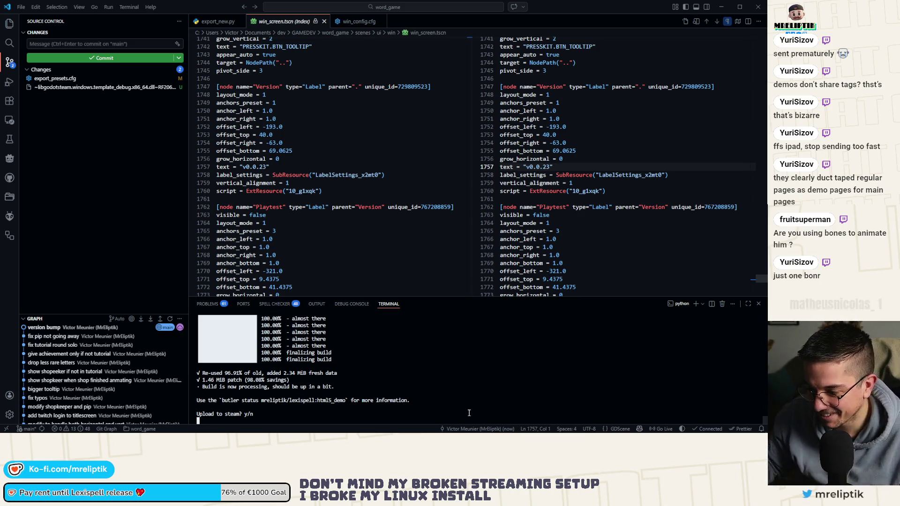
{"action": "type", "text": "y"}
{"action": "key", "text": "Return"}
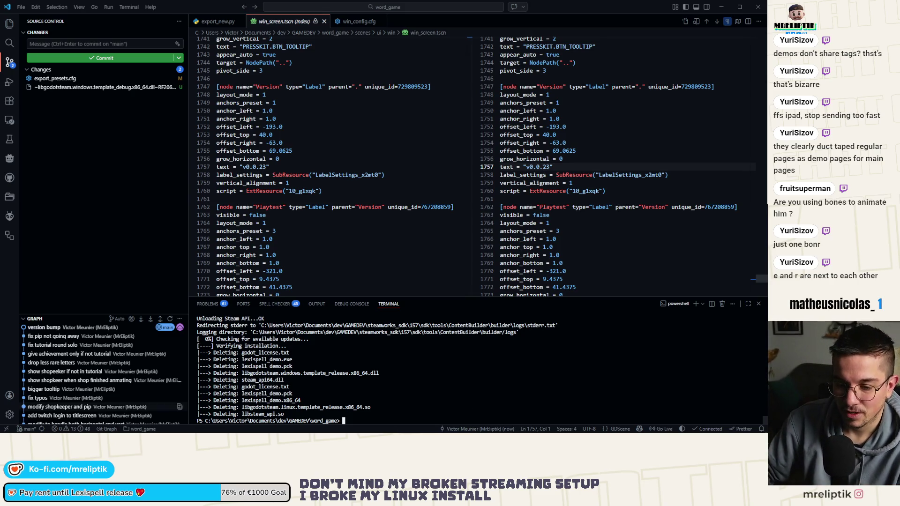
{"action": "key", "text": "alt+Tab"}
Open the Lexispell Demo's app admin and its list of uploaded builds
{"action": "left_click", "coordinate": [35, 180]}
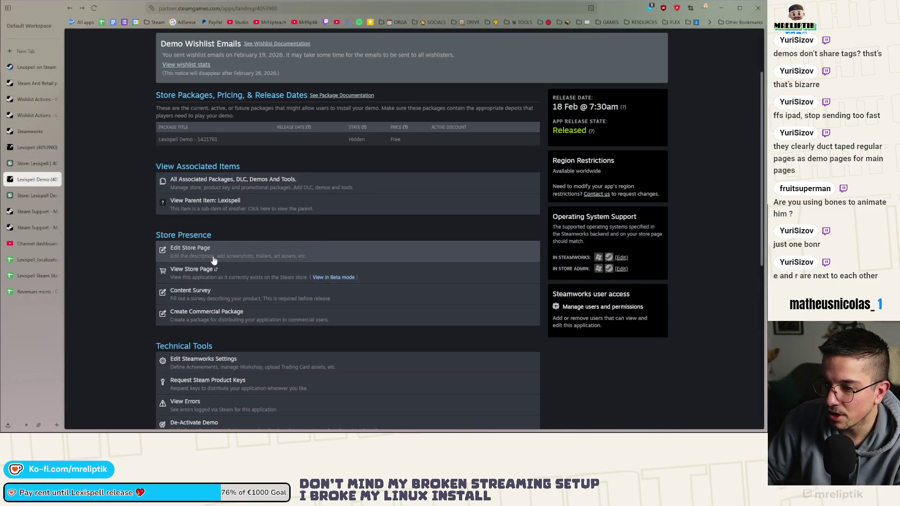
{"action": "middle_click", "coordinate": [221, 361]}
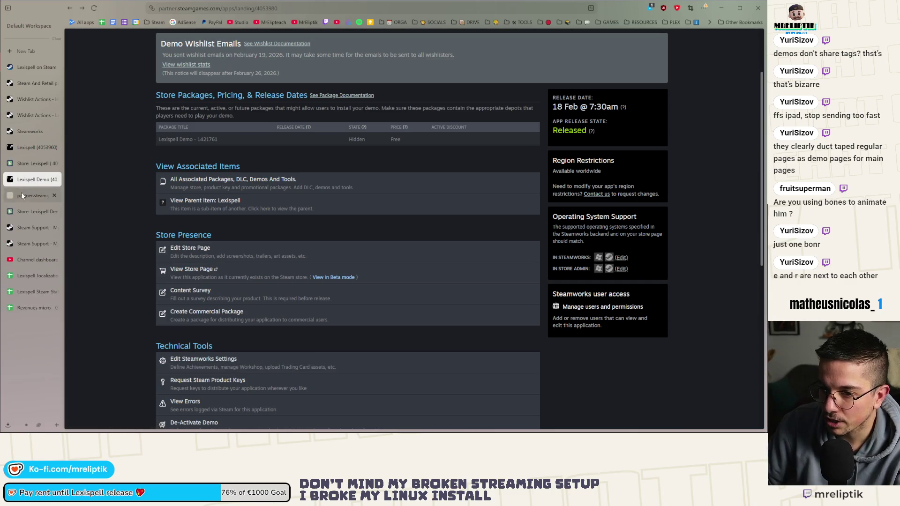
{"action": "left_click", "coordinate": [23, 195]}
{"action": "mouse_move", "coordinate": [216, 149]}
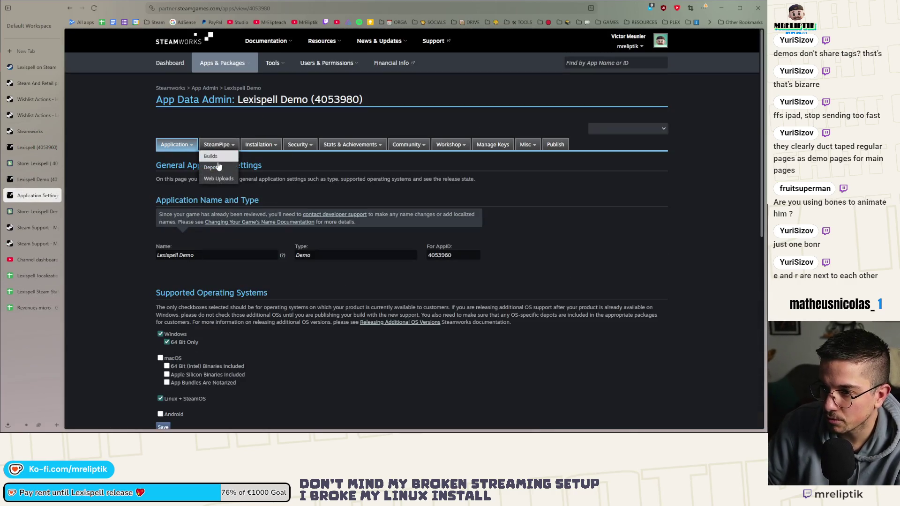
{"action": "left_click", "coordinate": [216, 174]}
{"action": "scroll", "coordinate": [178, 290], "scroll_direction": "down", "scroll_amount": 4}
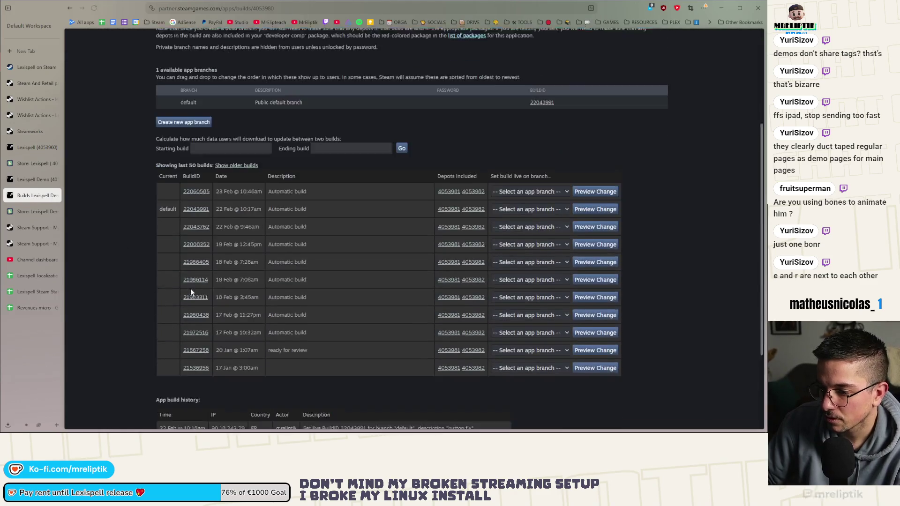
Inspect the newest build's manifests for depots 4053981 and 4053982, then close them
{"action": "middle_click", "coordinate": [449, 182]}
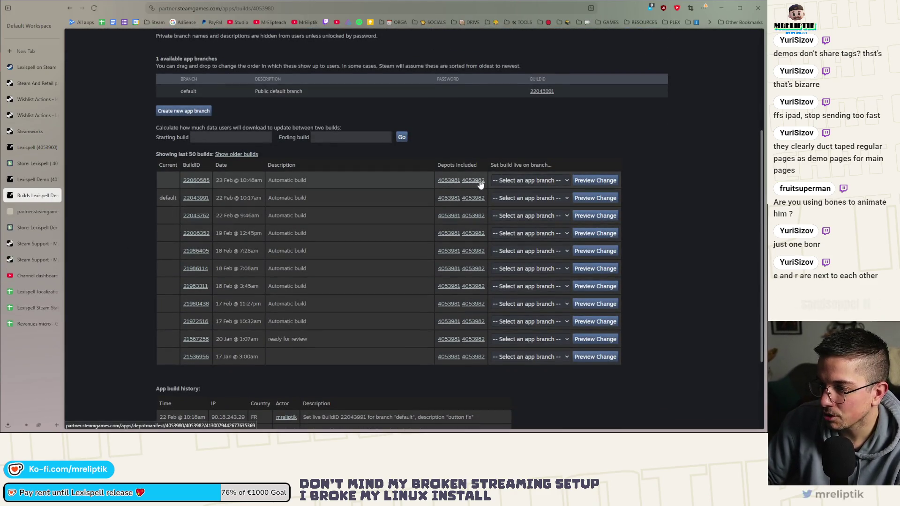
{"action": "left_click", "coordinate": [30, 228]}
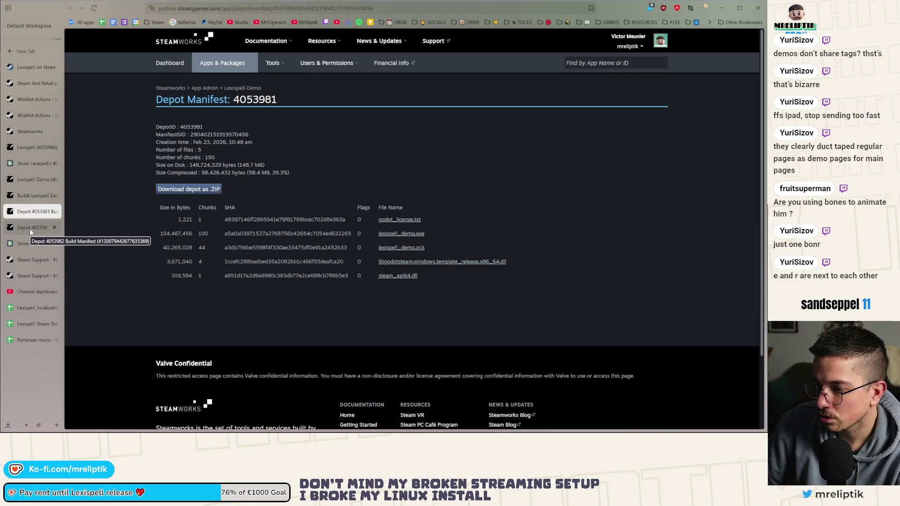
{"action": "left_click", "coordinate": [30, 229]}
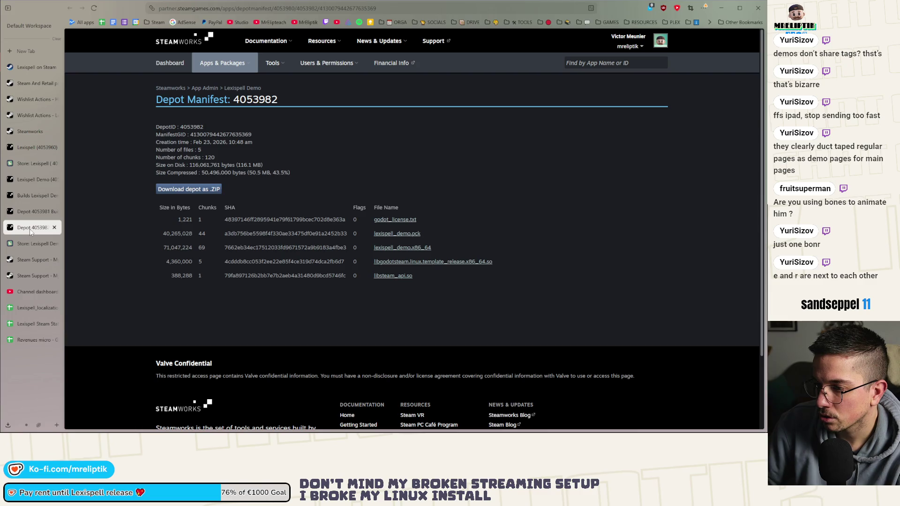
{"action": "left_click", "coordinate": [32, 212]}
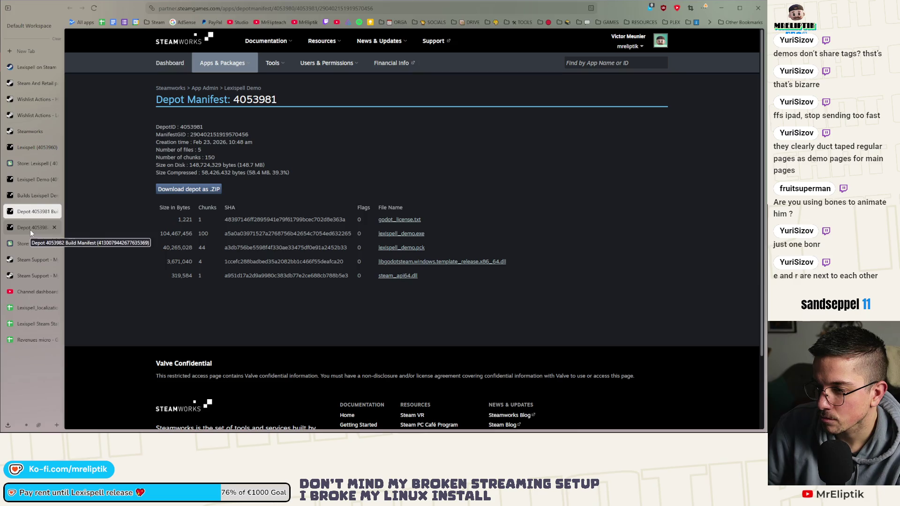
{"action": "left_click", "coordinate": [30, 230]}
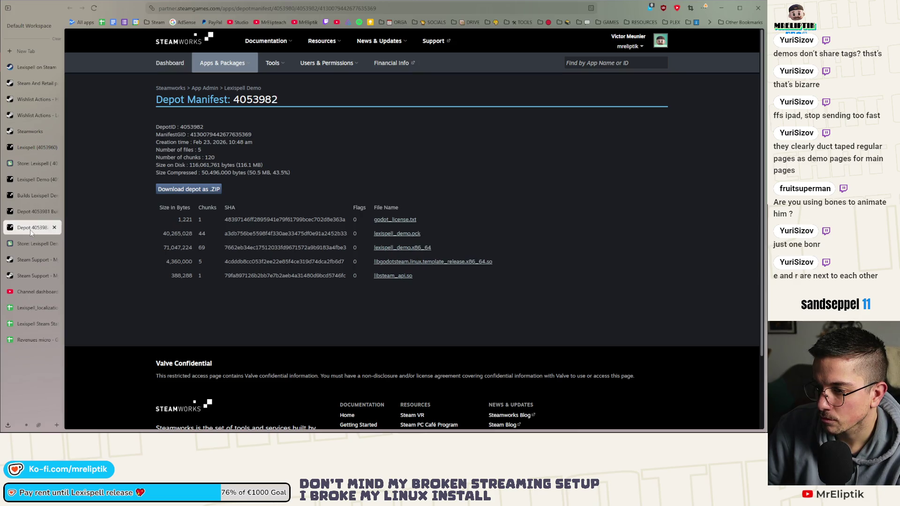
{"action": "left_click", "coordinate": [54, 227]}
{"action": "left_click", "coordinate": [54, 212]}
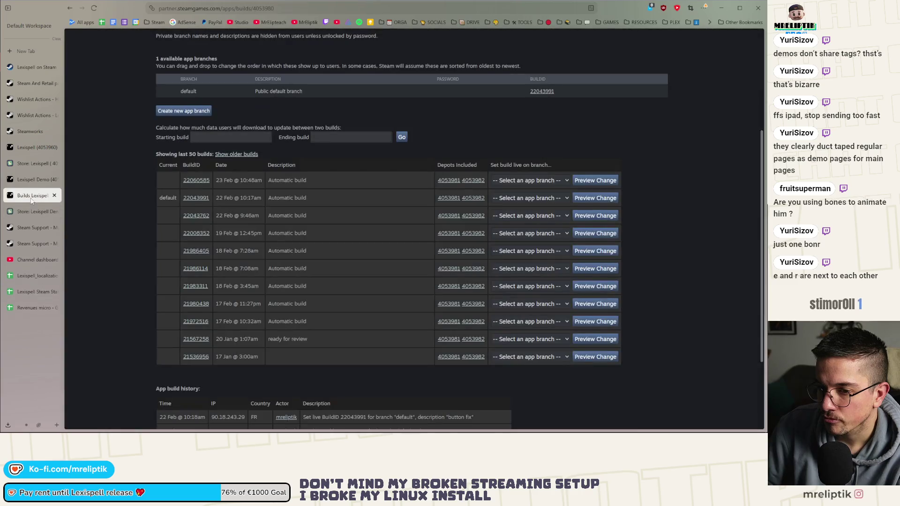
Assign build 22060585 to the default branch and preview the change
{"action": "left_click", "coordinate": [514, 180]}
{"action": "left_click", "coordinate": [523, 201]}
{"action": "left_click", "coordinate": [594, 182]}
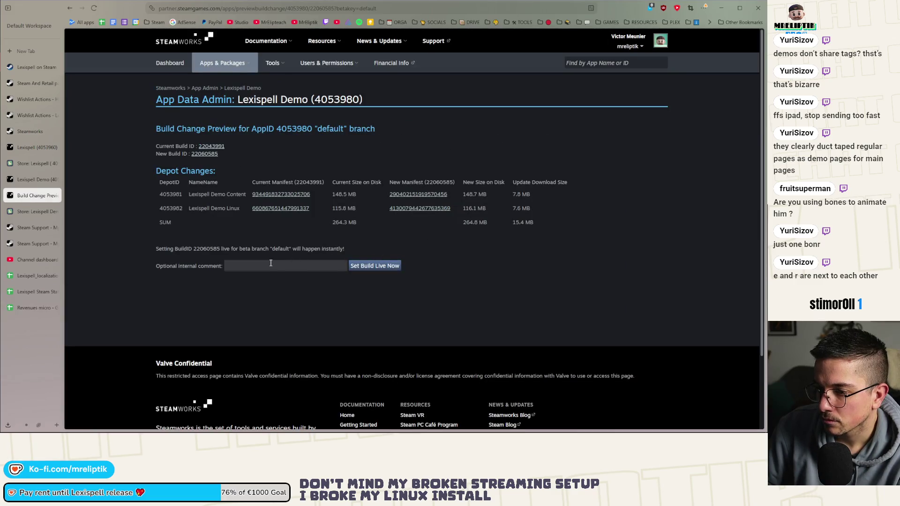
{"action": "left_click", "coordinate": [270, 263]}
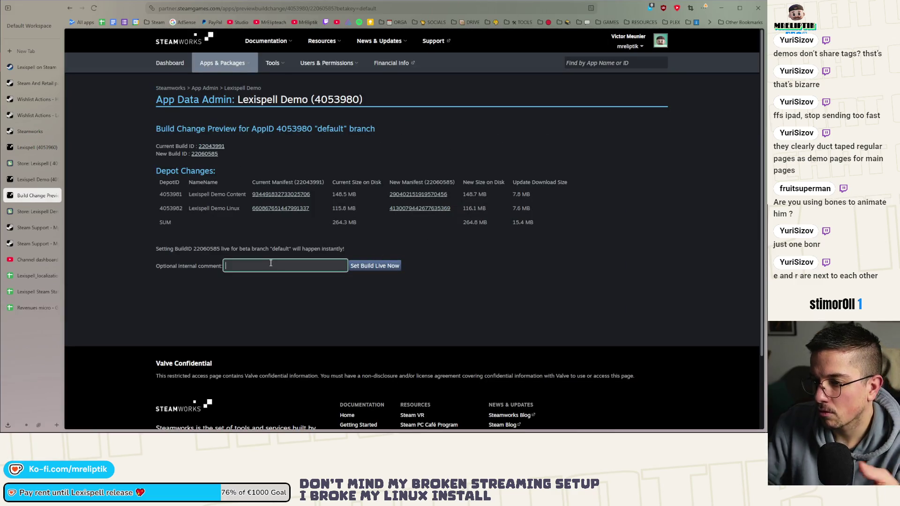
Enter internal comment 0.0.23 and verify the version bump in export_presets.cfg
{"action": "type", "text": "0.0."}
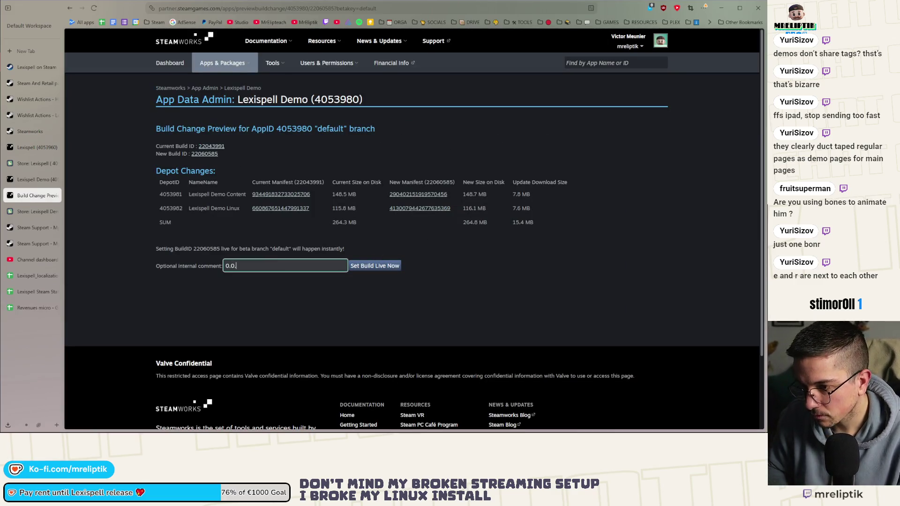
{"action": "type", "text": "23"}
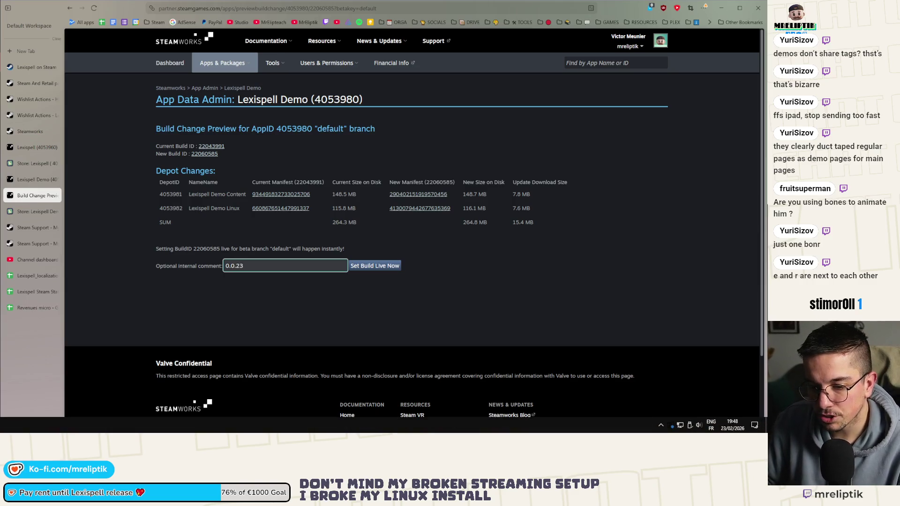
{"action": "key", "text": "alt+Tab"}
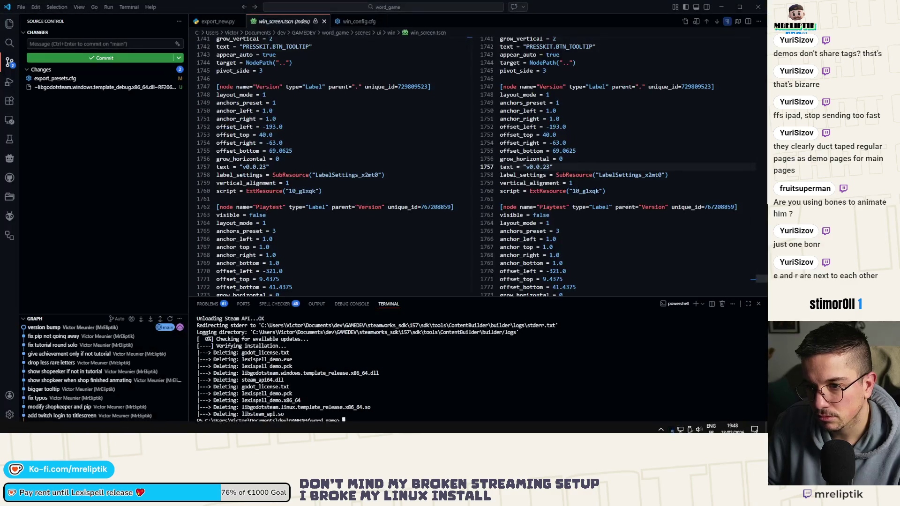
{"action": "left_click", "coordinate": [79, 79]}
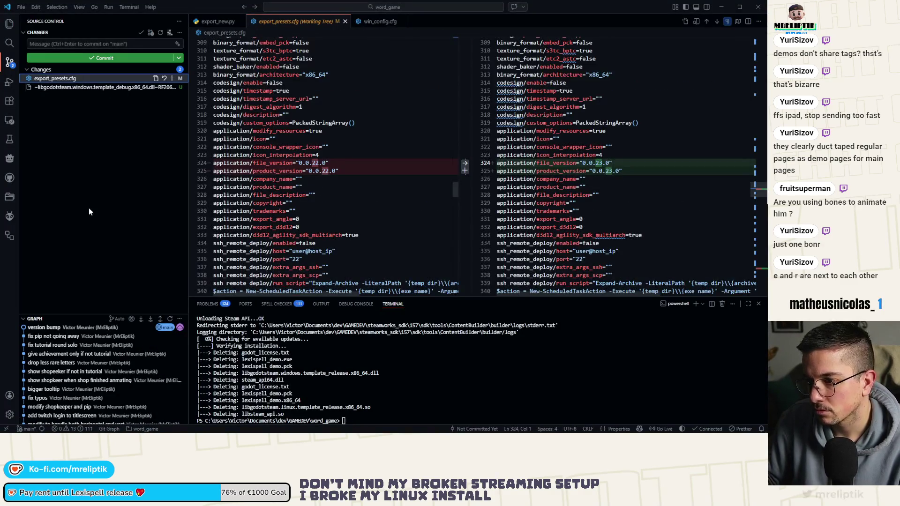
{"action": "key", "text": "alt+Tab"}
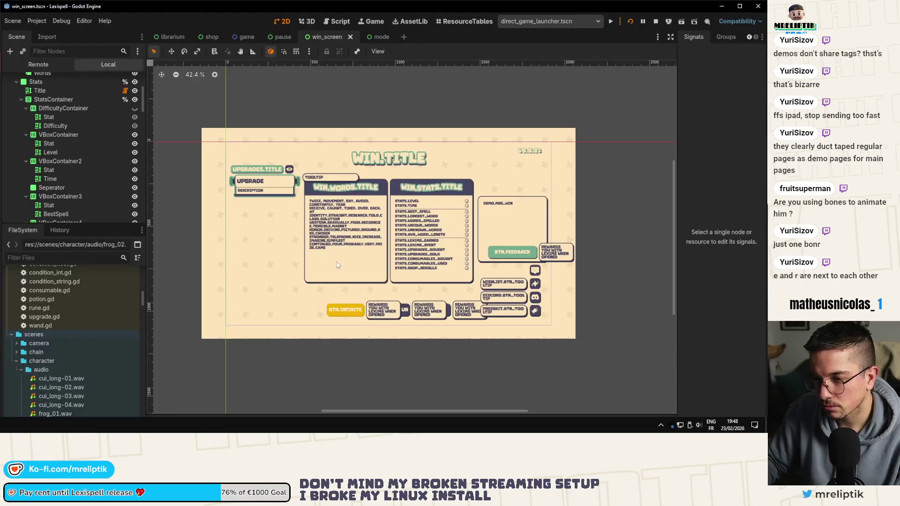
{"action": "key", "text": "alt+Tab"}
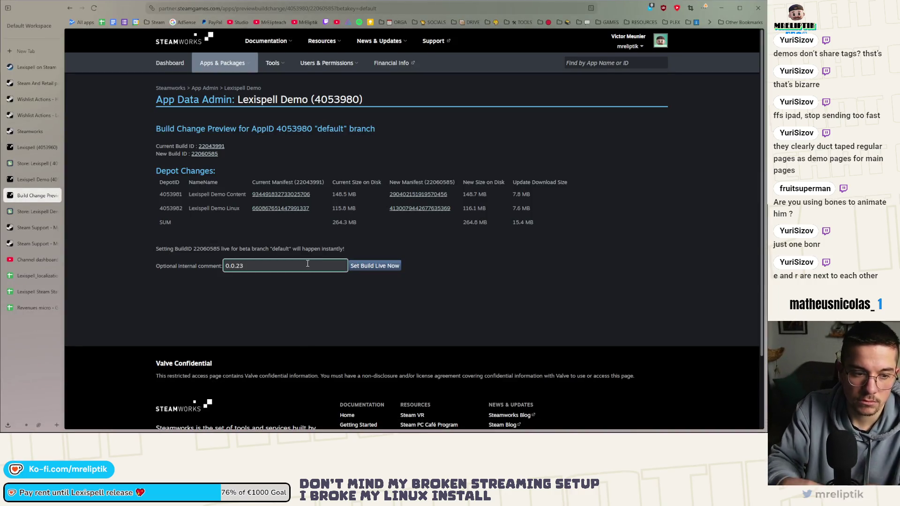
Set build 22060585 live on the default branch and confirm it
{"action": "left_click", "coordinate": [364, 266]}
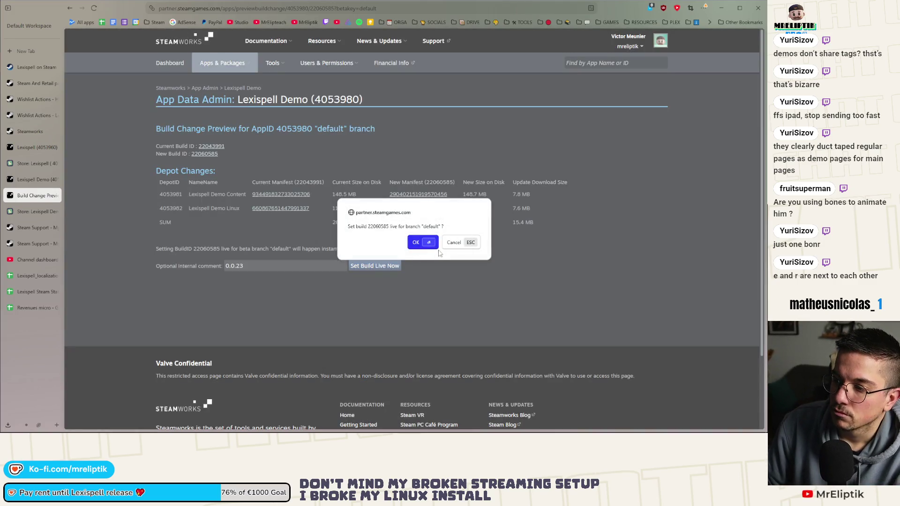
{"action": "left_click", "coordinate": [422, 243]}
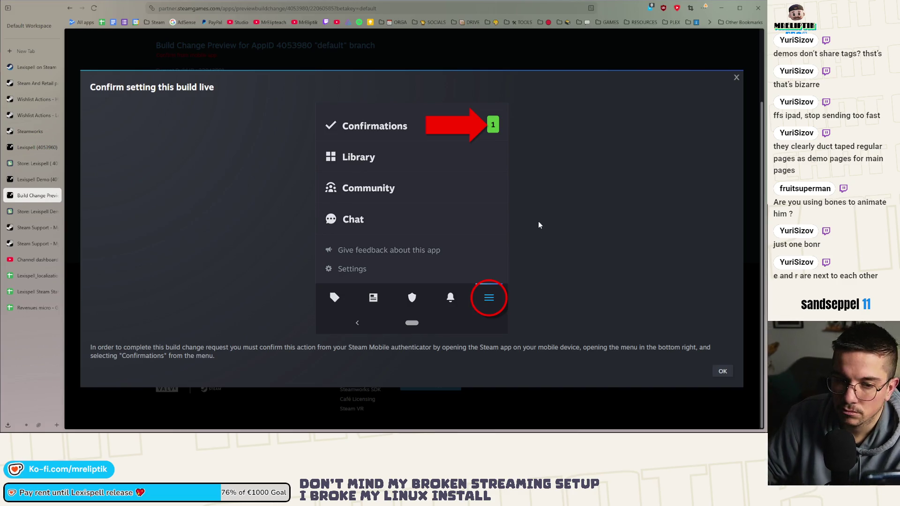
{"action": "left_click", "coordinate": [725, 371]}
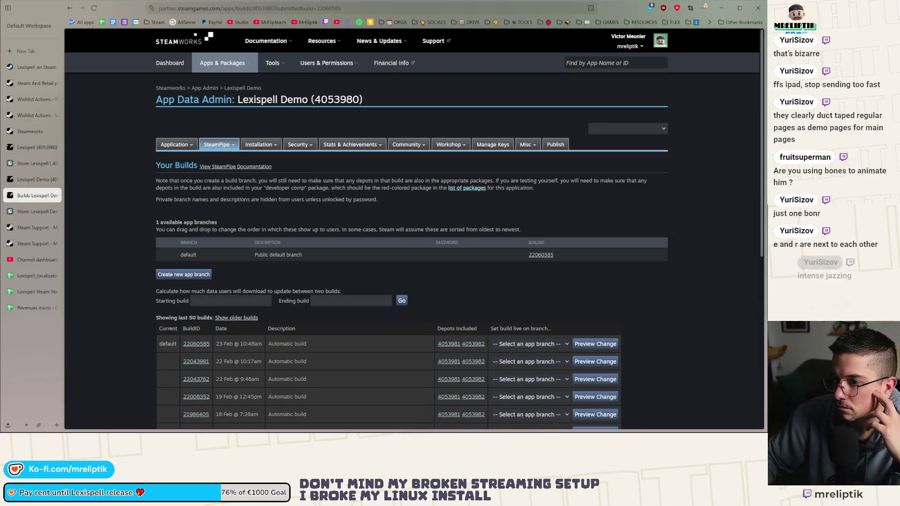
Publish the demo's pending changes after entering the confirmation code and change note 0.0.23
{"action": "left_click", "coordinate": [549, 146]}
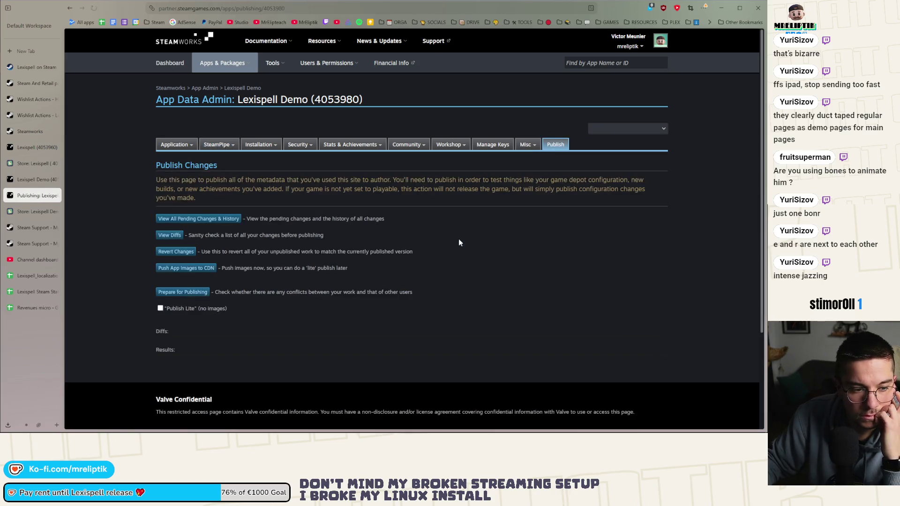
{"action": "left_click", "coordinate": [183, 296]}
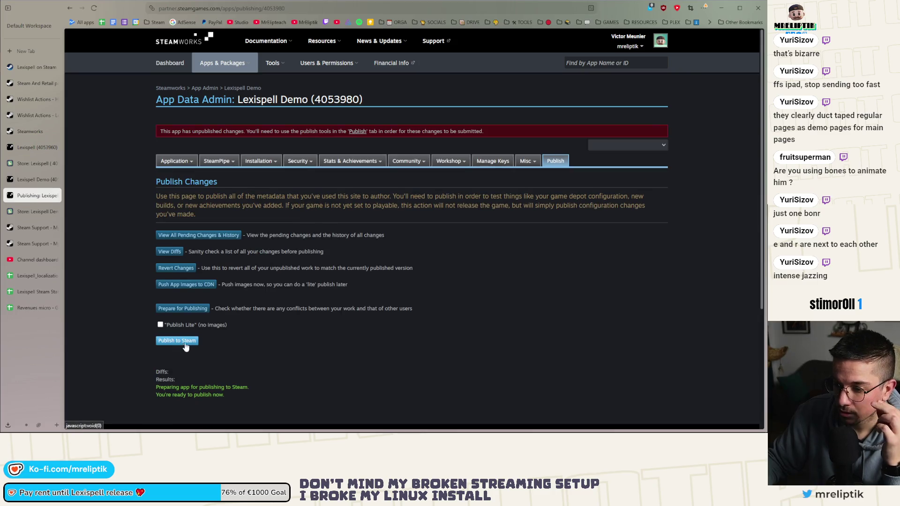
{"action": "left_click", "coordinate": [193, 342]}
{"action": "left_click", "coordinate": [190, 364]}
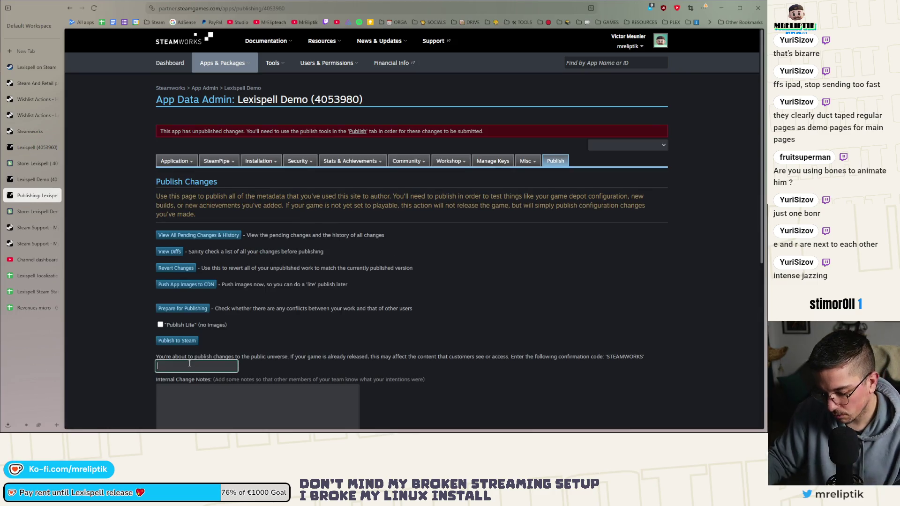
{"action": "type", "text": "STEAMWORKS"}
{"action": "left_click", "coordinate": [160, 389]}
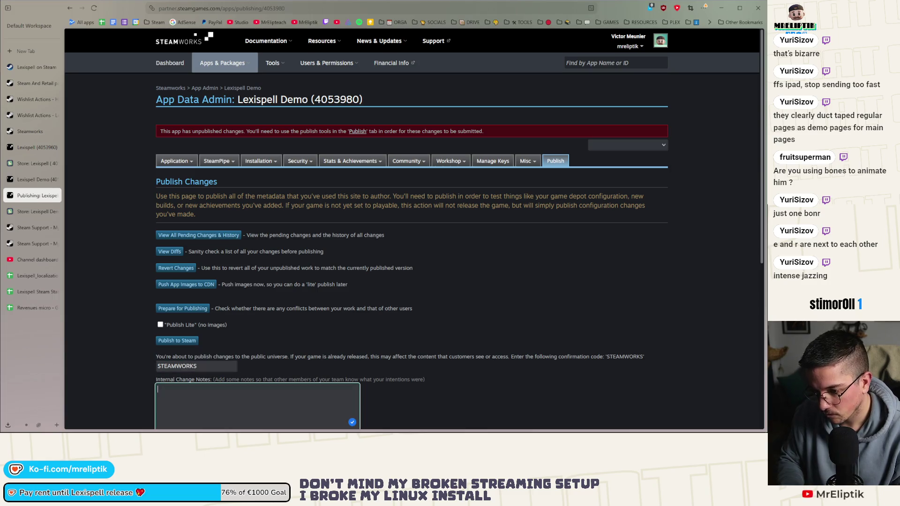
{"action": "type", "text": "0.24"}
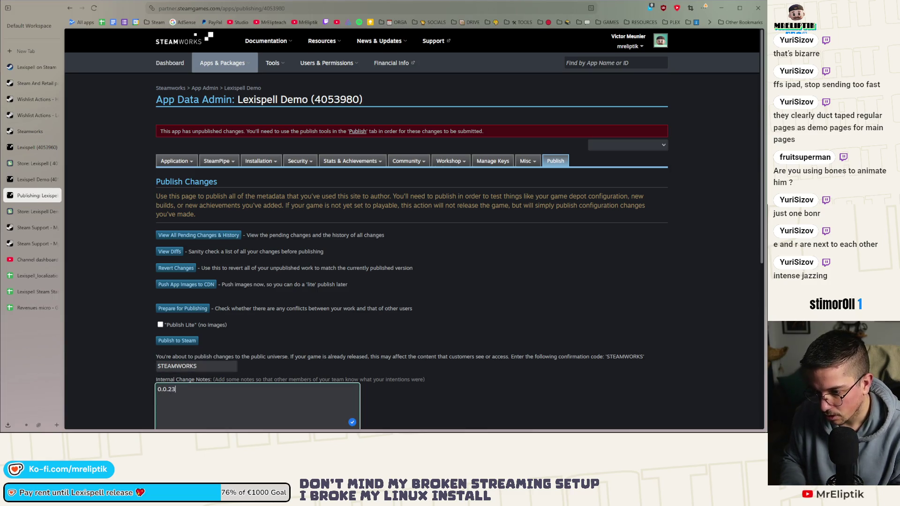
{"action": "scroll", "coordinate": [337, 306], "scroll_direction": "down", "scroll_amount": 5}
{"action": "left_click", "coordinate": [173, 250]}
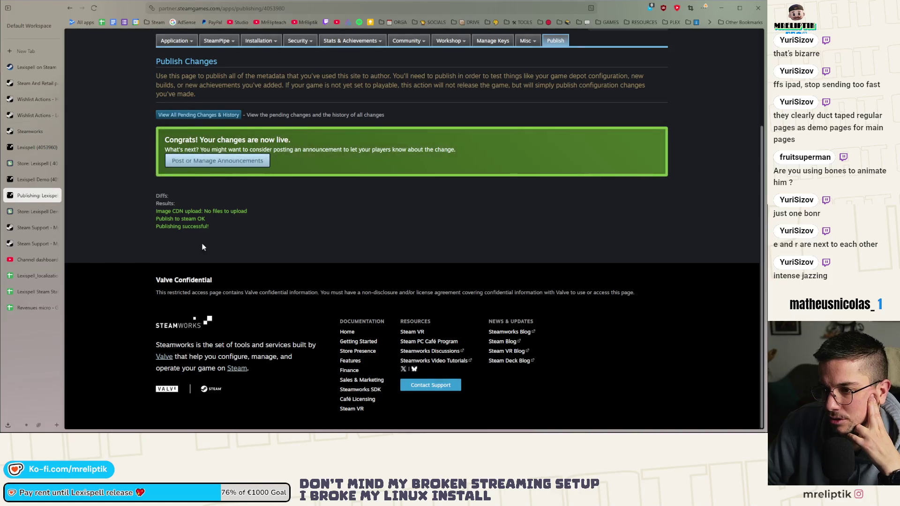
{"action": "scroll", "coordinate": [203, 247], "scroll_direction": "up", "scroll_amount": 3}
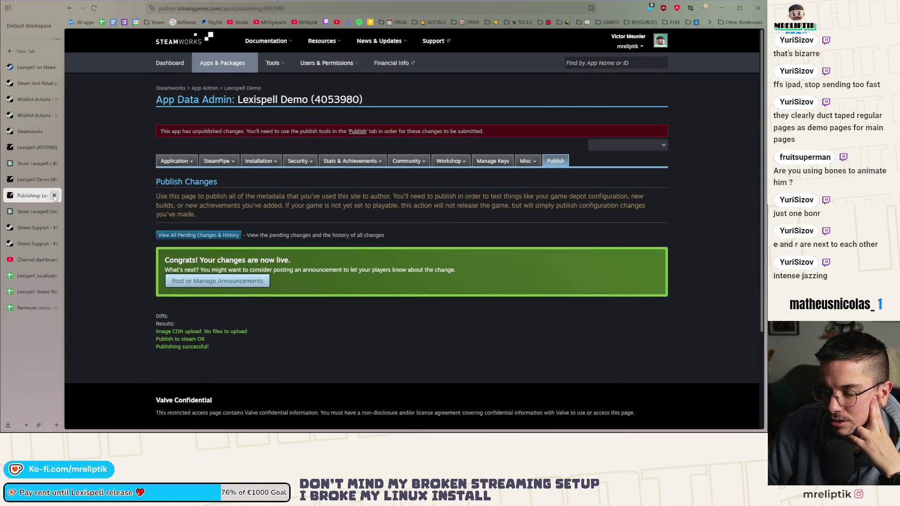
Close the demo's publishing page and bring up Lexispell's store page editor
{"action": "left_click", "coordinate": [55, 196]}
{"action": "left_click", "coordinate": [18, 197]}
{"action": "left_click", "coordinate": [29, 164]}
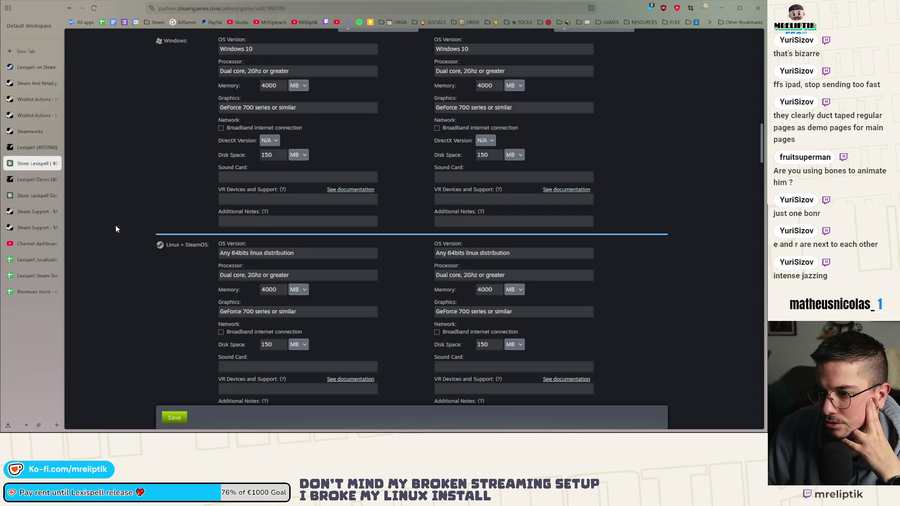
{"action": "scroll", "coordinate": [117, 228], "scroll_direction": "down", "scroll_amount": 10}
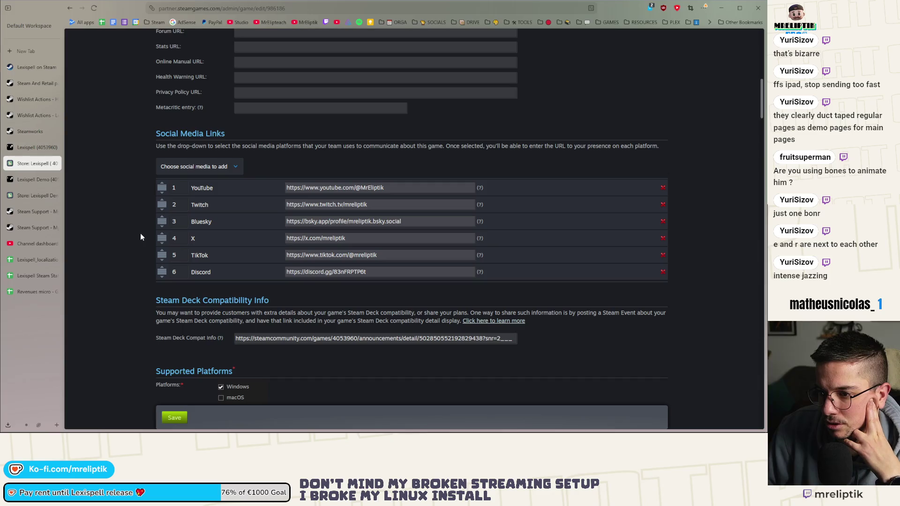
{"action": "scroll", "coordinate": [142, 237], "scroll_direction": "up", "scroll_amount": 5}
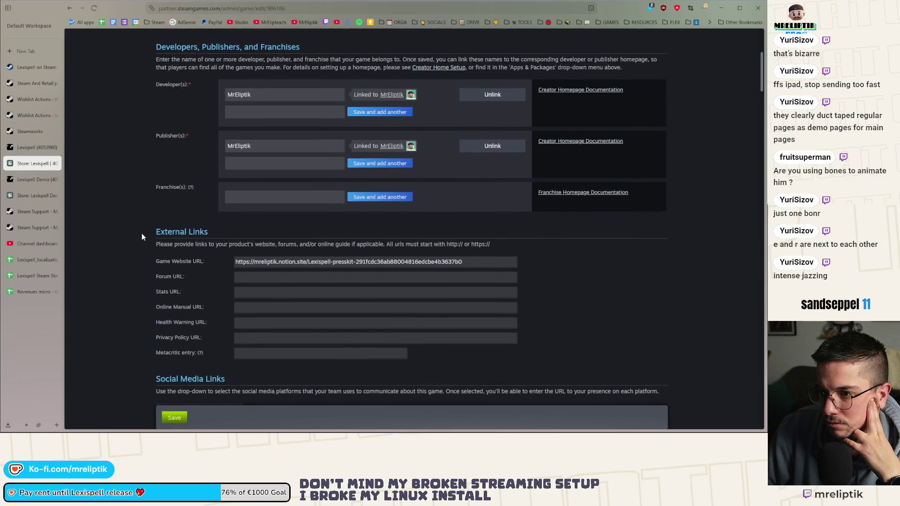
{"action": "scroll", "coordinate": [142, 233], "scroll_direction": "down", "scroll_amount": 20}
{"action": "scroll", "coordinate": [141, 234], "scroll_direction": "down", "scroll_amount": 6}
{"action": "scroll", "coordinate": [142, 234], "scroll_direction": "up", "scroll_amount": 2}
{"action": "scroll", "coordinate": [142, 235], "scroll_direction": "down", "scroll_amount": 6}
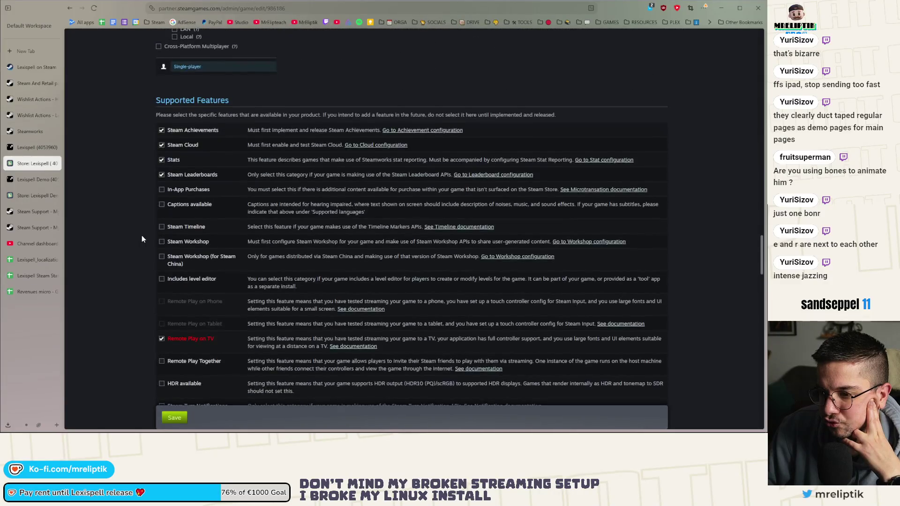
{"action": "scroll", "coordinate": [142, 239], "scroll_direction": "down", "scroll_amount": 4}
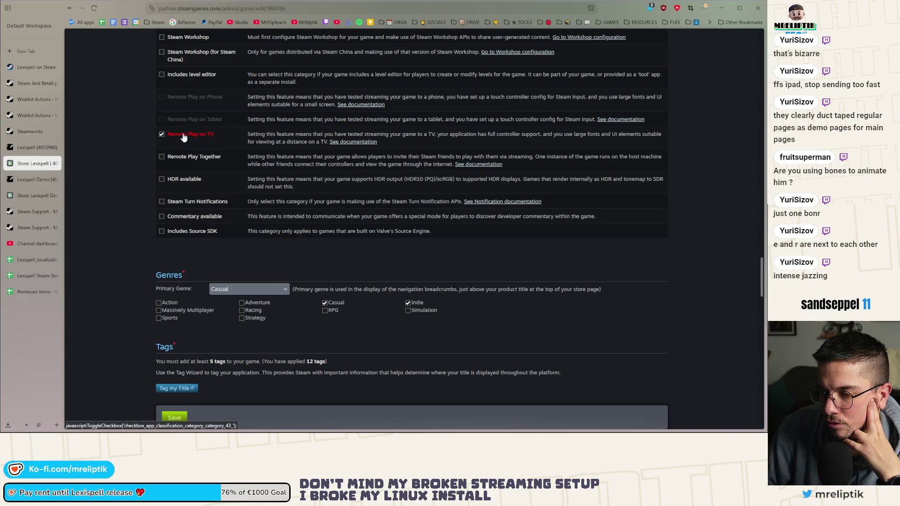
{"action": "scroll", "coordinate": [145, 230], "scroll_direction": "down", "scroll_amount": 3}
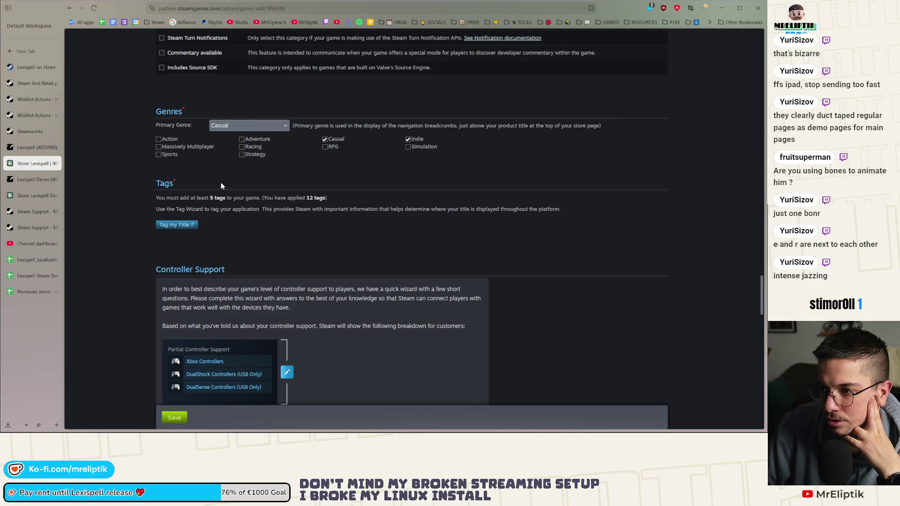
Tick Strategy as a genre, make it the primary genre, and launch Tag my Title
{"action": "left_click", "coordinate": [230, 126]}
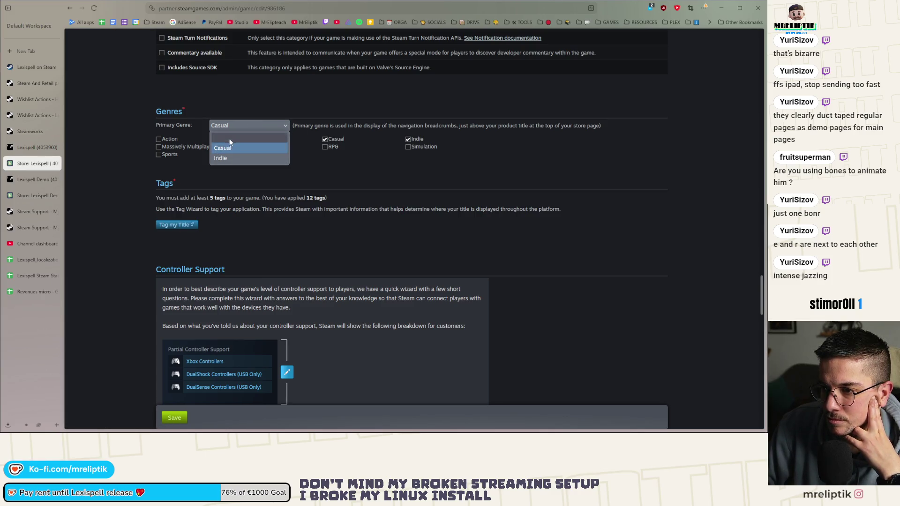
{"action": "left_click", "coordinate": [229, 137]}
{"action": "left_click", "coordinate": [242, 154]}
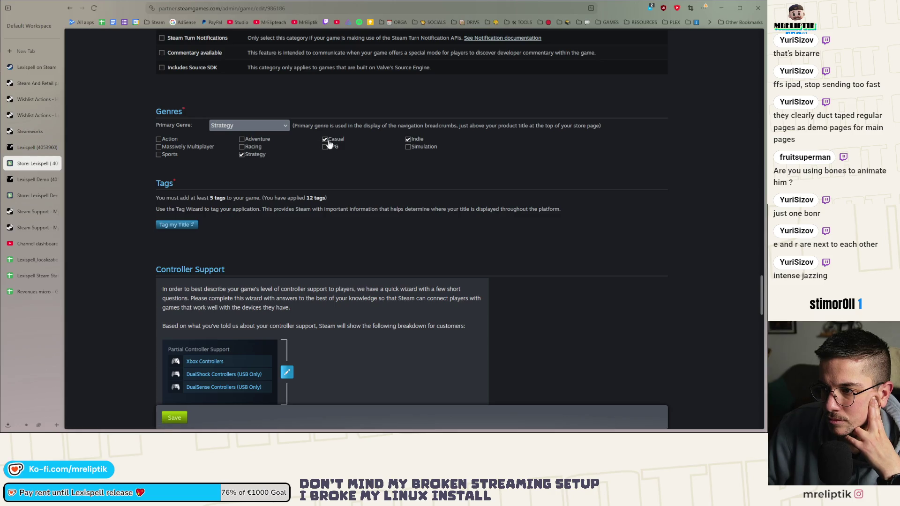
{"action": "left_click", "coordinate": [254, 125]}
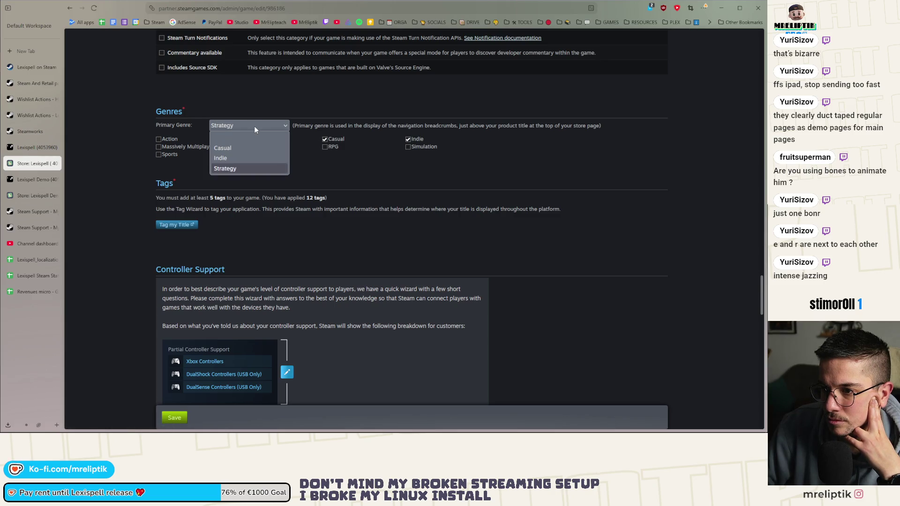
{"action": "left_click", "coordinate": [232, 168]}
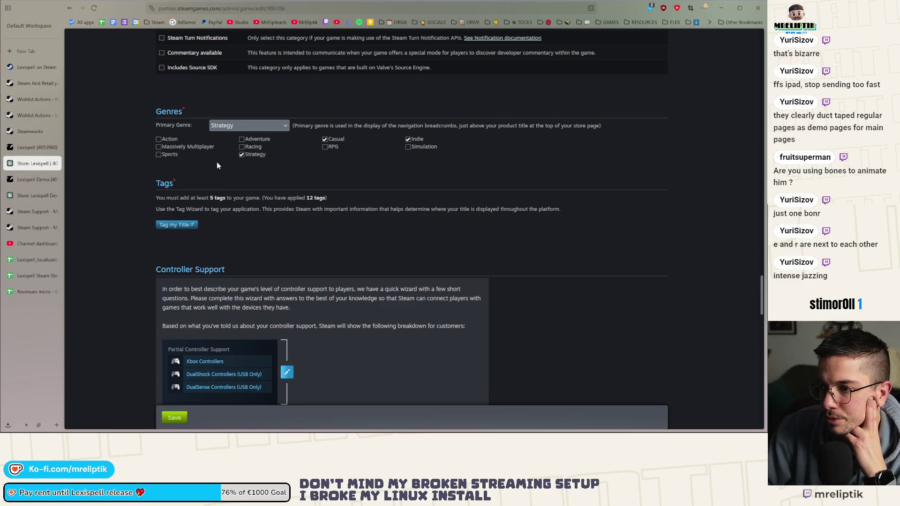
{"action": "scroll", "coordinate": [150, 213], "scroll_direction": "down", "scroll_amount": 1}
{"action": "left_click", "coordinate": [172, 188]}
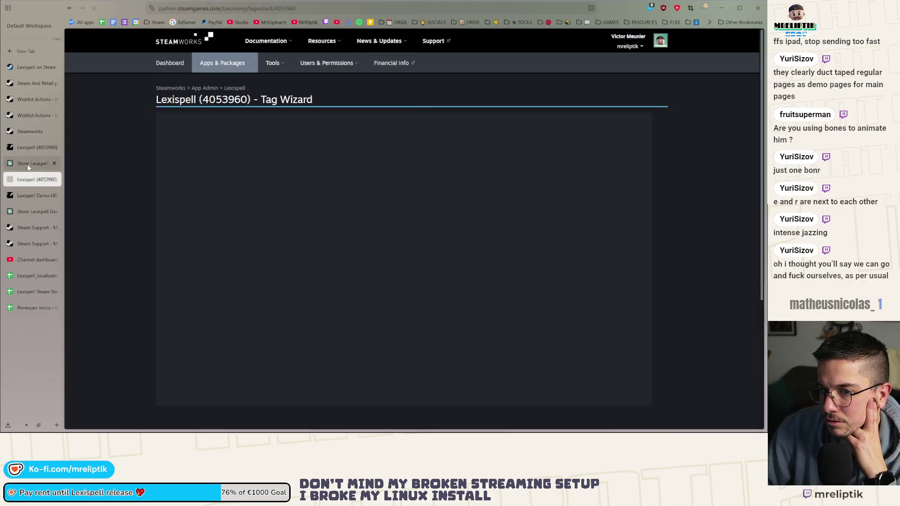
{"action": "left_click", "coordinate": [28, 165]}
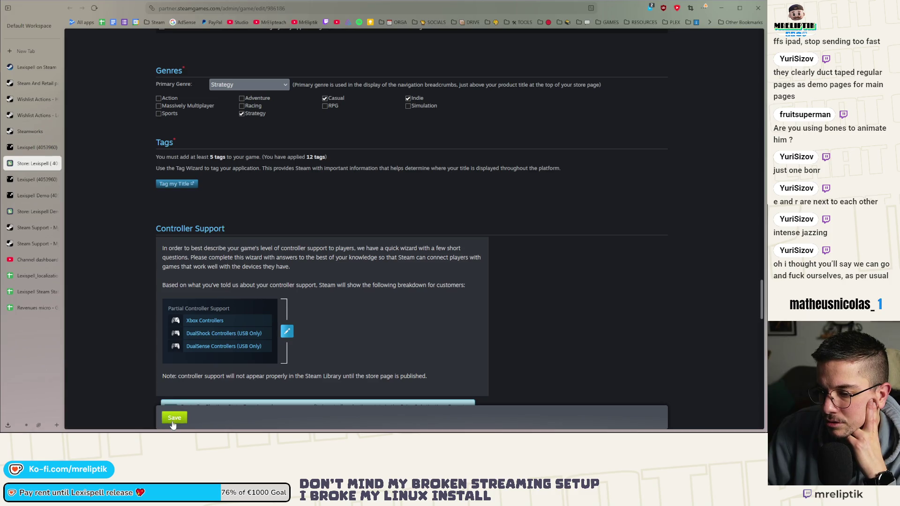
Begin the tag wizard and select Strategy under Top-Level Genres
{"action": "left_click", "coordinate": [34, 182]}
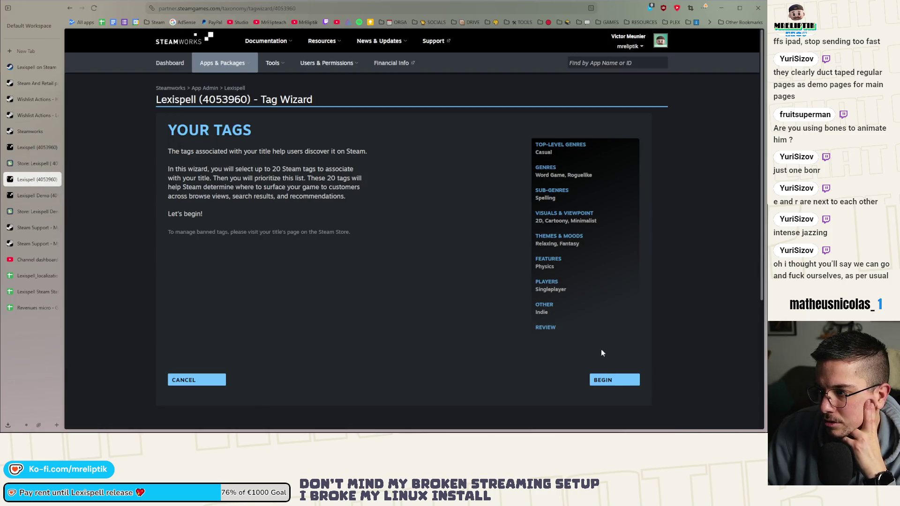
{"action": "left_click", "coordinate": [614, 380]}
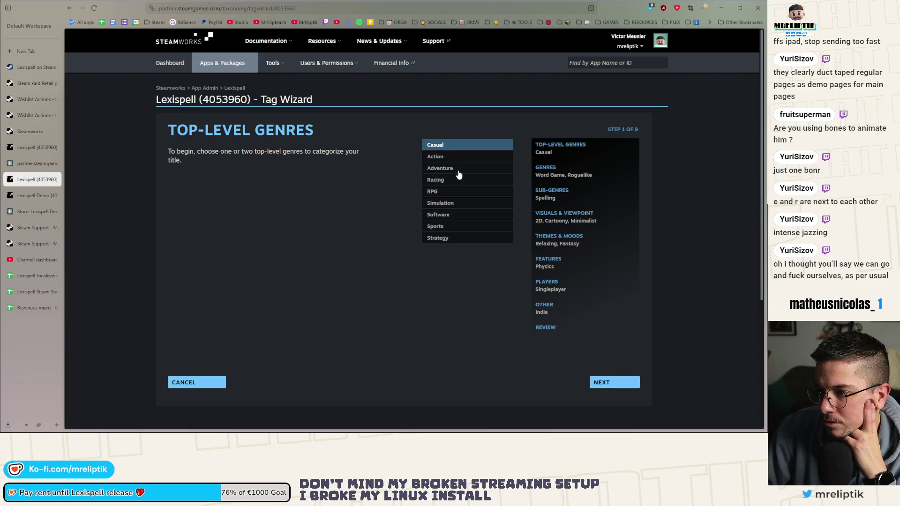
{"action": "left_click", "coordinate": [453, 237]}
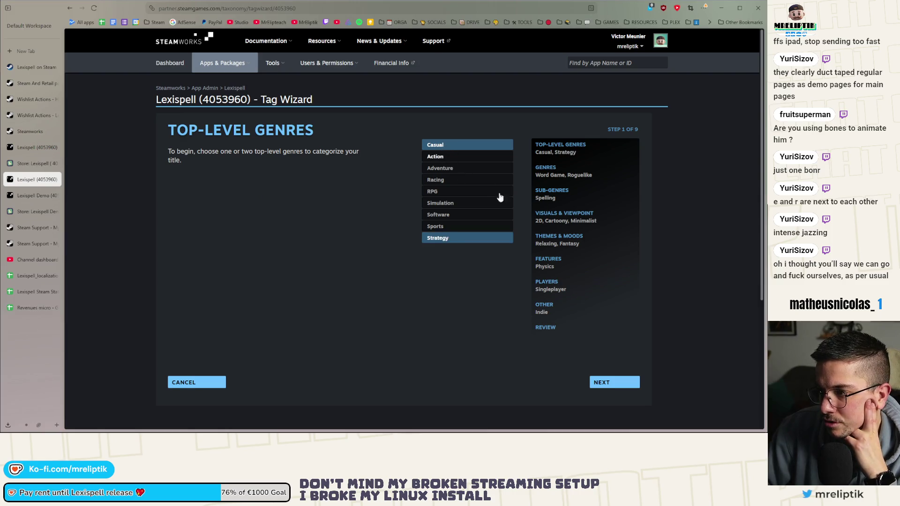
{"action": "left_click", "coordinate": [610, 390]}
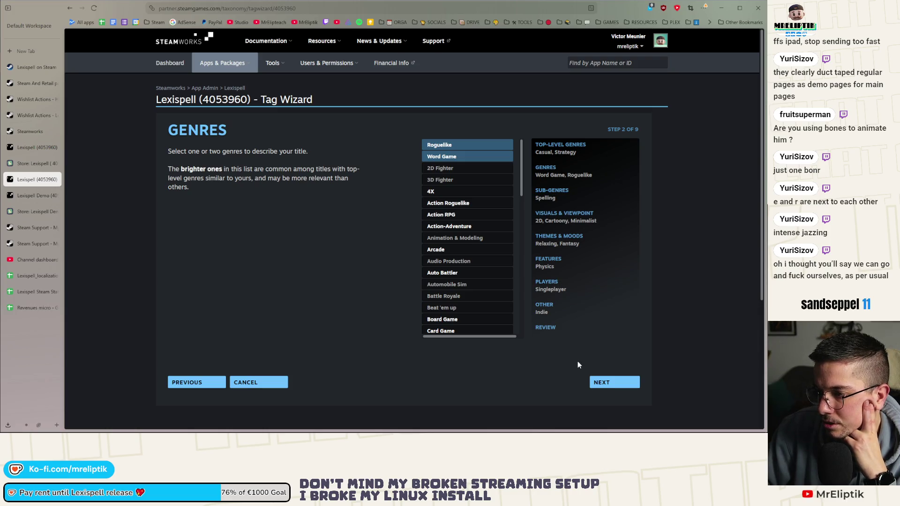
Advance through sub-genres, visuals, themes, features, players and extra/user tags to Your Tags
{"action": "left_click", "coordinate": [606, 385]}
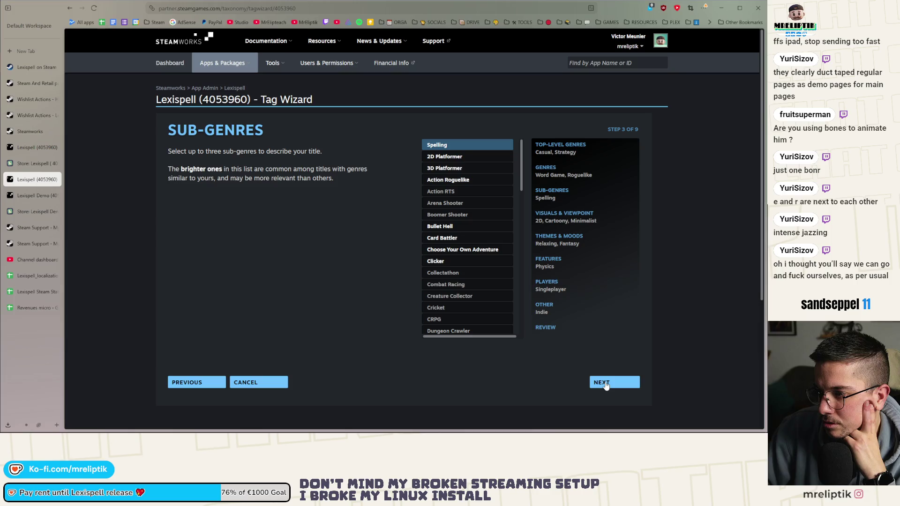
{"action": "left_click", "coordinate": [606, 384]}
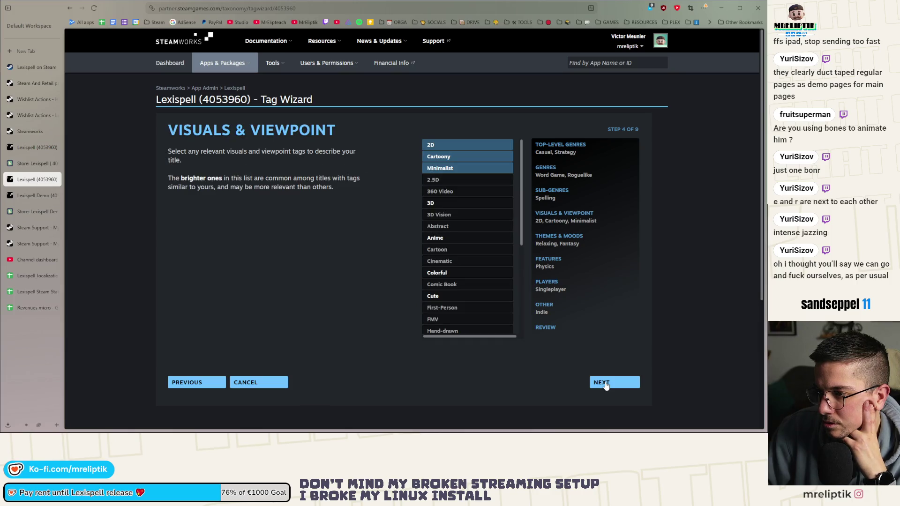
{"action": "left_click", "coordinate": [607, 385]}
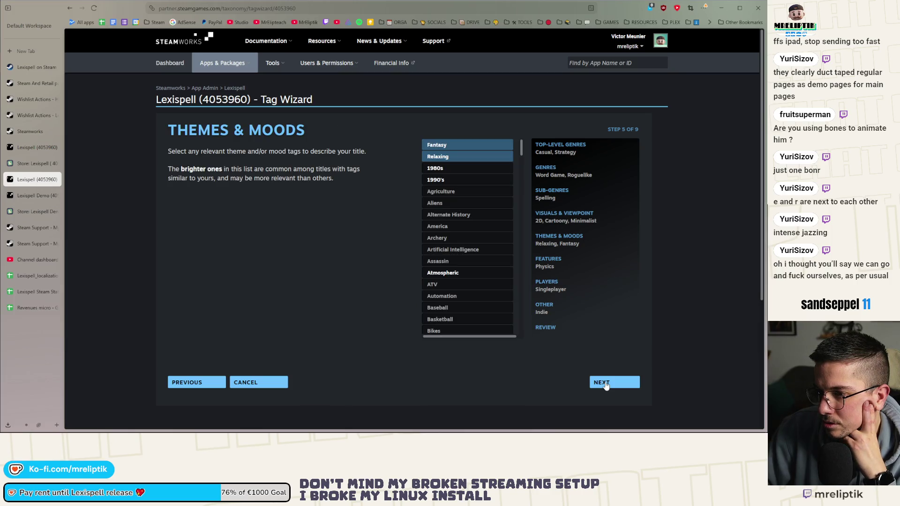
{"action": "left_click", "coordinate": [607, 385]}
{"action": "left_click", "coordinate": [607, 385]}
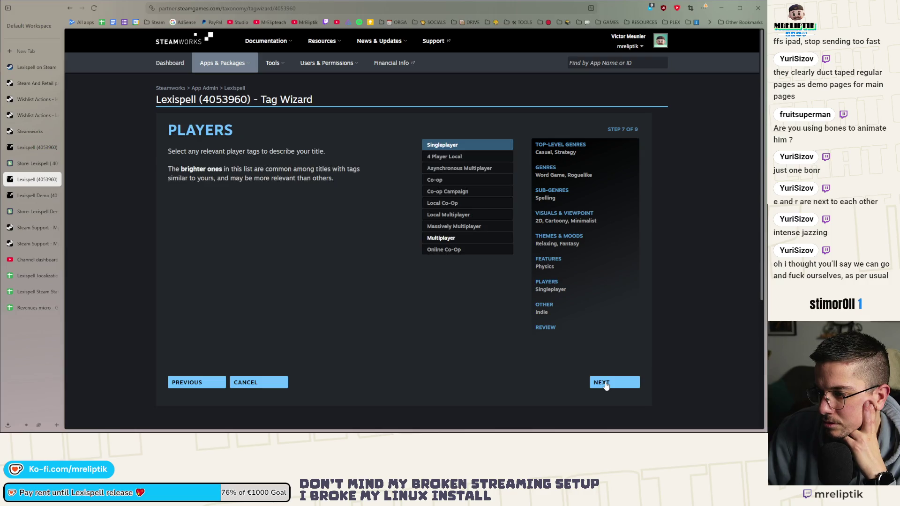
{"action": "left_click", "coordinate": [606, 384]}
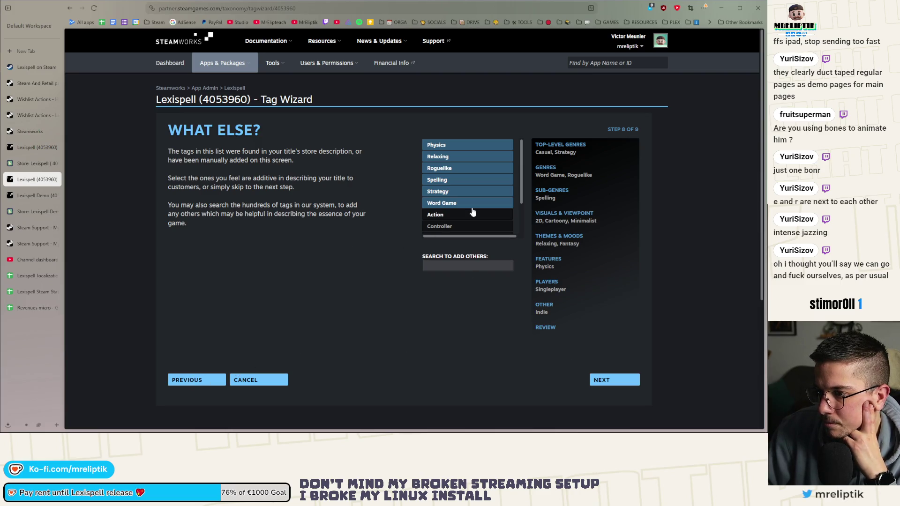
{"action": "left_click", "coordinate": [598, 380]}
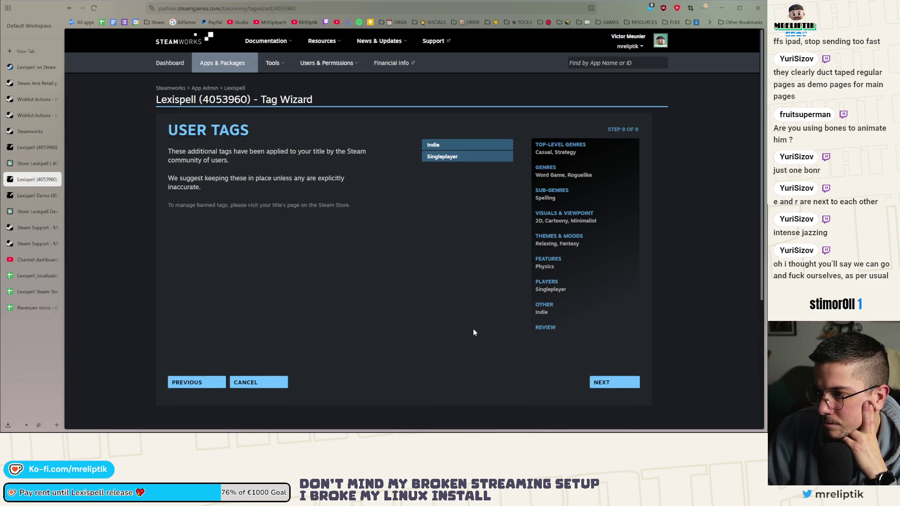
{"action": "left_click", "coordinate": [606, 391]}
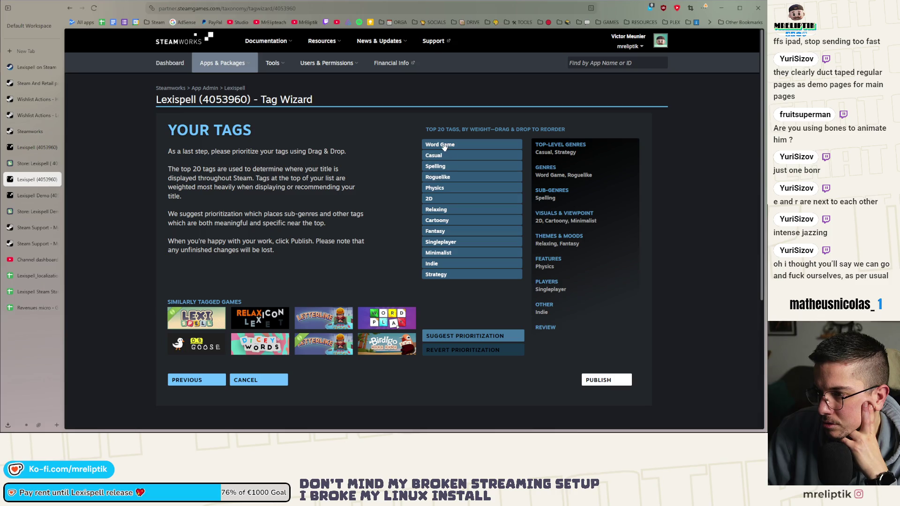
Move Spelling and Roguelike above Casual and Strategy below Physics, then publish the tags
{"action": "mouse_move", "coordinate": [438, 169]}
{"action": "left_mouse_down"}
{"action": "mouse_move", "coordinate": [437, 156]}
{"action": "mouse_move", "coordinate": [449, 165]}
{"action": "left_mouse_up"}
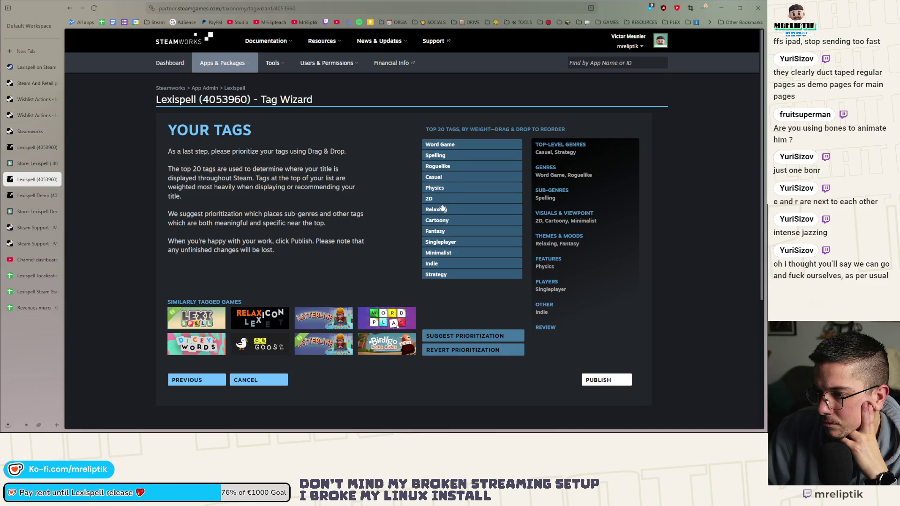
{"action": "left_click_drag", "start_coordinate": [436, 277], "coordinate": [455, 198]}
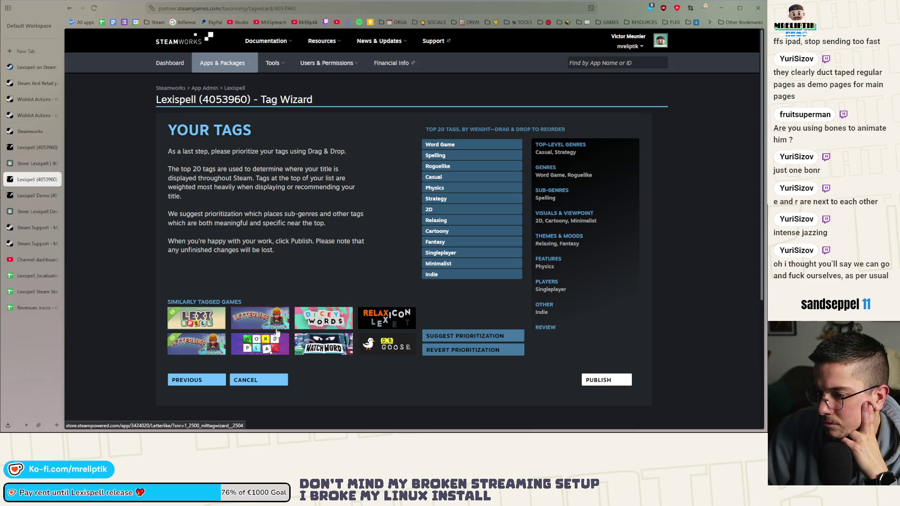
{"action": "left_click", "coordinate": [603, 381]}
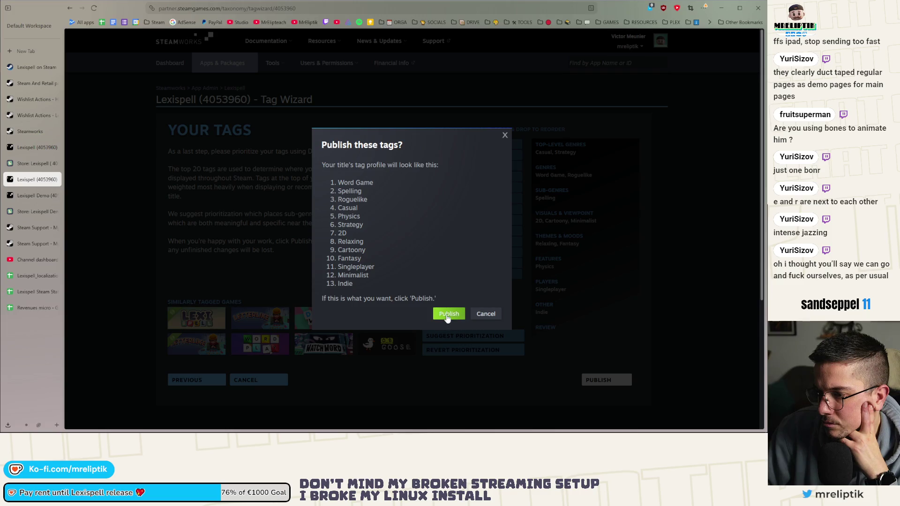
{"action": "left_click", "coordinate": [447, 314]}
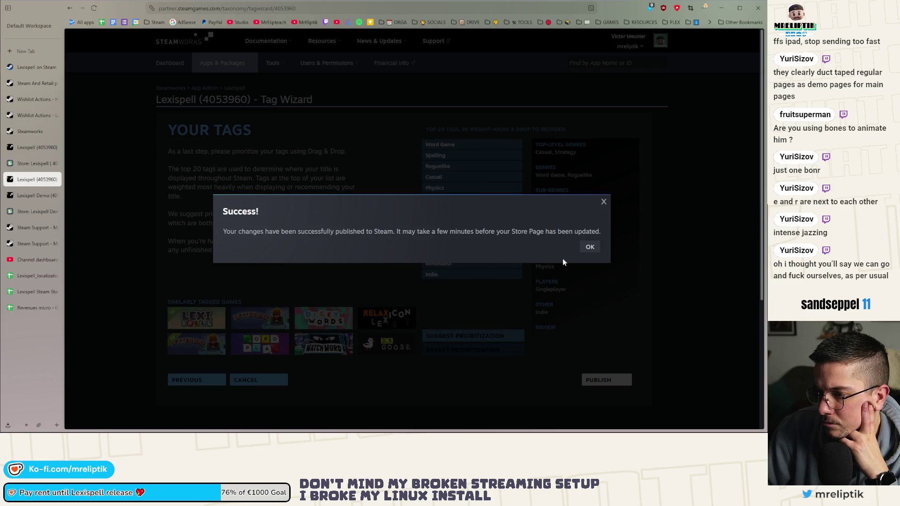
{"action": "left_click", "coordinate": [589, 248]}
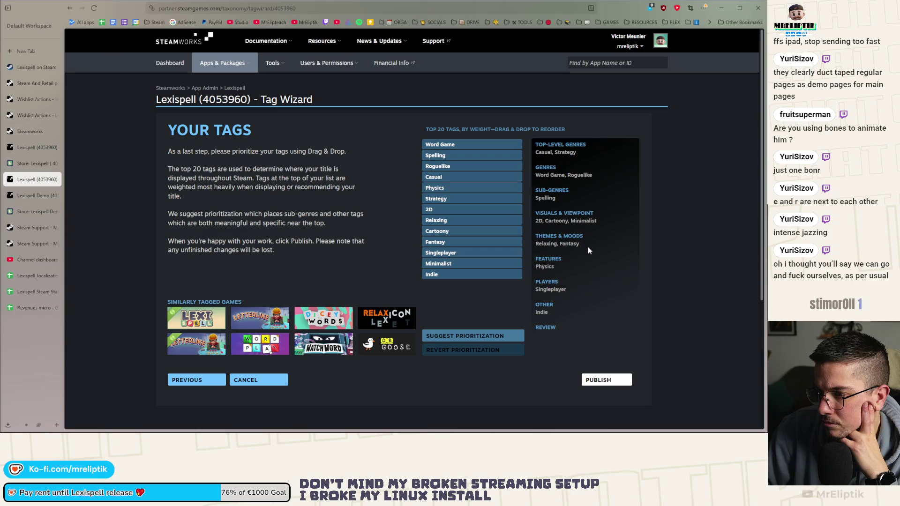
{"action": "mouse_move", "coordinate": [542, 305]}
{"action": "left_mouse_down"}
{"action": "mouse_move", "coordinate": [422, 188]}
{"action": "mouse_move", "coordinate": [402, 157]}
{"action": "mouse_move", "coordinate": [396, 119]}
{"action": "mouse_move", "coordinate": [502, 284]}
{"action": "left_mouse_up"}
Take a screenshot of the published tag list area
{"action": "key", "text": "Print"}
{"action": "mouse_move", "coordinate": [389, 109]}
{"action": "left_mouse_down"}
{"action": "mouse_move", "coordinate": [527, 307]}
{"action": "mouse_move", "coordinate": [591, 349]}
{"action": "mouse_move", "coordinate": [633, 363]}
{"action": "left_mouse_up"}
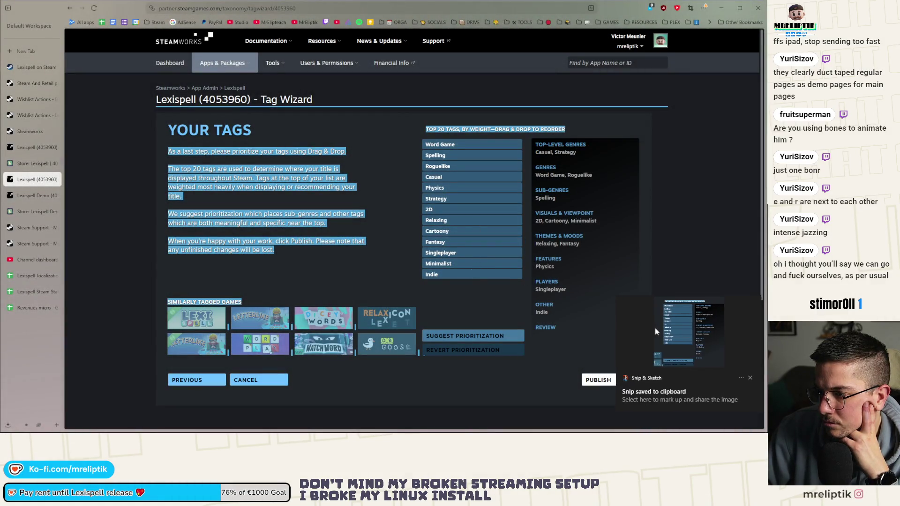
{"action": "mouse_move", "coordinate": [302, 76]}
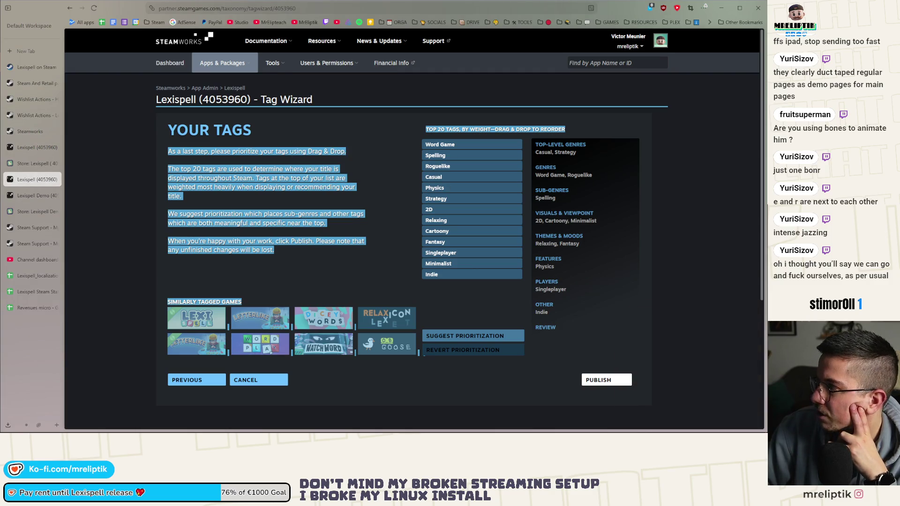
{"action": "left_click", "coordinate": [138, 117]}
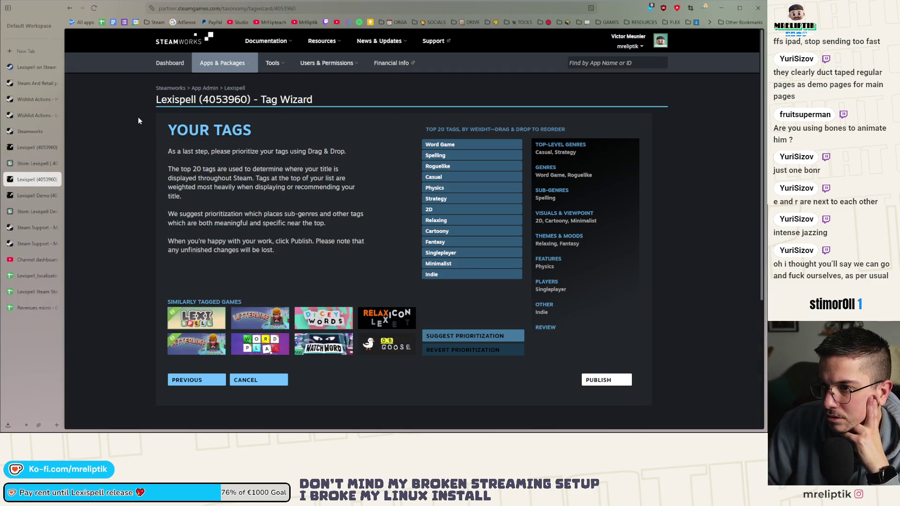
Publish Lexispell's saved store page changes publicly and open the demo's store page editor
{"action": "left_click", "coordinate": [612, 381]}
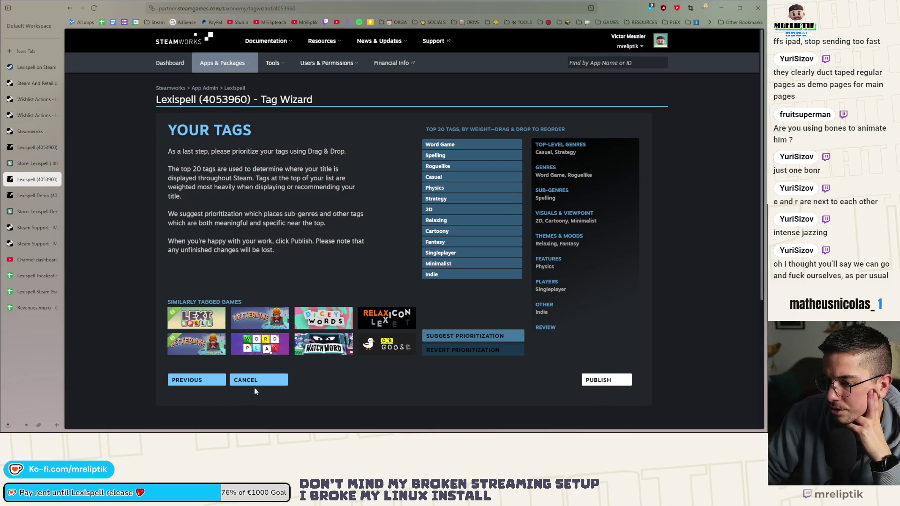
{"action": "left_click", "coordinate": [480, 174]}
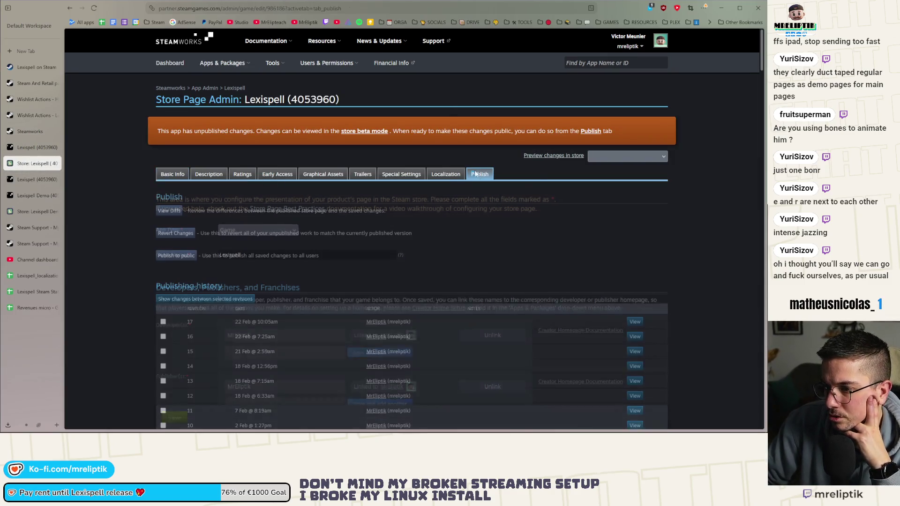
{"action": "left_click", "coordinate": [190, 256]}
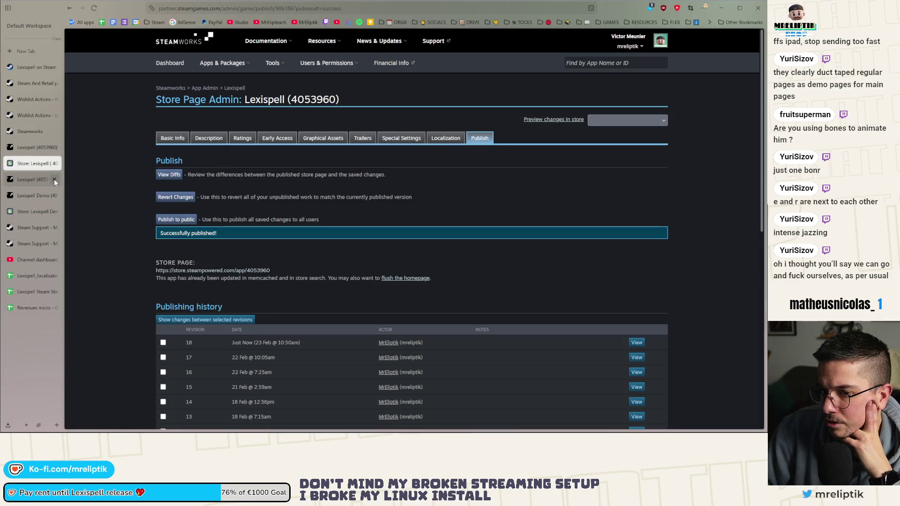
{"action": "left_click", "coordinate": [54, 179]}
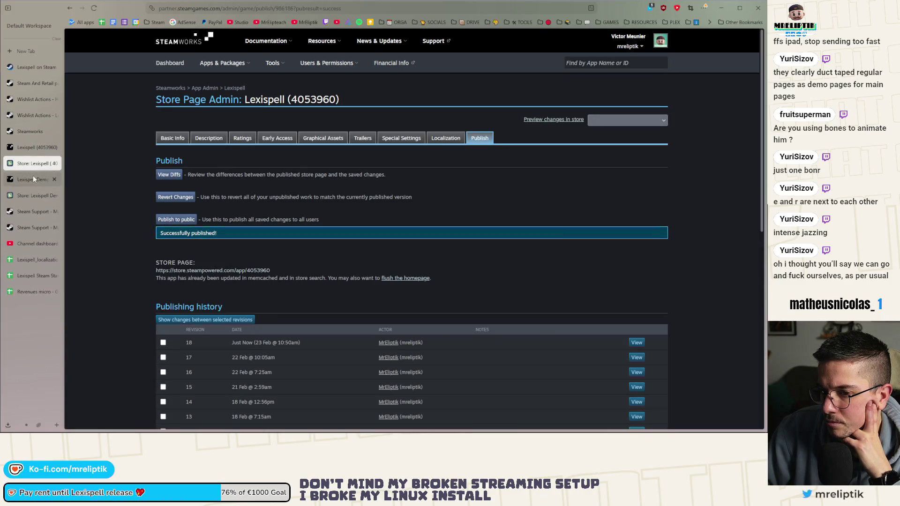
{"action": "left_click", "coordinate": [33, 177]}
{"action": "left_click", "coordinate": [28, 194]}
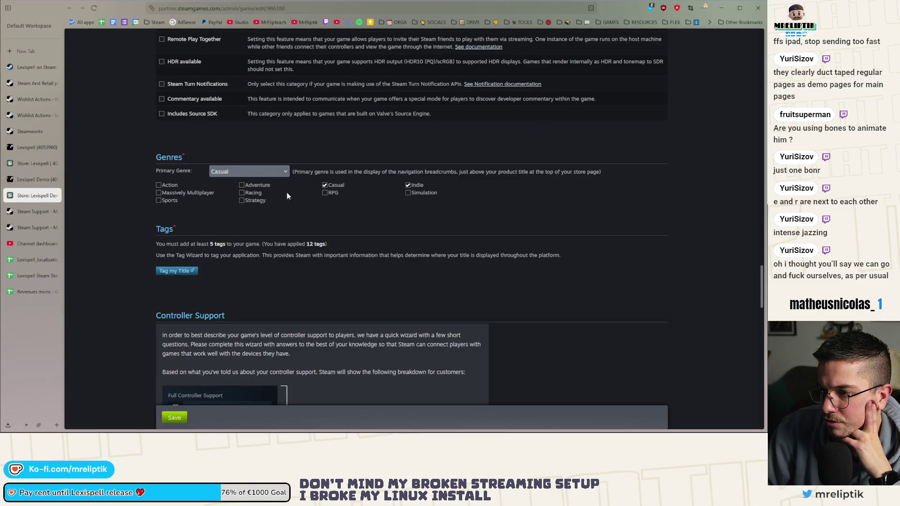
Tick Strategy, make it the demo's primary genre, and save
{"action": "left_click", "coordinate": [241, 201]}
{"action": "left_click", "coordinate": [244, 174]}
{"action": "left_click", "coordinate": [231, 213]}
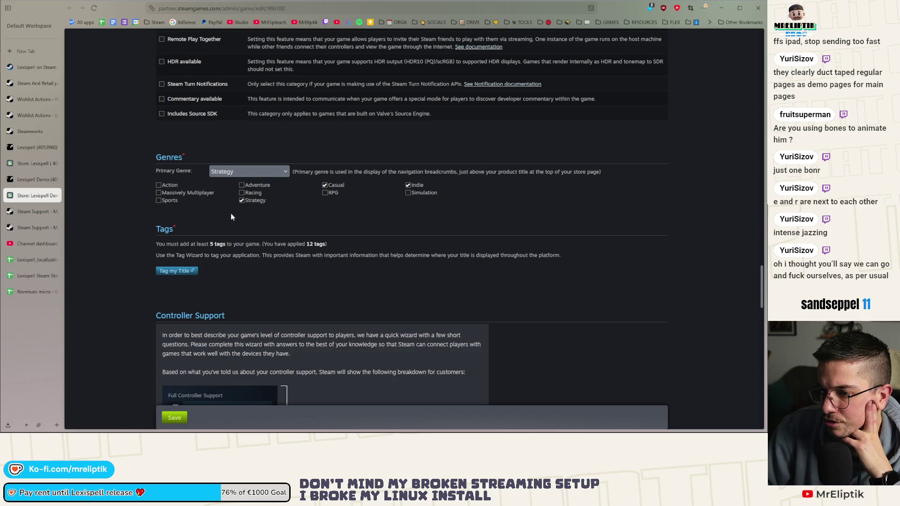
{"action": "left_click", "coordinate": [173, 419]}
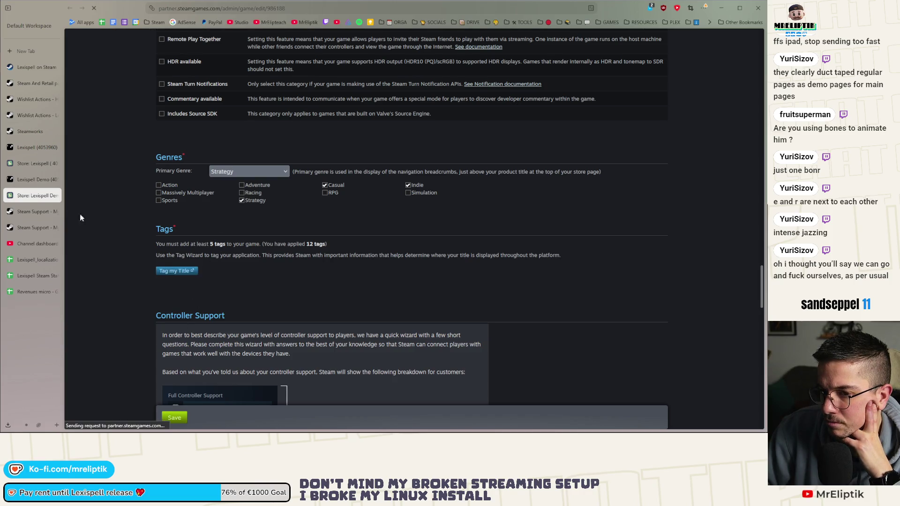
Close the finished publish page and launch the Lexispell Demo's tag wizard from its Tags section
{"action": "left_click", "coordinate": [30, 164]}
{"action": "key", "text": "ctrl+w"}
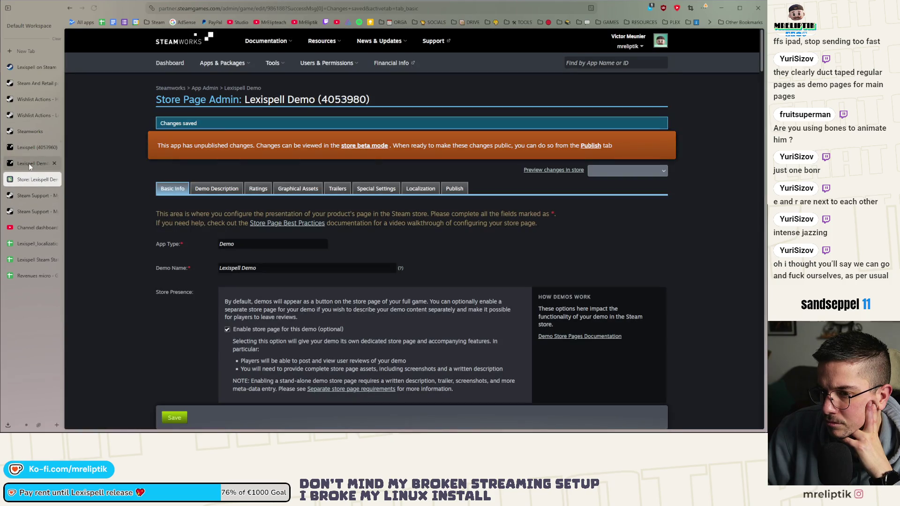
{"action": "left_click", "coordinate": [30, 163]}
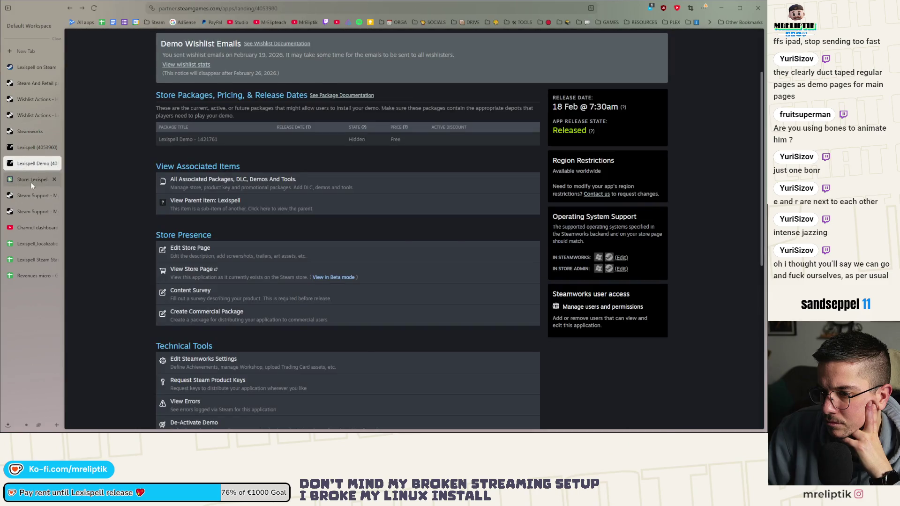
{"action": "left_click", "coordinate": [30, 181]}
{"action": "scroll", "coordinate": [127, 266], "scroll_direction": "down", "scroll_amount": 10}
{"action": "scroll", "coordinate": [134, 266], "scroll_direction": "down", "scroll_amount": 20}
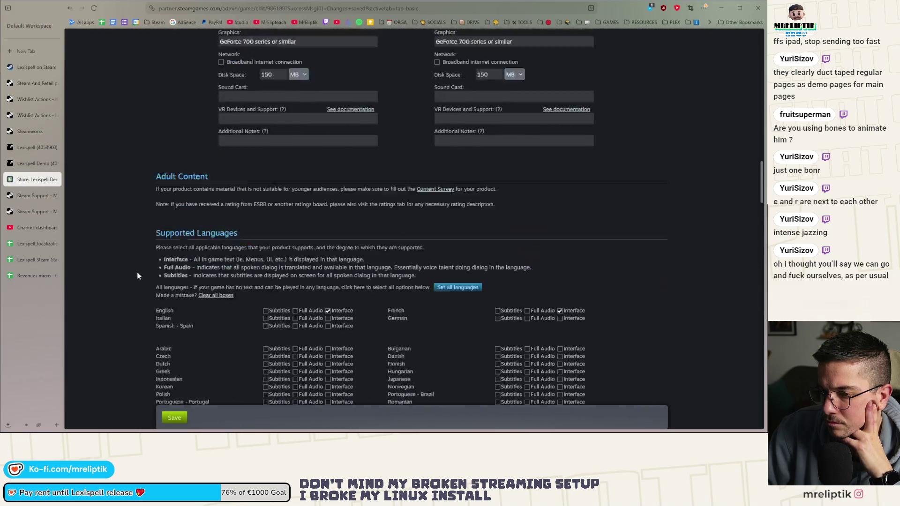
{"action": "scroll", "coordinate": [141, 278], "scroll_direction": "down", "scroll_amount": 10}
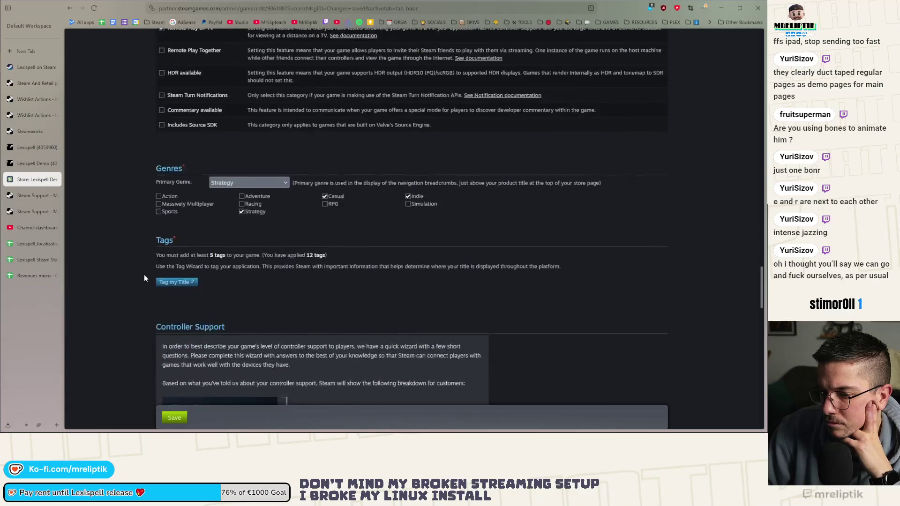
{"action": "left_click", "coordinate": [172, 281]}
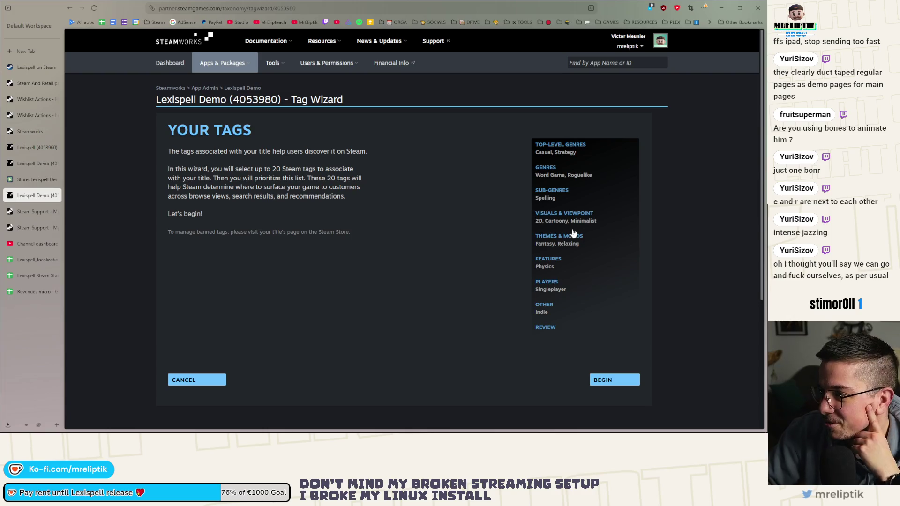
Run the Lexispell Demo tag wizard, keeping the existing genre, visual, theme, feature and player tags, adding none
{"action": "left_click", "coordinate": [609, 389]}
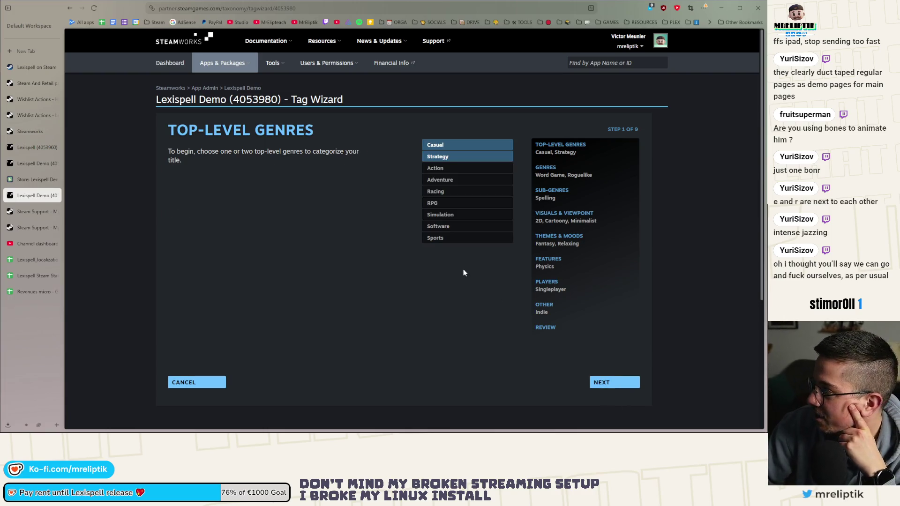
{"action": "left_click", "coordinate": [610, 382]}
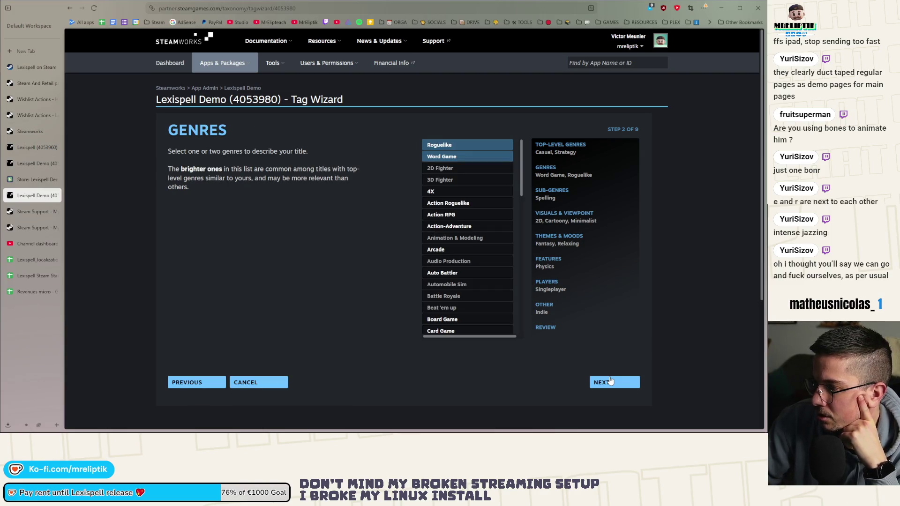
{"action": "left_click", "coordinate": [611, 381]}
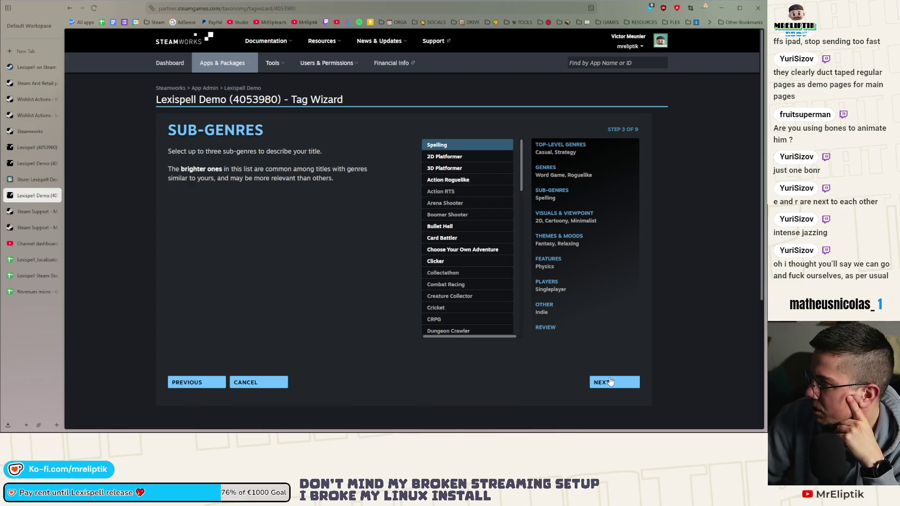
{"action": "left_click", "coordinate": [611, 382]}
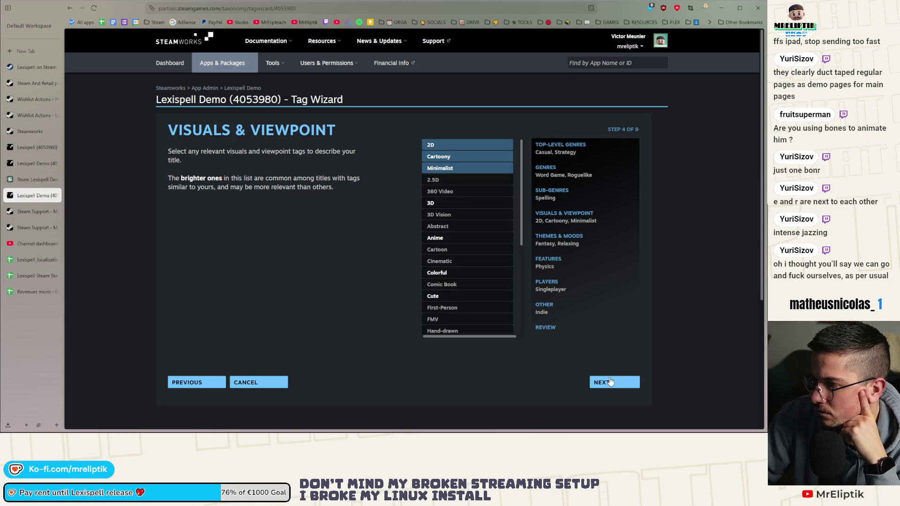
{"action": "left_click", "coordinate": [611, 382]}
{"action": "left_click", "coordinate": [611, 382]}
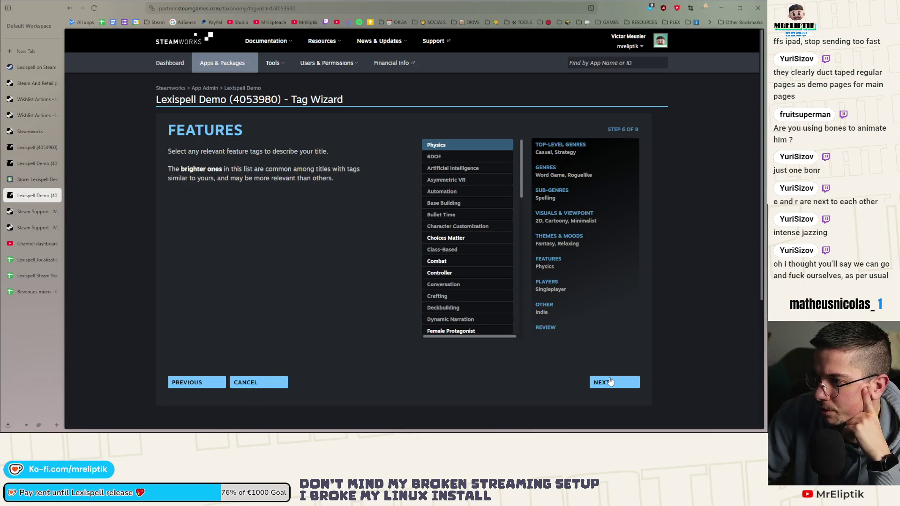
{"action": "left_click", "coordinate": [610, 382]}
{"action": "left_click", "coordinate": [610, 382]}
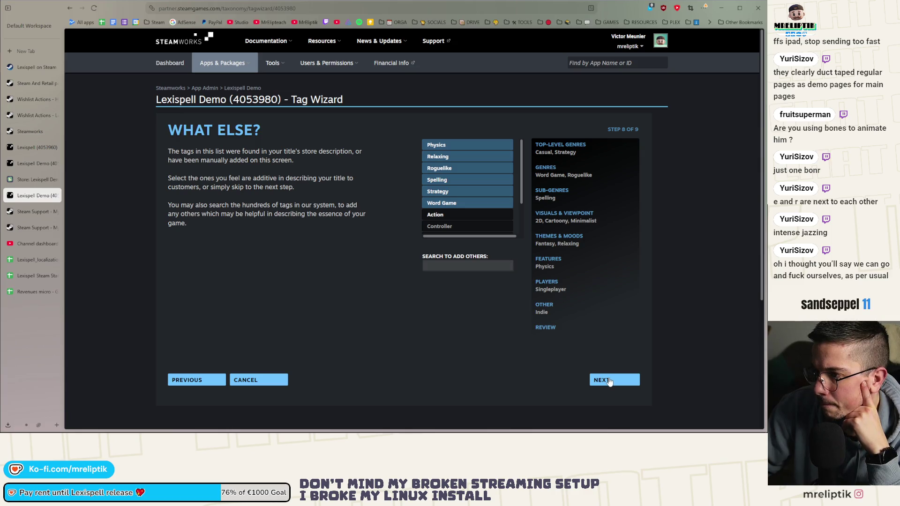
{"action": "left_click", "coordinate": [611, 382]}
{"action": "left_click", "coordinate": [611, 383]}
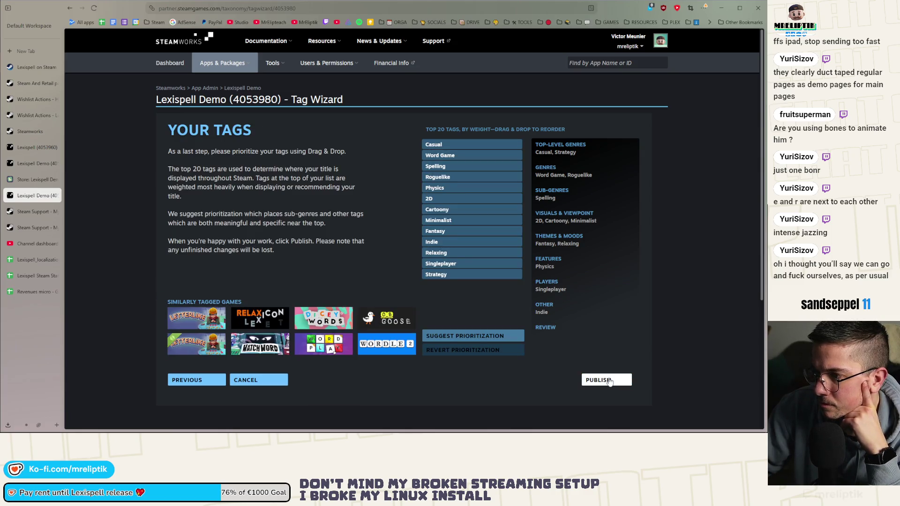
Move Casual below Word Game and Spelling in the tag priority list
{"action": "mouse_move", "coordinate": [444, 156]}
{"action": "left_mouse_down"}
{"action": "mouse_move", "coordinate": [444, 145]}
{"action": "mouse_move", "coordinate": [443, 167]}
{"action": "left_mouse_up"}
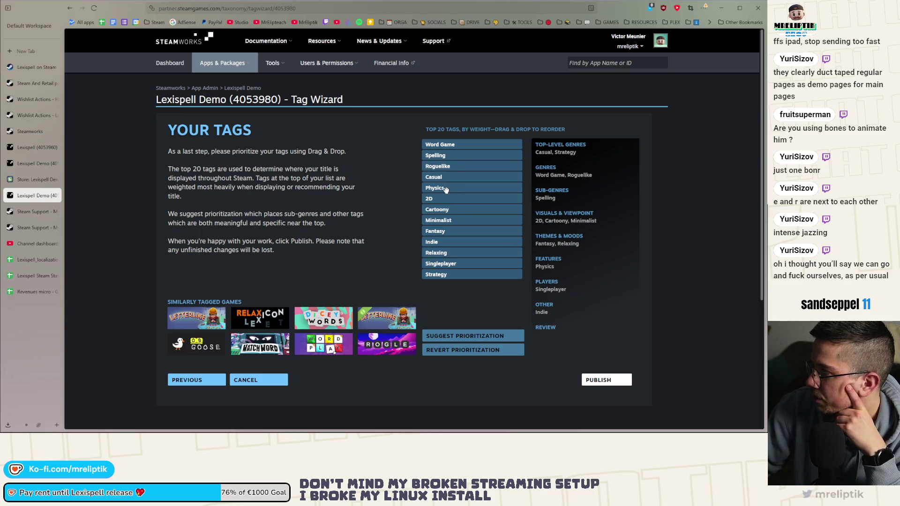
{"action": "right_click", "coordinate": [437, 207]}
{"action": "left_click", "coordinate": [416, 248]}
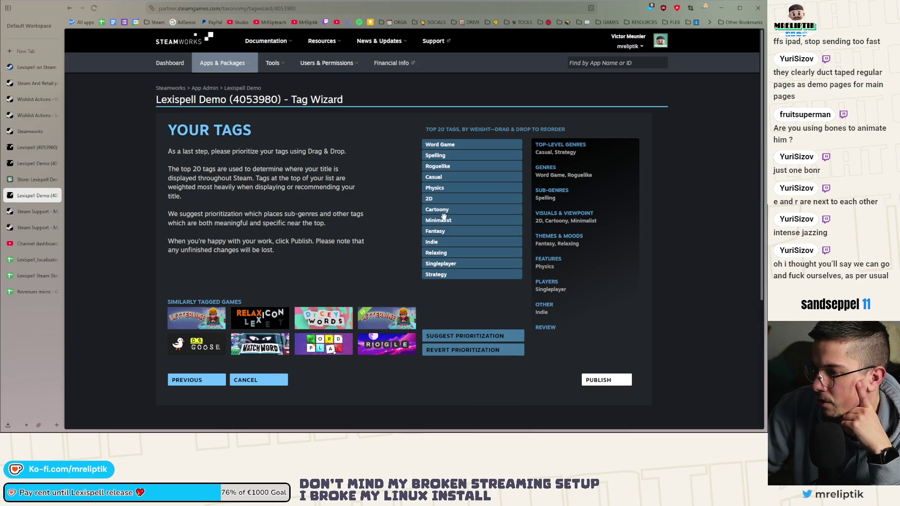
Move Strategy below Physics, raise Relaxing, and place Cartoony beneath Relaxing
{"action": "mouse_move", "coordinate": [445, 278]}
{"action": "left_mouse_down"}
{"action": "mouse_move", "coordinate": [462, 200]}
{"action": "mouse_move", "coordinate": [493, 195]}
{"action": "left_mouse_up"}
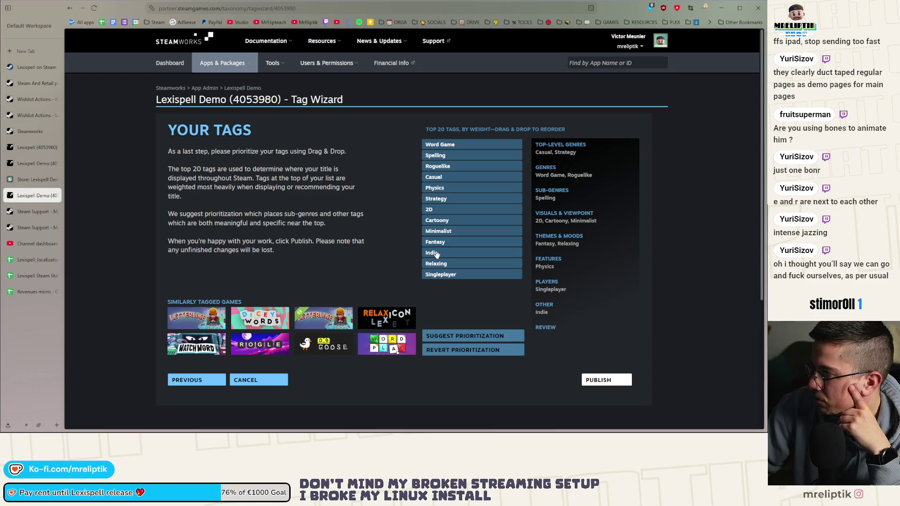
{"action": "left_click_drag", "start_coordinate": [443, 264], "coordinate": [457, 226]}
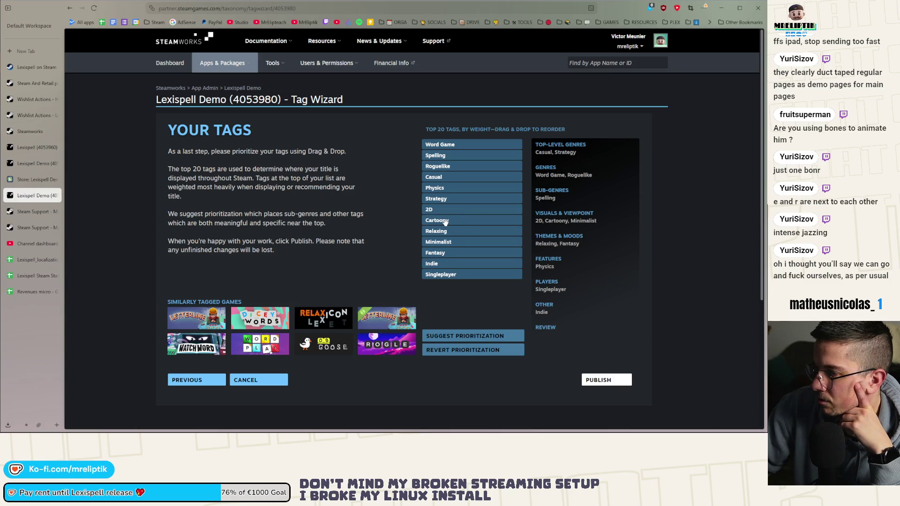
{"action": "left_click_drag", "start_coordinate": [445, 220], "coordinate": [444, 276]}
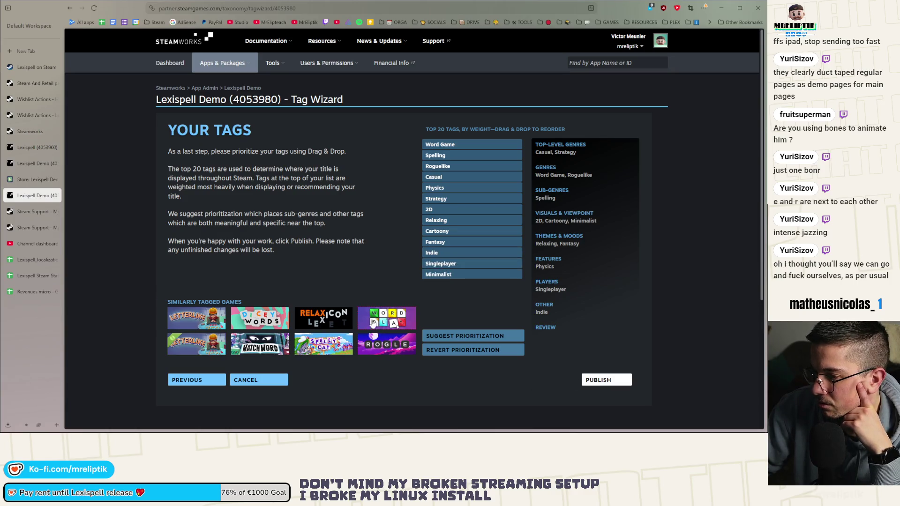
{"action": "left_click", "coordinate": [598, 380]}
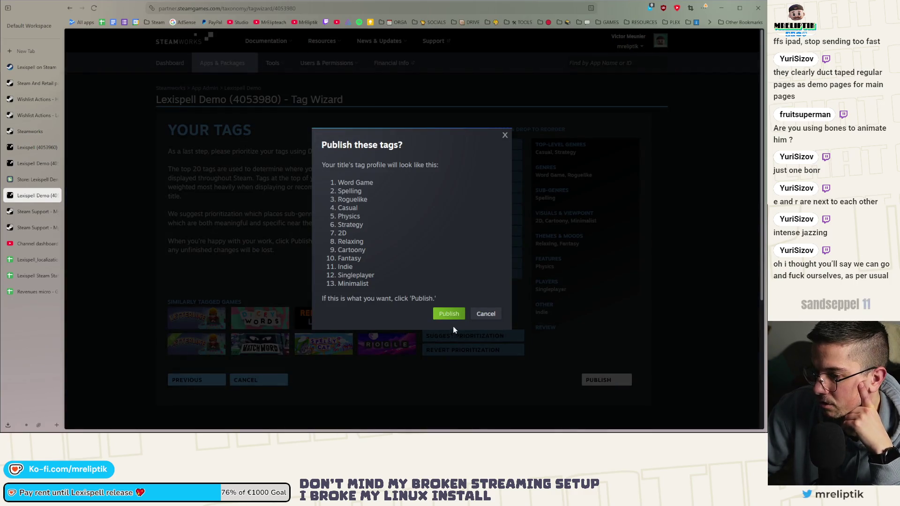
Confirm publishing the 13 reordered tags, dismiss the success message and leave the Tag Wizard
{"action": "left_click", "coordinate": [448, 314]}
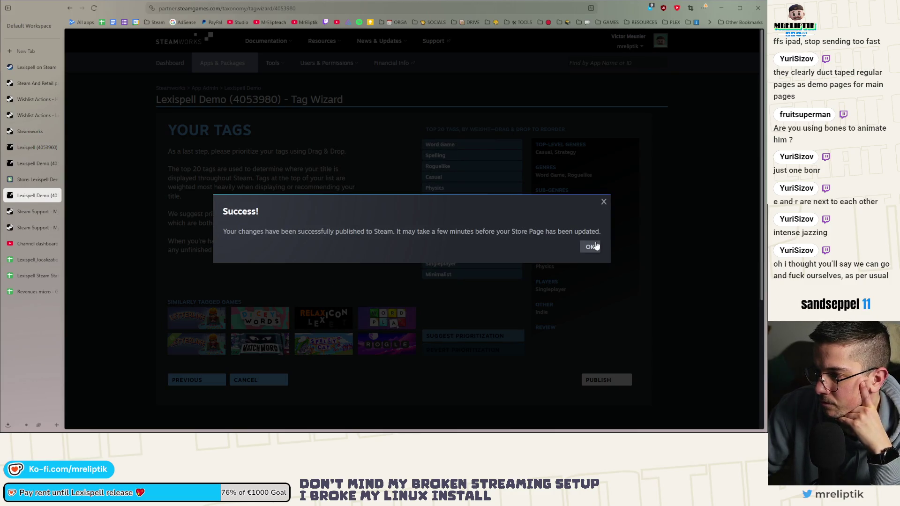
{"action": "left_click", "coordinate": [590, 247]}
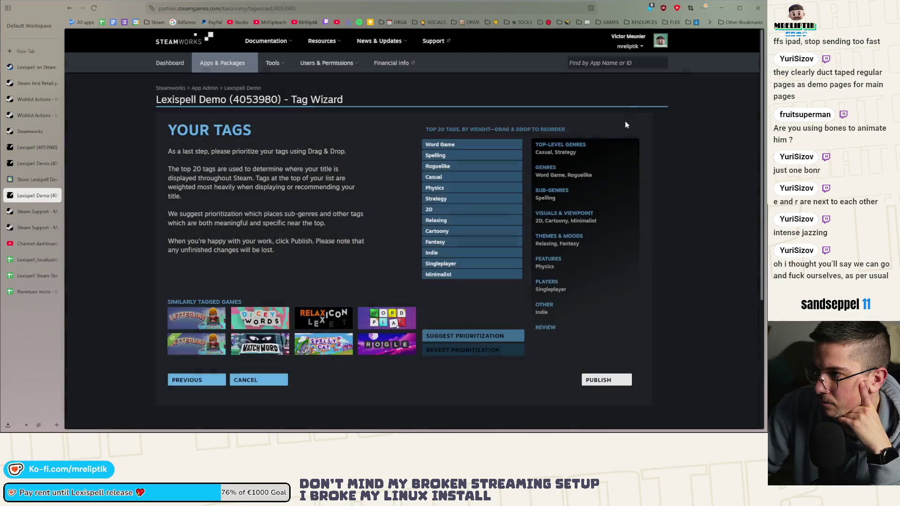
{"action": "left_click", "coordinate": [55, 195]}
Go to the top of Store Page Admin and open the Publish section
{"action": "scroll", "coordinate": [168, 244], "scroll_direction": "up", "scroll_amount": 7}
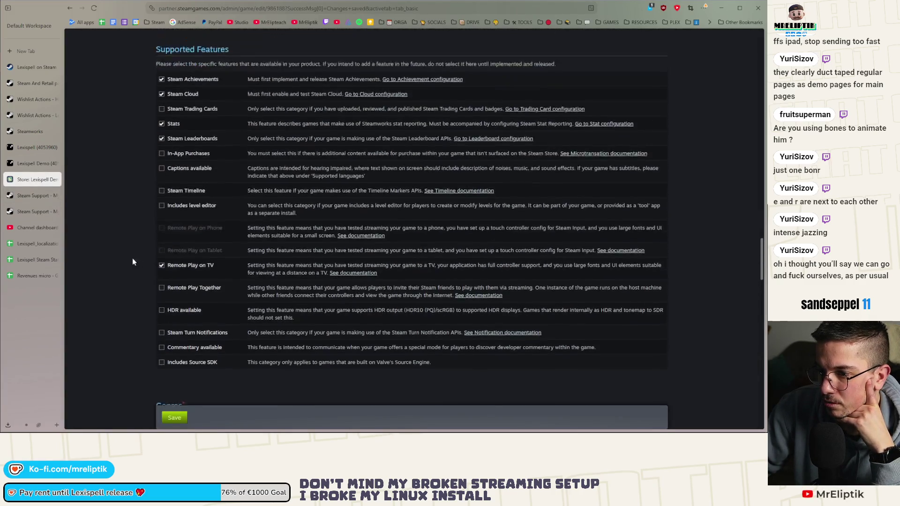
{"action": "scroll", "coordinate": [120, 256], "scroll_direction": "up", "scroll_amount": 15}
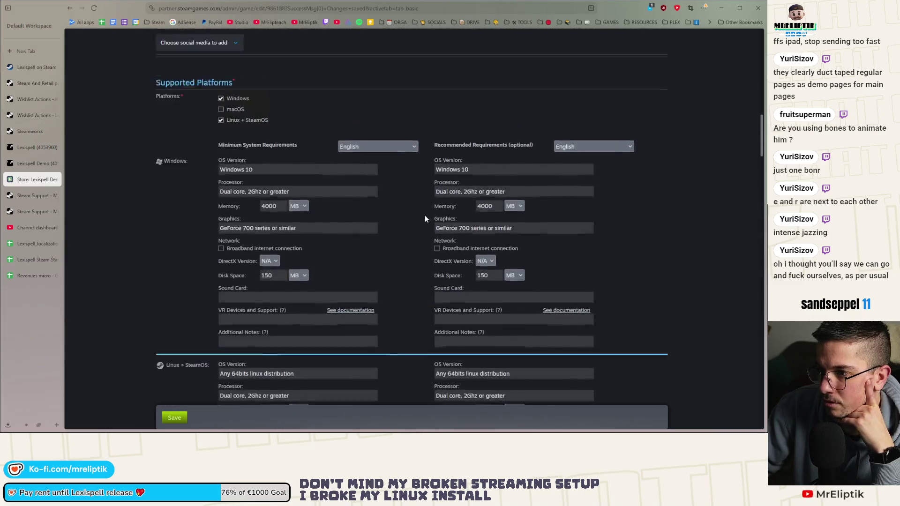
{"action": "scroll", "coordinate": [491, 201], "scroll_direction": "up", "scroll_amount": 10}
{"action": "left_click", "coordinate": [455, 175]}
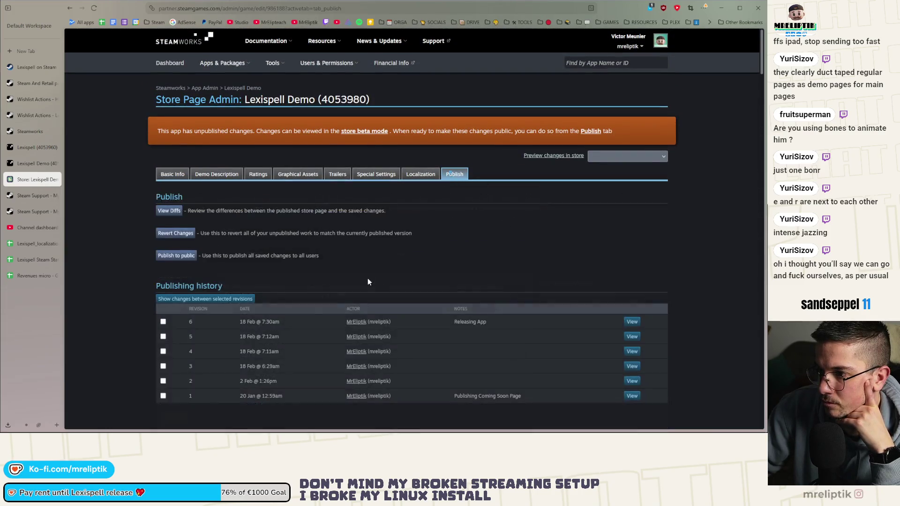
Publish the demo's saved store page changes to the public as revision 7
{"action": "left_click", "coordinate": [169, 255]}
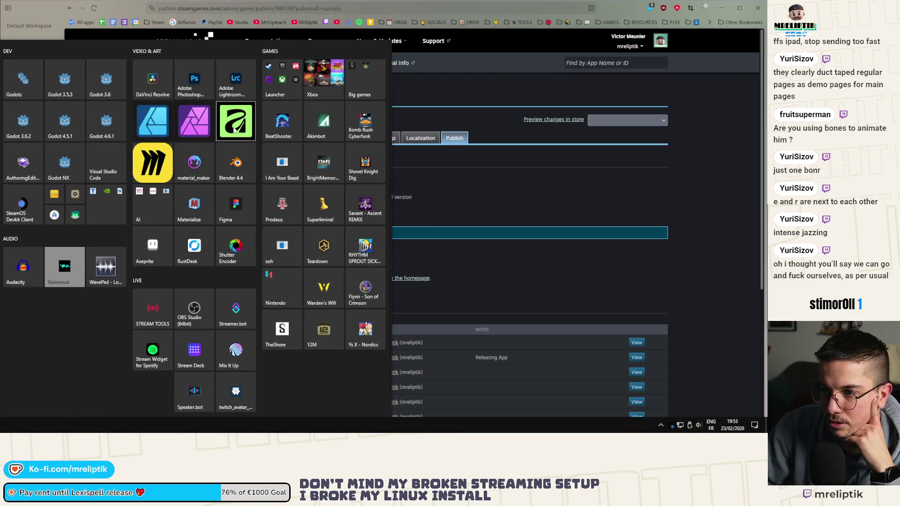
{"action": "left_click", "coordinate": [66, 355]}
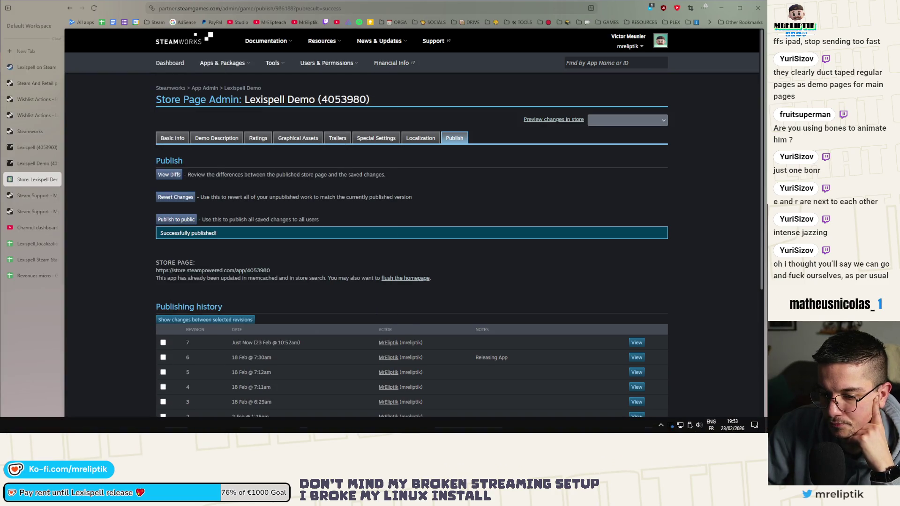
{"action": "key", "text": "alt+Tab"}
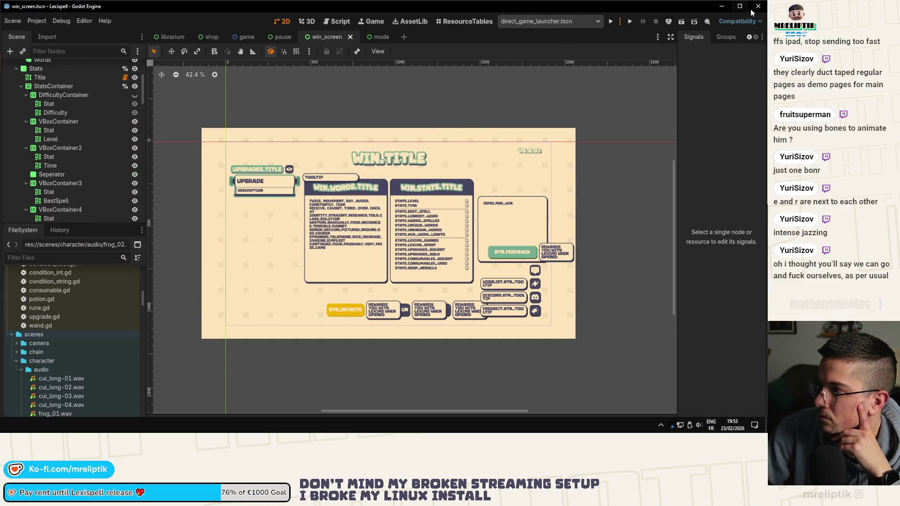
Stage export_presets.cfg and commit the version bump with the message 'version'
{"action": "key", "text": "alt+Tab"}
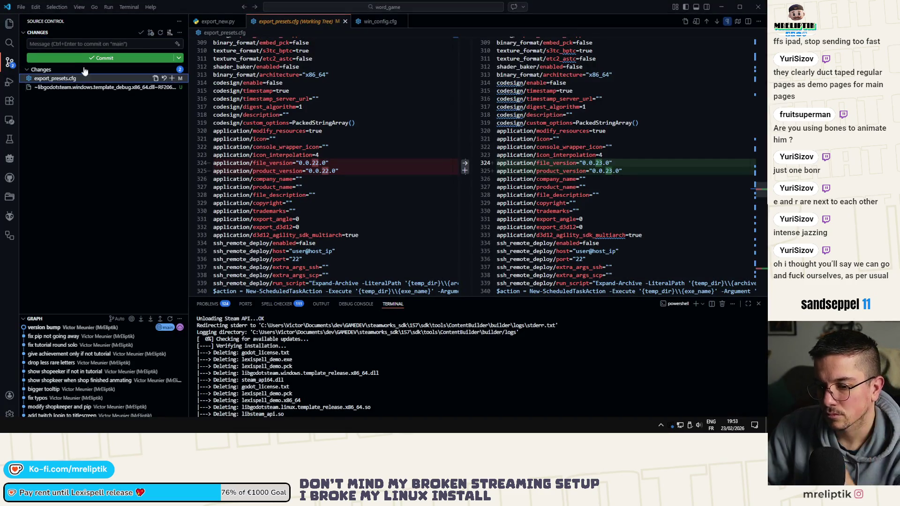
{"action": "left_click", "coordinate": [172, 78]}
{"action": "left_click", "coordinate": [50, 44]}
{"action": "type", "text": "version"}
{"action": "key", "text": "ctrl+Return"}
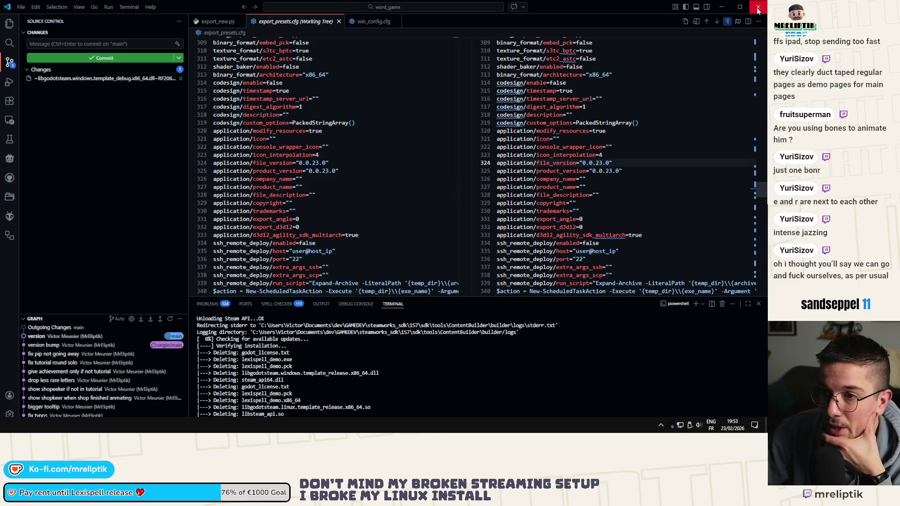
Open the Lexispell trailer project and close the export_presets.cfg diff tab
{"action": "left_click", "coordinate": [120, 156]}
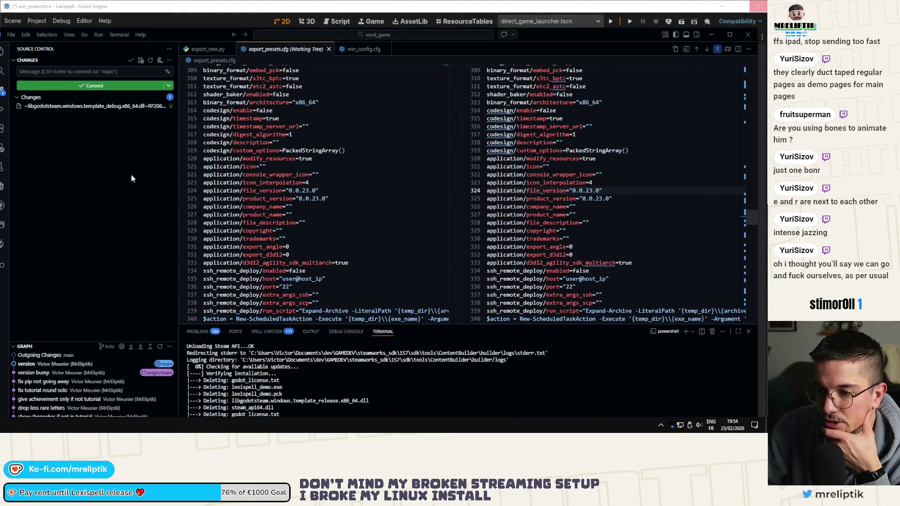
{"action": "key", "text": "alt+Tab"}
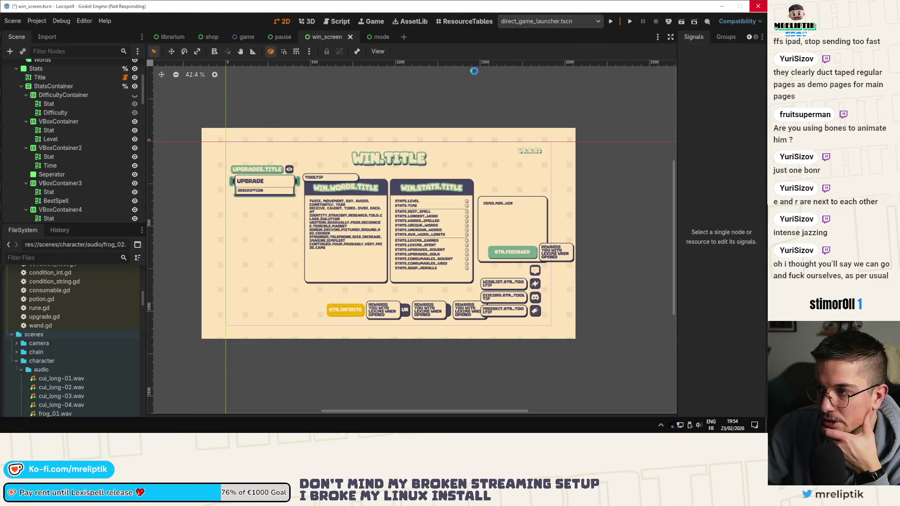
{"action": "key", "text": "alt+Tab"}
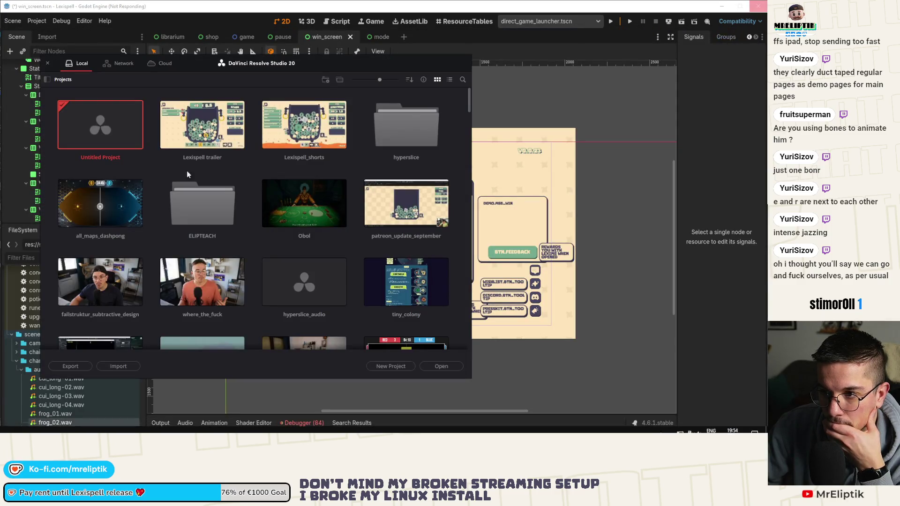
{"action": "double_click", "coordinate": [208, 128]}
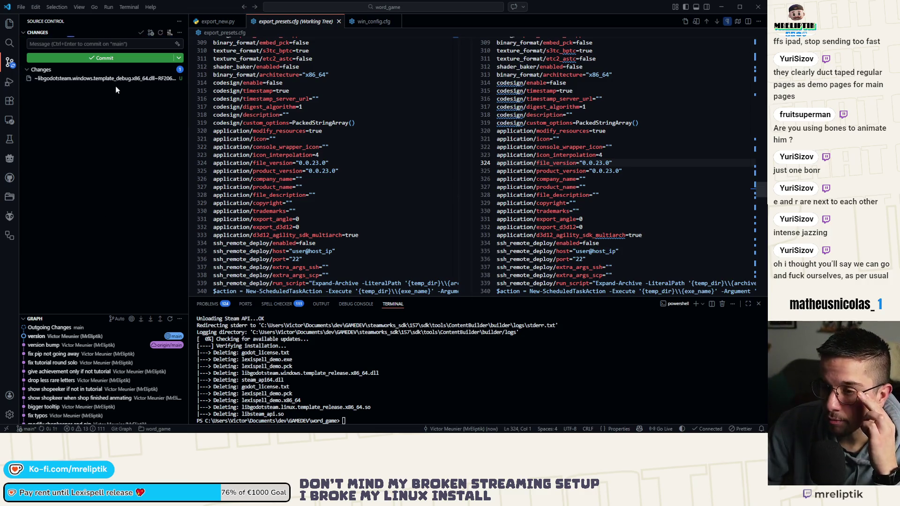
{"action": "left_click", "coordinate": [338, 21]}
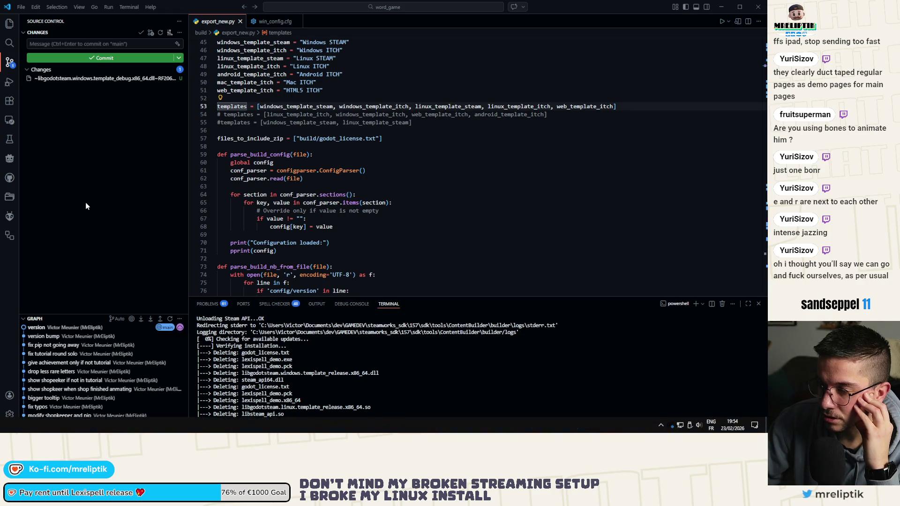
{"action": "left_click", "coordinate": [103, 186]}
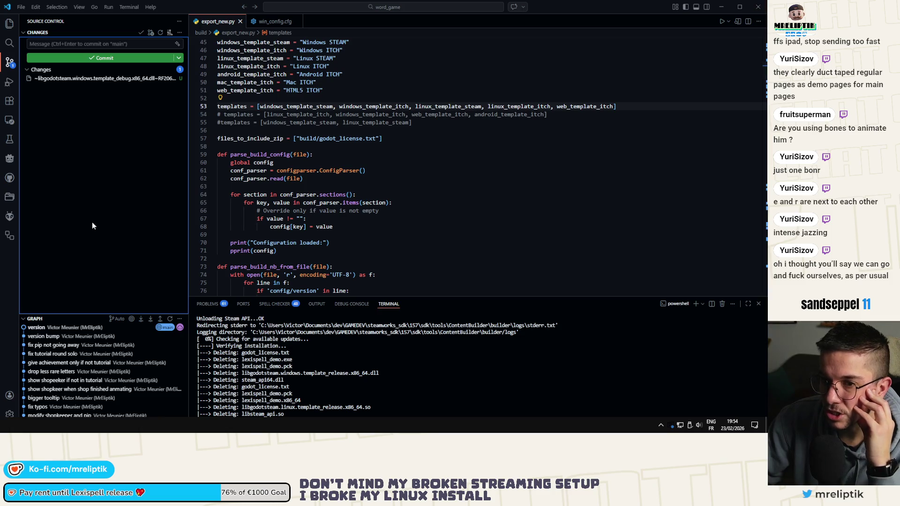
{"action": "key", "text": "alt+Tab"}
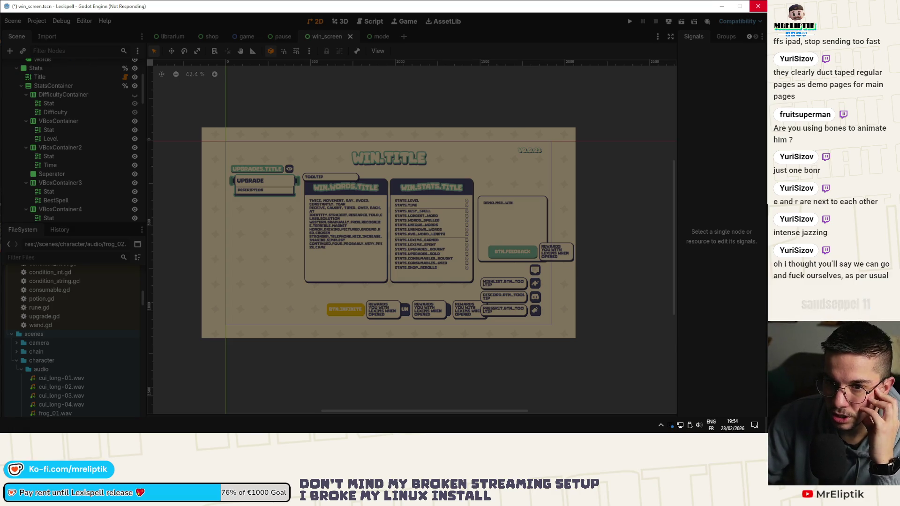
{"action": "key", "text": "alt+Tab"}
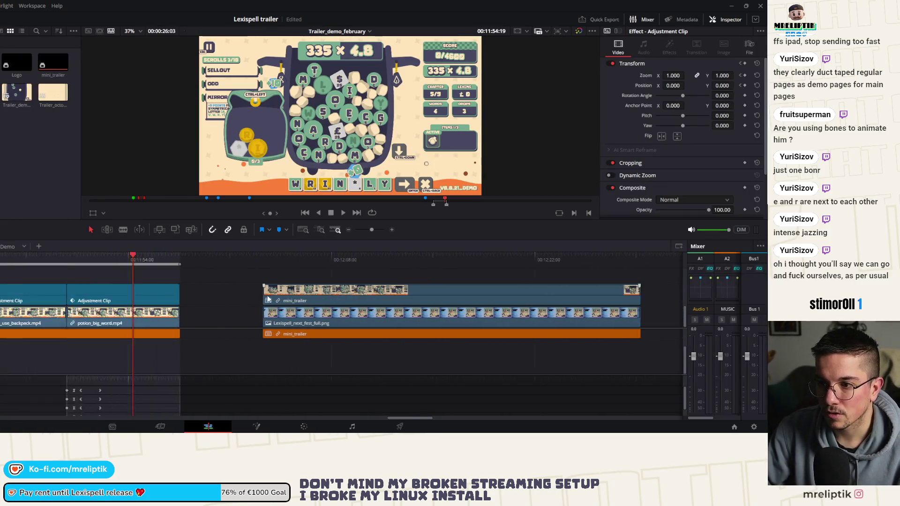
Zoom the trailer timeline and move the playhead to 11:52:58
{"action": "scroll", "coordinate": [268, 299], "scroll_direction": "down", "scroll_amount": 3}
{"action": "left_click", "coordinate": [238, 260]}
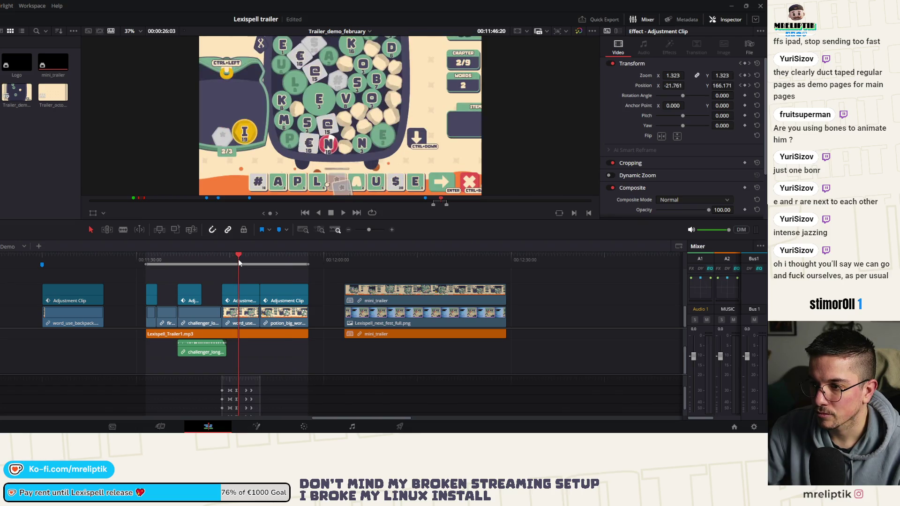
{"action": "left_click", "coordinate": [274, 259]}
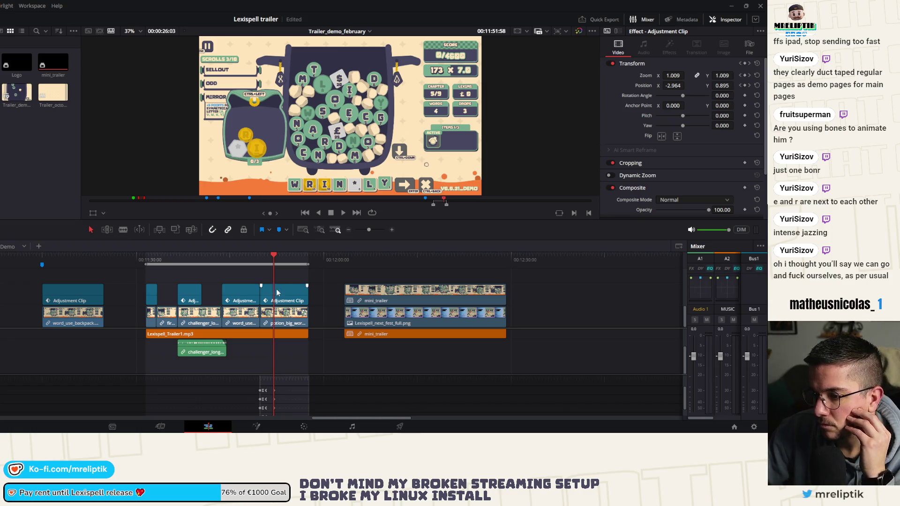
{"action": "mouse_move", "coordinate": [272, 258]}
{"action": "left_mouse_down"}
{"action": "mouse_move", "coordinate": [336, 257]}
{"action": "mouse_move", "coordinate": [325, 261]}
{"action": "left_mouse_up"}
{"action": "scroll", "coordinate": [274, 271], "scroll_direction": "up", "scroll_amount": 5, "text": "ctrl"}
{"action": "scroll", "coordinate": [285, 267], "scroll_direction": "up", "scroll_amount": 2, "text": "ctrl"}
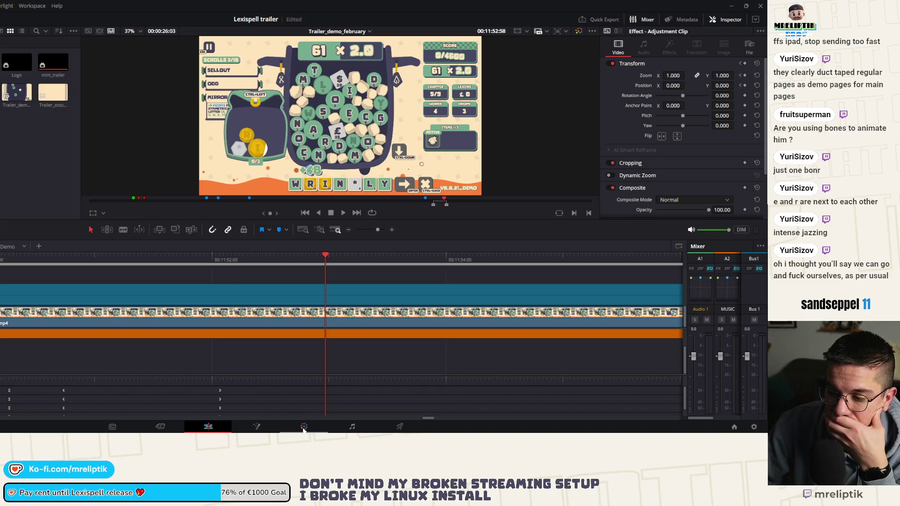
Grab a still of the 11:52:58 frame on the Color page, then return to Edit
{"action": "left_click", "coordinate": [304, 426]}
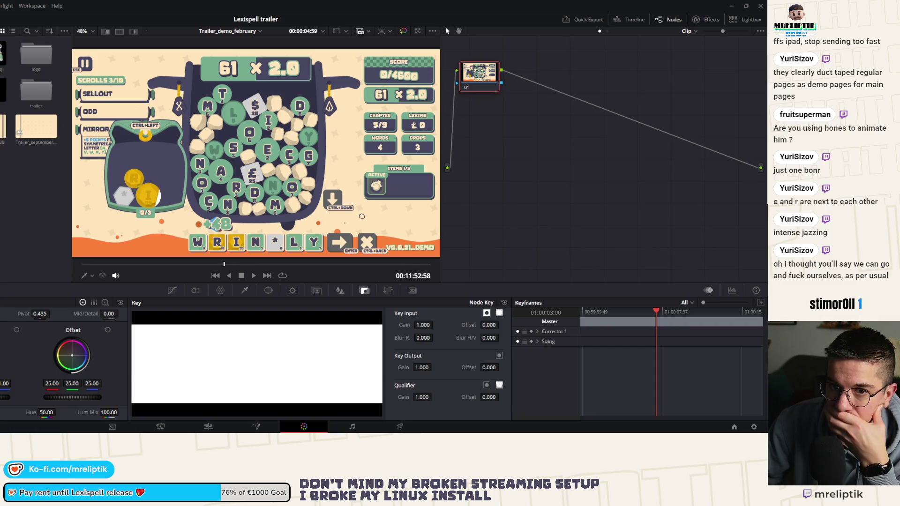
{"action": "right_click", "coordinate": [204, 125]}
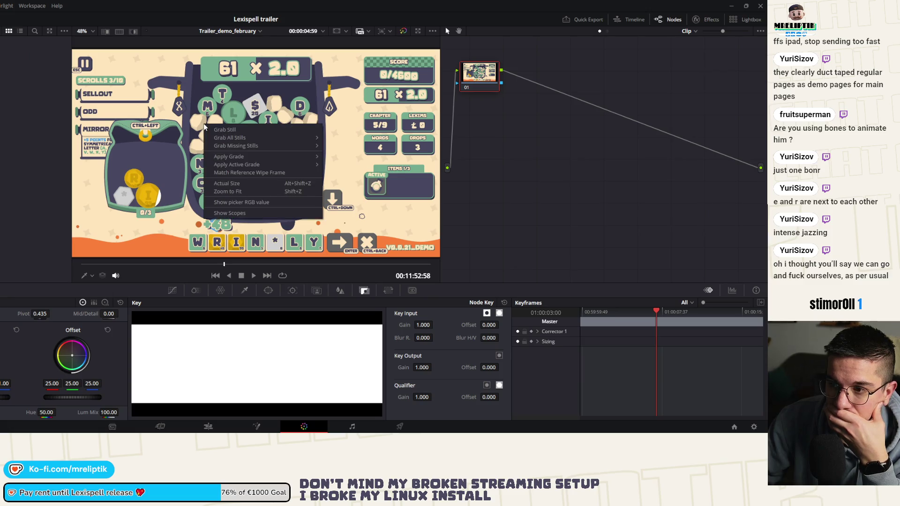
{"action": "left_click", "coordinate": [236, 129]}
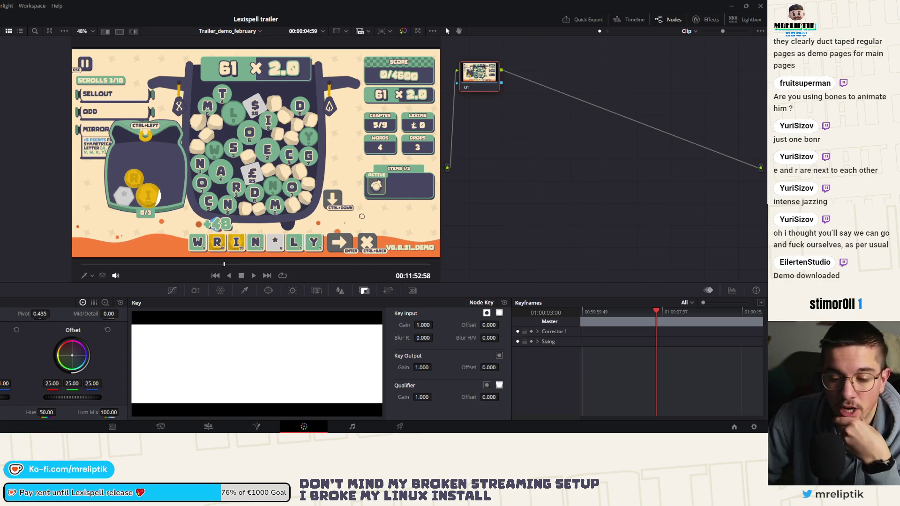
{"action": "key", "text": "shift+4"}
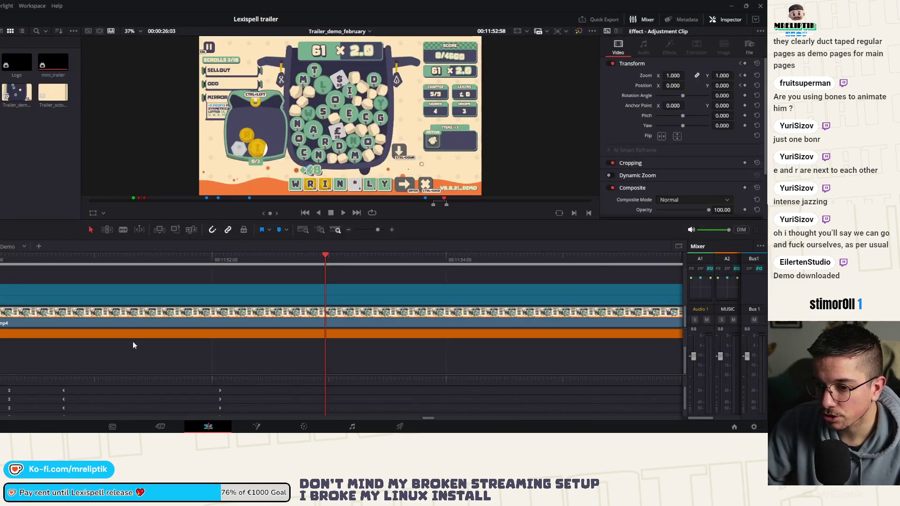
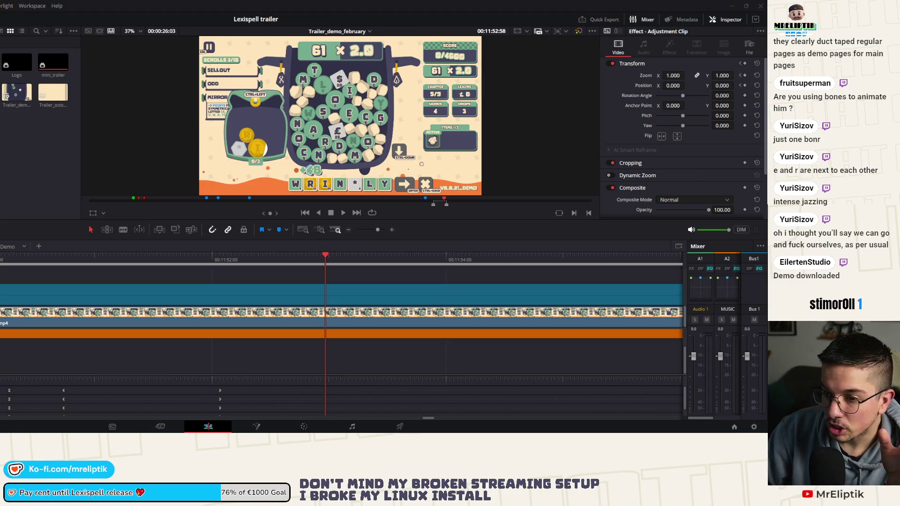
Restore the DaVinci Resolve window and minimize it so the Godot editor shows
{"action": "double_click", "coordinate": [122, 7]}
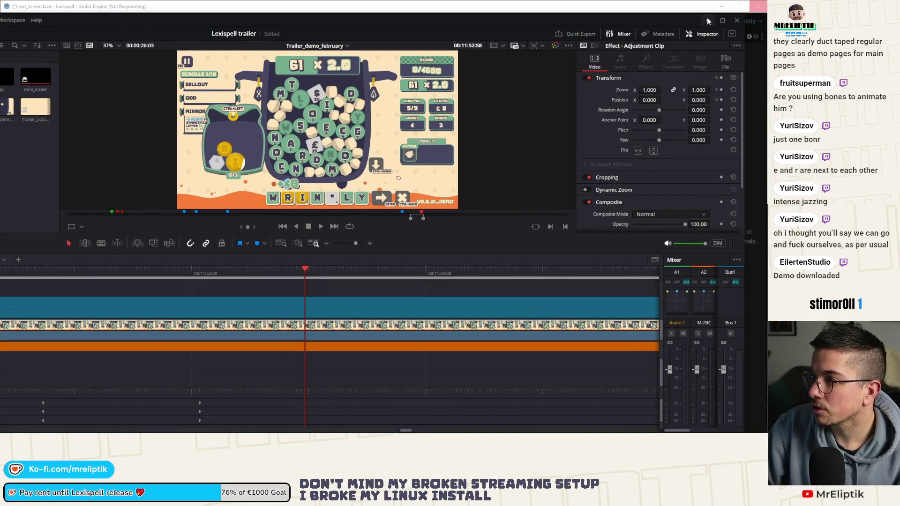
{"action": "left_click", "coordinate": [708, 21]}
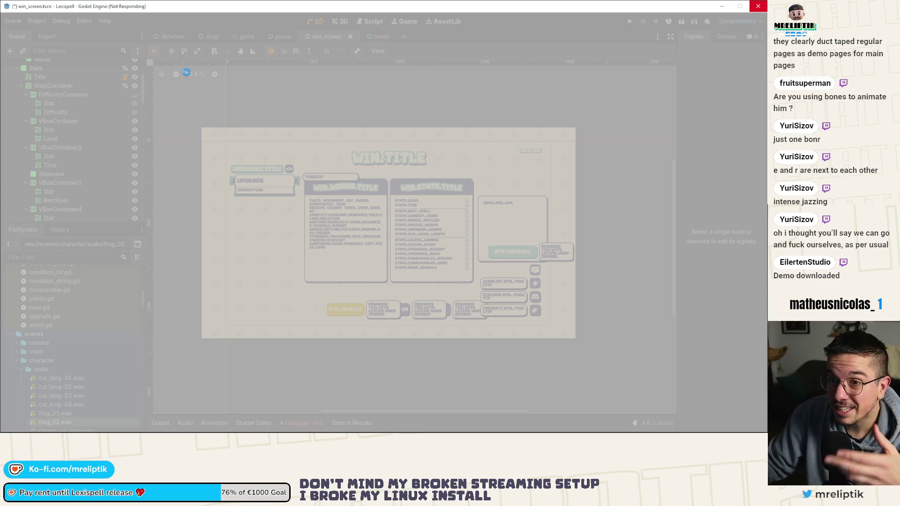
Switch from Godot to the Lexispell Demo's Steamworks publish page showing revision 7
{"action": "mouse_move", "coordinate": [188, 432]}
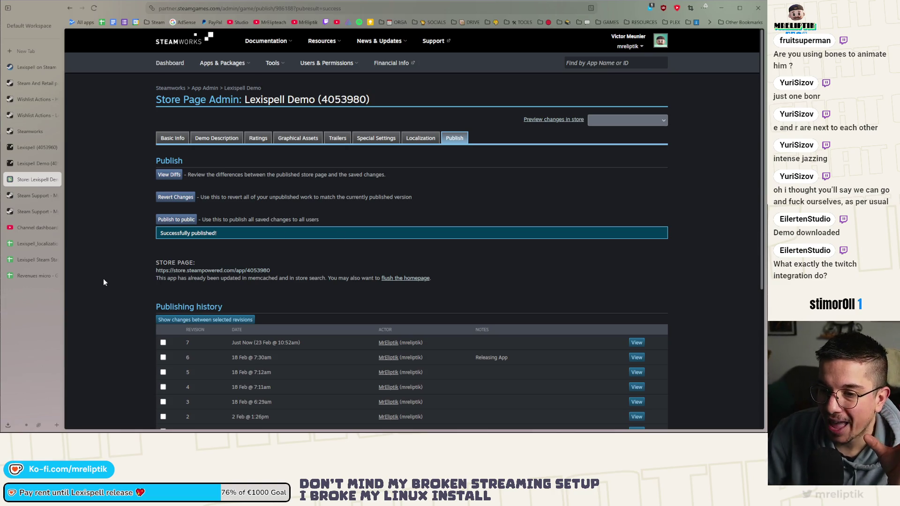
Minimize the Steamworks browser and bring DaVinci Resolve back maximized on the trailer timeline
{"action": "left_click", "coordinate": [721, 8]}
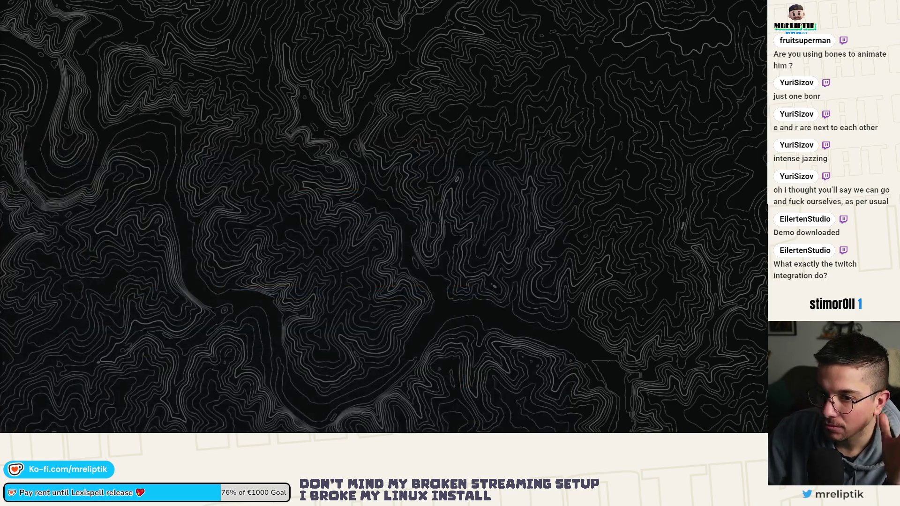
{"action": "key", "text": "alt+Tab"}
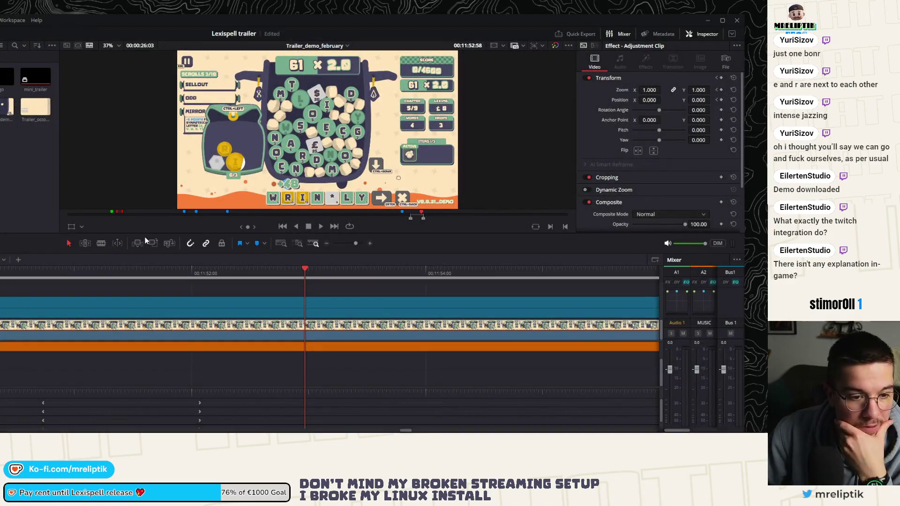
{"action": "double_click", "coordinate": [40, 21]}
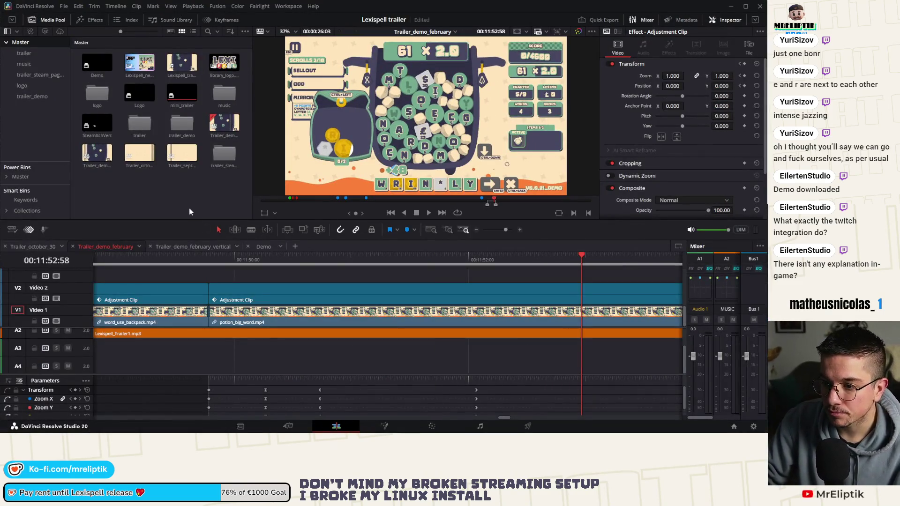
Deselect the Adjustment Clip so the Inspector shows Nothing to inspect
{"action": "left_click", "coordinate": [190, 209]}
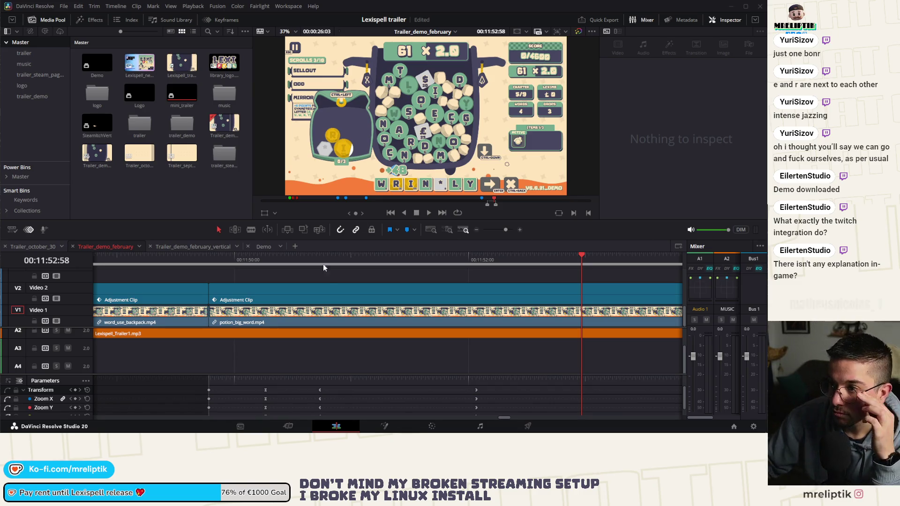
{"action": "scroll", "coordinate": [215, 321], "scroll_direction": "down", "scroll_amount": 10}
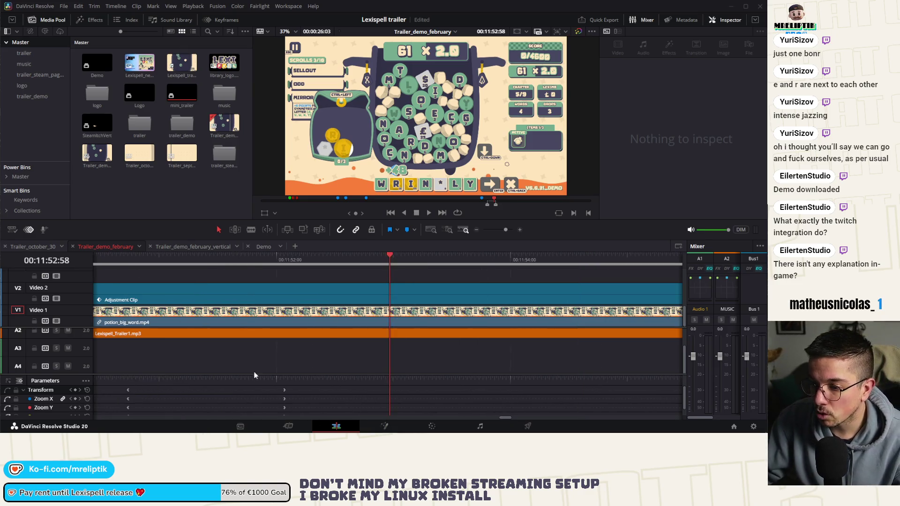
Scrub the timeline back from 11:21 past 06:11 toward the consumable clips near 04:35
{"action": "scroll", "coordinate": [223, 353], "scroll_direction": "down", "scroll_amount": 2}
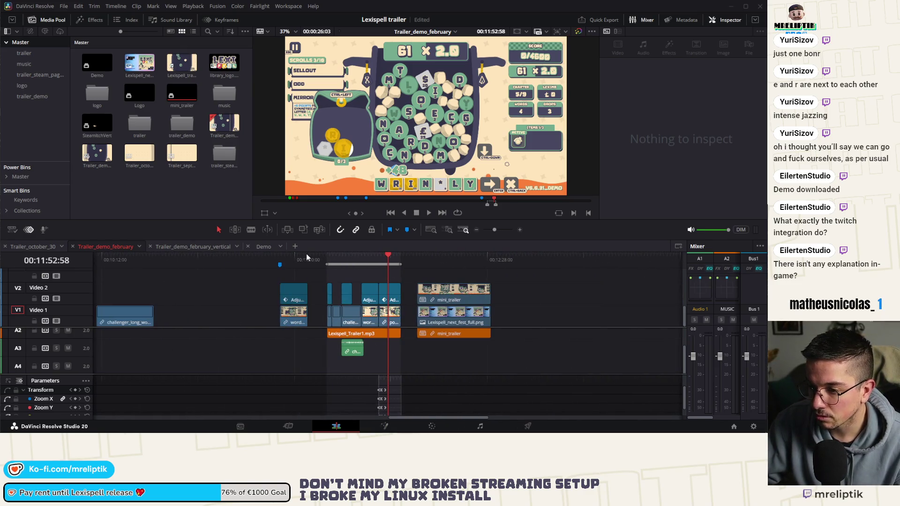
{"action": "left_click", "coordinate": [297, 257]}
{"action": "scroll", "coordinate": [202, 300], "scroll_direction": "left", "scroll_amount": 8}
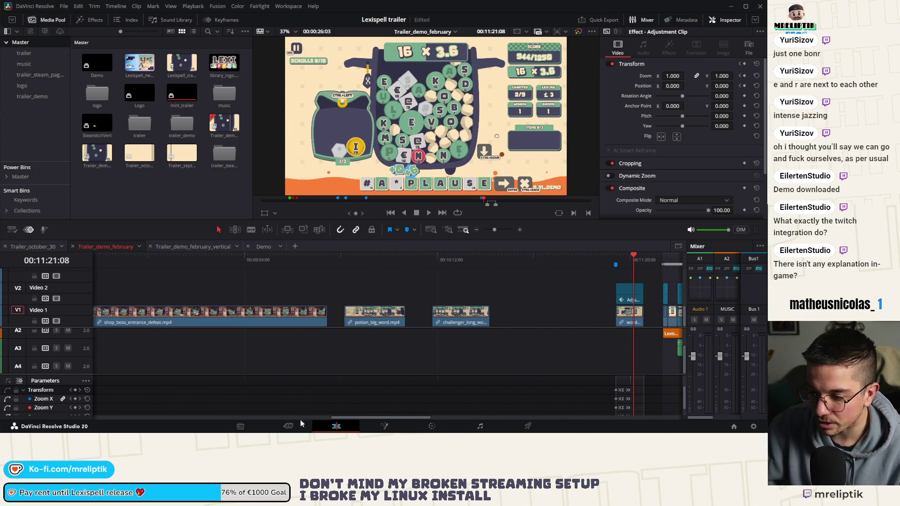
{"action": "scroll", "coordinate": [271, 339], "scroll_direction": "down", "scroll_amount": 3}
{"action": "scroll", "coordinate": [131, 342], "scroll_direction": "up", "scroll_amount": 3}
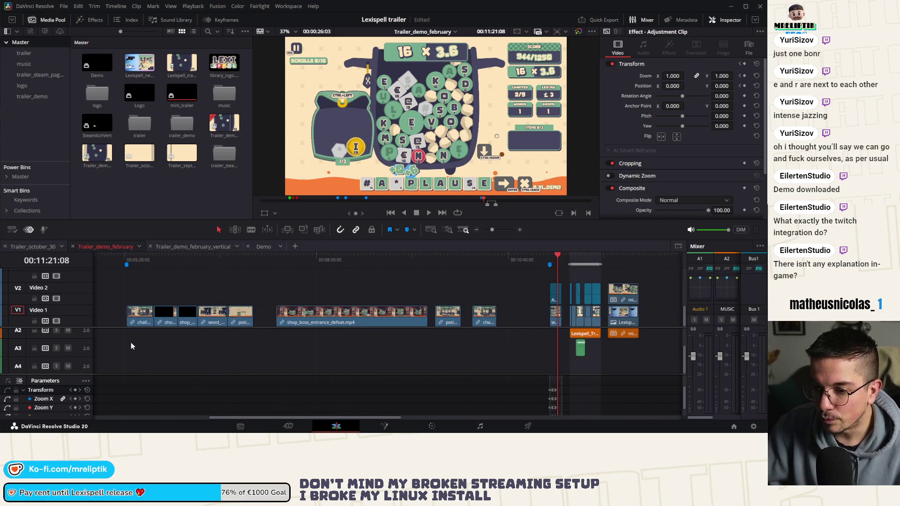
{"action": "mouse_move", "coordinate": [229, 257]}
{"action": "left_mouse_down"}
{"action": "mouse_move", "coordinate": [440, 261]}
{"action": "mouse_move", "coordinate": [286, 268]}
{"action": "left_mouse_up"}
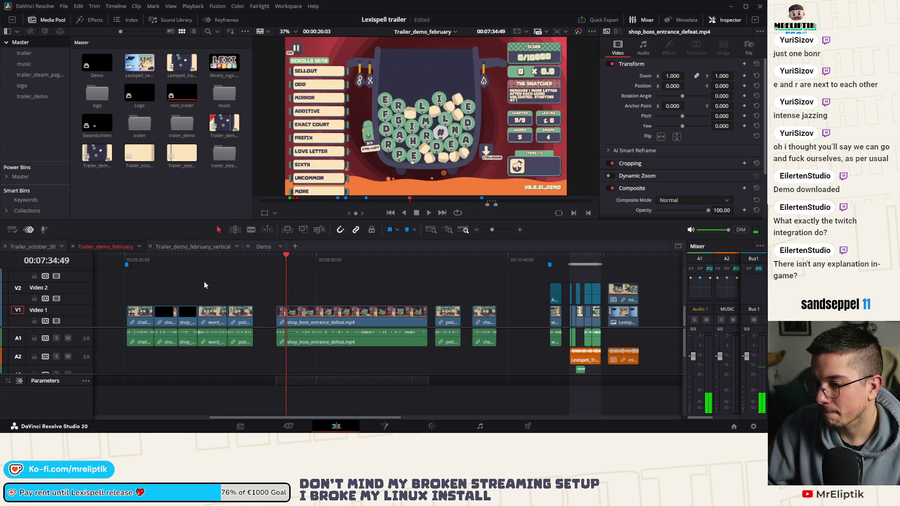
{"action": "scroll", "coordinate": [164, 286], "scroll_direction": "left", "scroll_amount": 3}
{"action": "scroll", "coordinate": [165, 287], "scroll_direction": "left", "scroll_amount": 2}
{"action": "mouse_move", "coordinate": [384, 260]}
{"action": "left_mouse_down"}
{"action": "mouse_move", "coordinate": [371, 263]}
{"action": "mouse_move", "coordinate": [486, 272]}
{"action": "mouse_move", "coordinate": [318, 278]}
{"action": "left_mouse_up"}
{"action": "scroll", "coordinate": [310, 278], "scroll_direction": "up", "scroll_amount": 3}
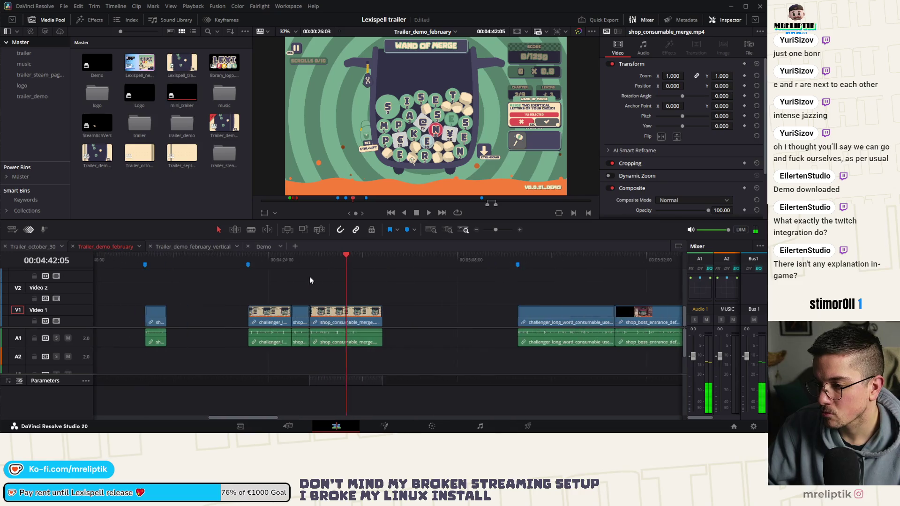
{"action": "scroll", "coordinate": [310, 280], "scroll_direction": "up", "scroll_amount": 2}
{"action": "mouse_move", "coordinate": [381, 257]}
{"action": "left_mouse_down"}
{"action": "mouse_move", "coordinate": [324, 265]}
{"action": "mouse_move", "coordinate": [415, 271]}
{"action": "left_mouse_up"}
Play through the 04:20–04:41 stretch to find the Wand of Gold shop moment
{"action": "key", "text": "space"}
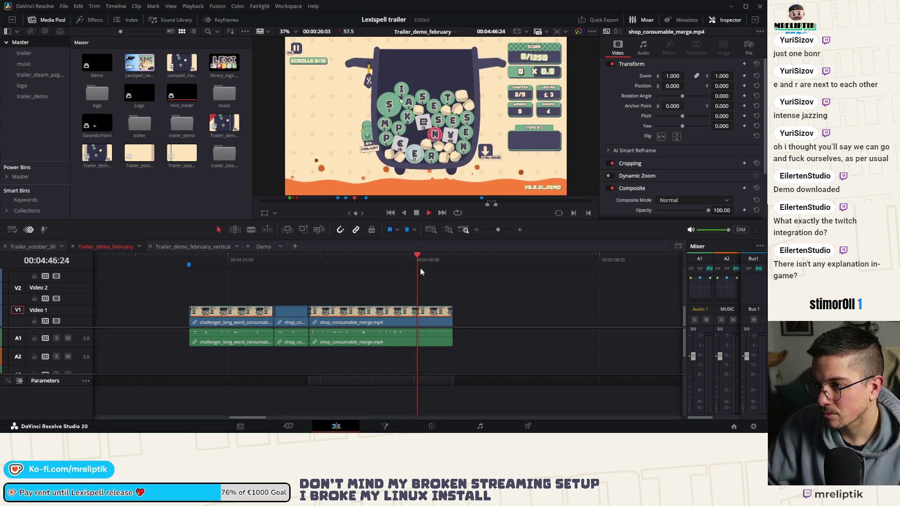
{"action": "left_click", "coordinate": [369, 257]}
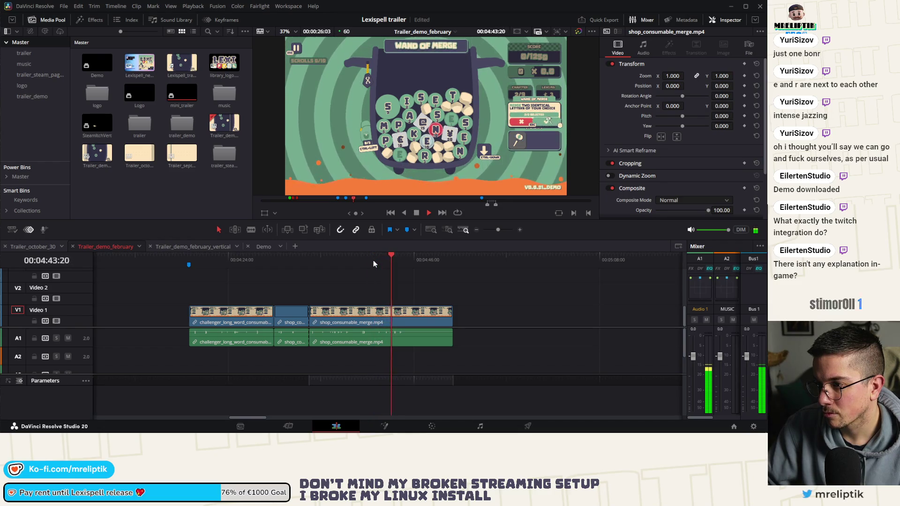
{"action": "scroll", "coordinate": [391, 260], "scroll_direction": "down", "scroll_amount": 1}
{"action": "left_click", "coordinate": [321, 256]}
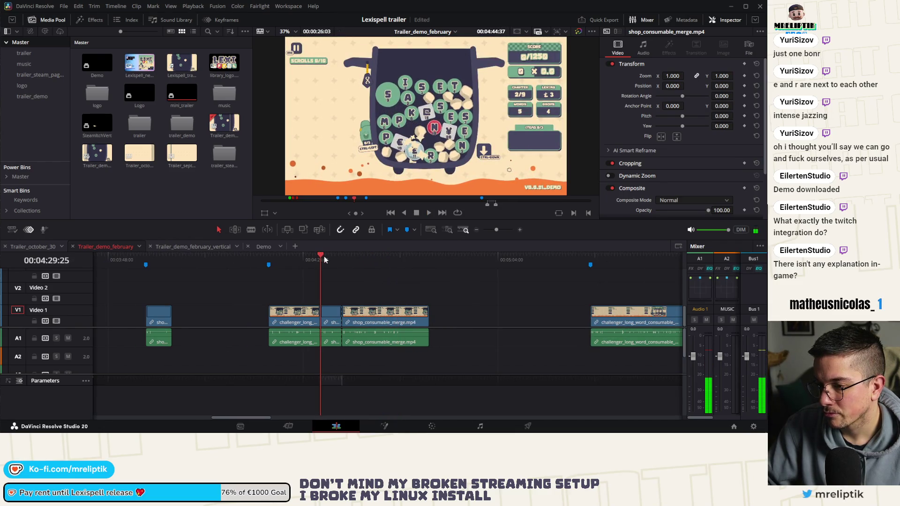
{"action": "key", "text": "space"}
{"action": "left_click", "coordinate": [274, 255]}
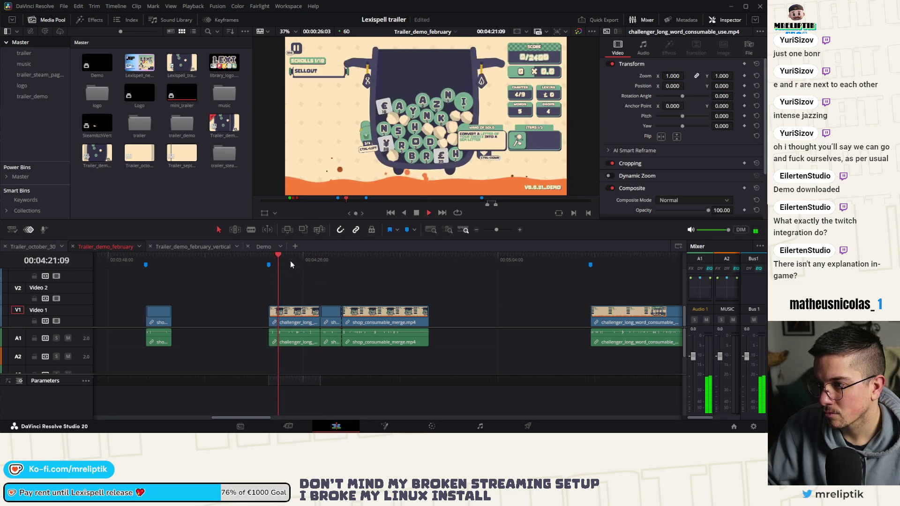
{"action": "left_click", "coordinate": [276, 266]}
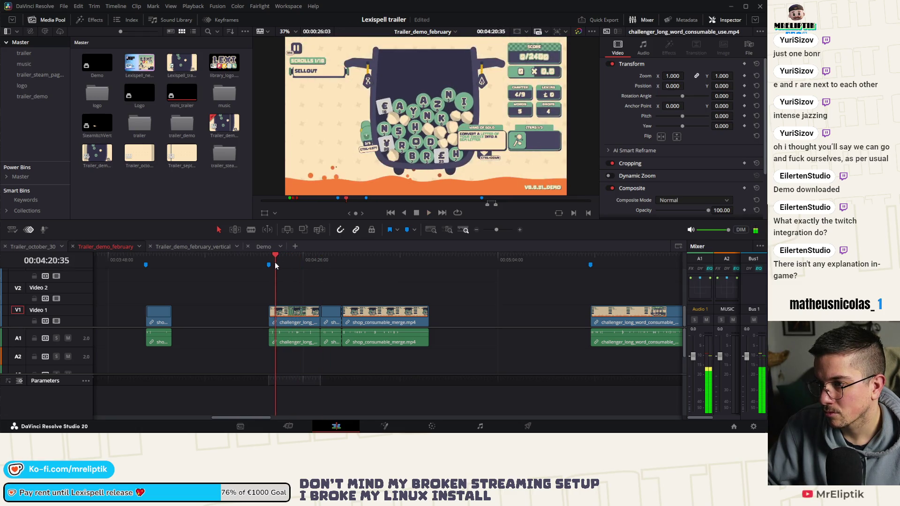
Stop the playhead on the Wand of Gold frame at 00:04:23:18
{"action": "scroll", "coordinate": [280, 261], "scroll_direction": "up", "scroll_amount": 1}
{"action": "left_click", "coordinate": [302, 259]}
{"action": "key", "text": "space"}
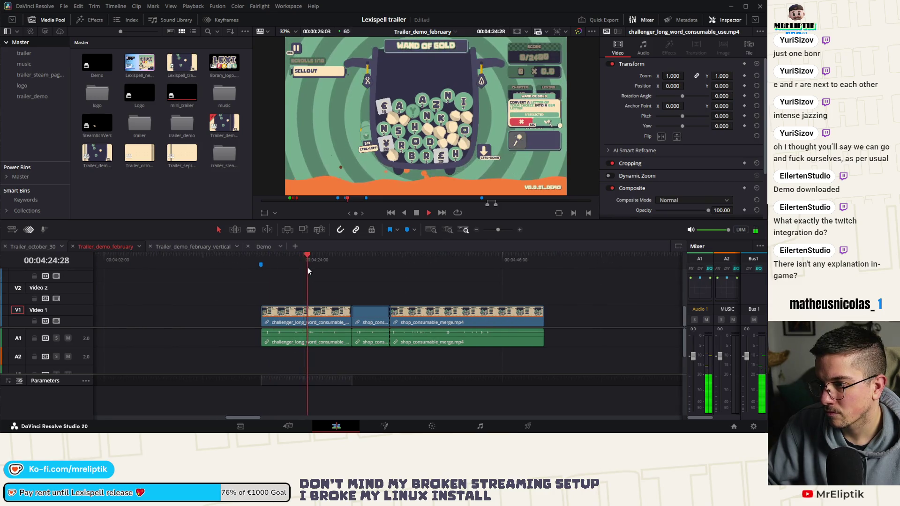
{"action": "left_click", "coordinate": [288, 267]}
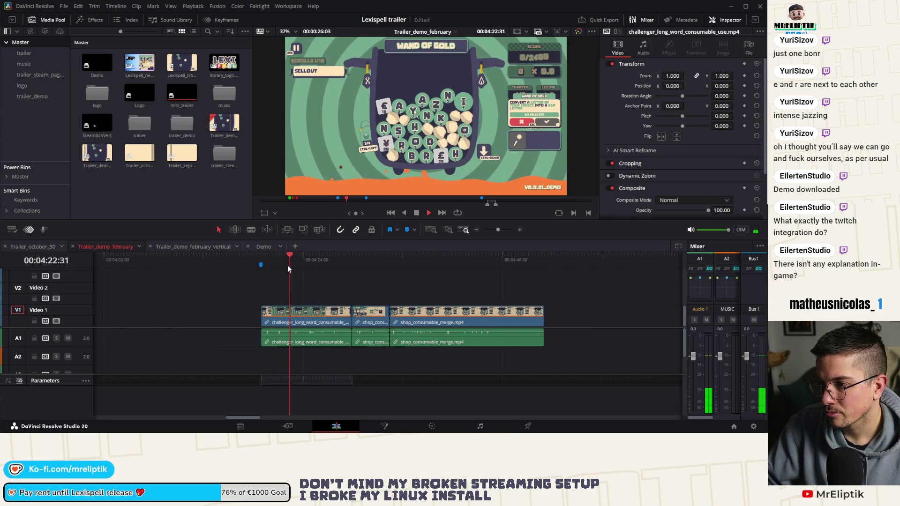
{"action": "left_click_drag", "start_coordinate": [287, 263], "coordinate": [280, 258]}
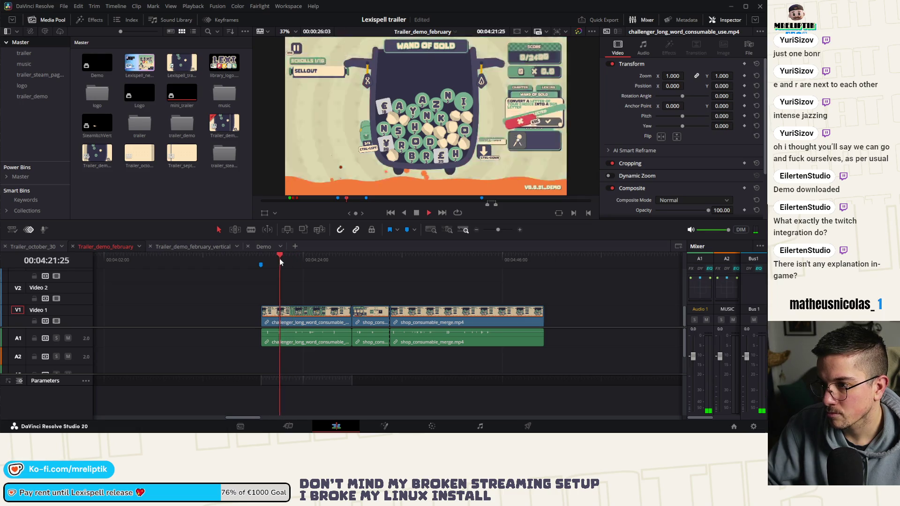
{"action": "key", "text": "space"}
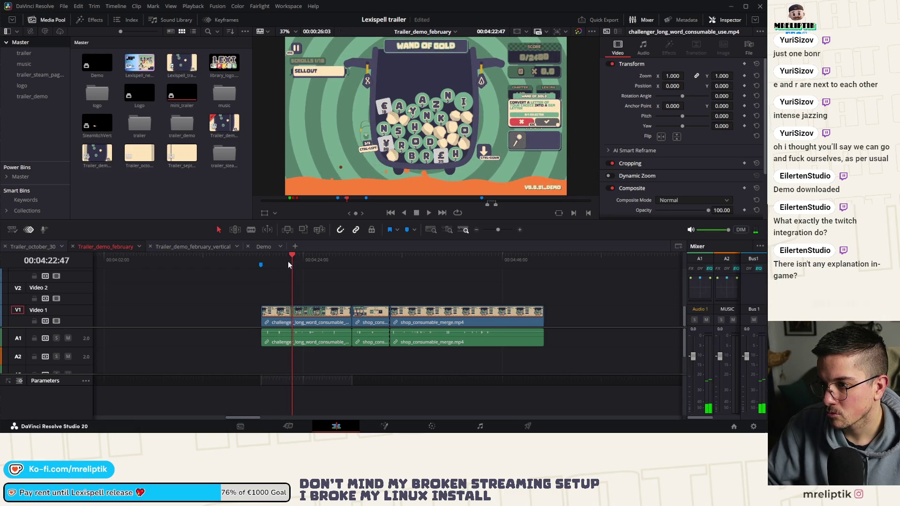
{"action": "key", "text": "space"}
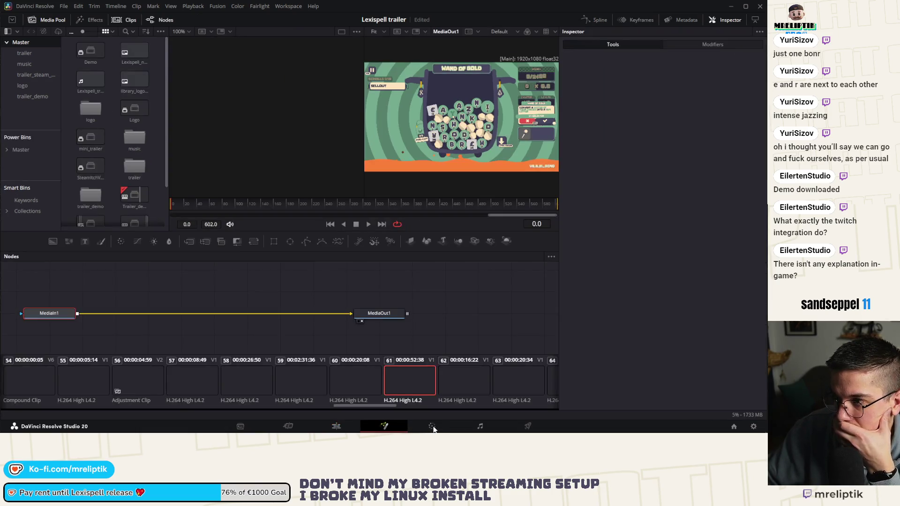
Grab the Wand of Gold frame as a Gallery still on the Color page, then return to Edit
{"action": "left_click", "coordinate": [432, 427]}
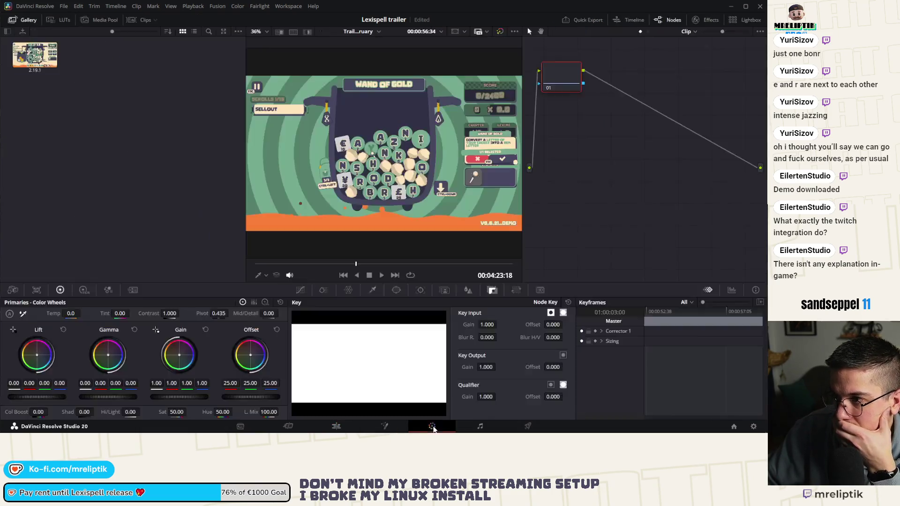
{"action": "right_click", "coordinate": [319, 150]}
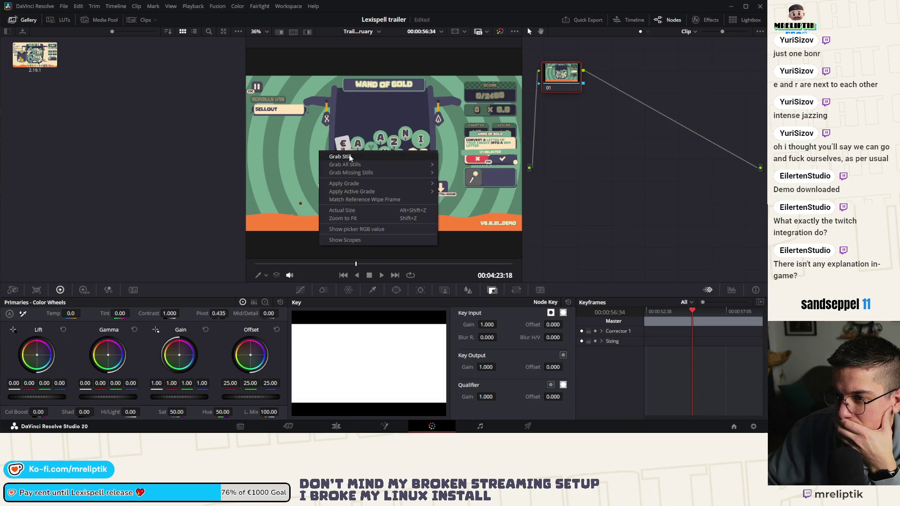
{"action": "left_click", "coordinate": [338, 158]}
{"action": "left_click", "coordinate": [321, 427]}
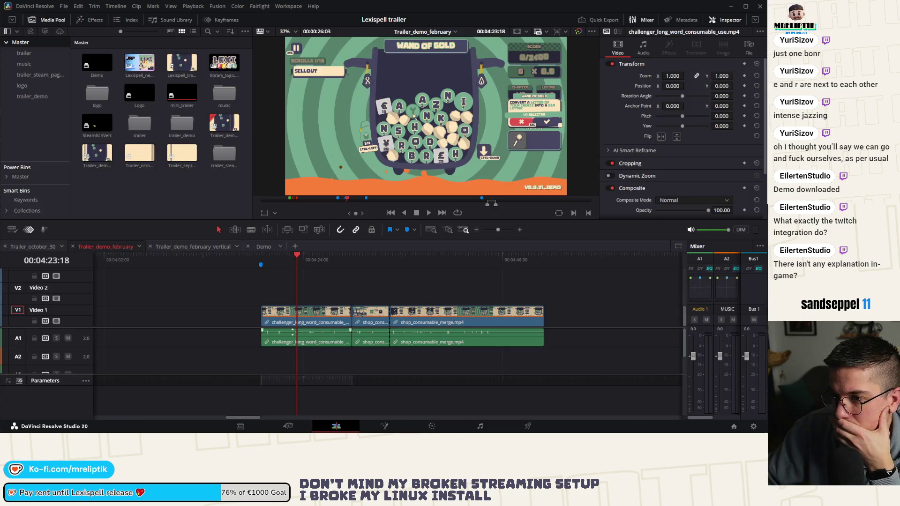
{"action": "scroll", "coordinate": [294, 316], "scroll_direction": "down", "scroll_amount": 2}
Scrub the timeline back to The Vowelophob frame around 01:42
{"action": "left_click", "coordinate": [226, 257]}
{"action": "scroll", "coordinate": [187, 276], "scroll_direction": "left", "scroll_amount": 3}
{"action": "scroll", "coordinate": [280, 293], "scroll_direction": "left", "scroll_amount": 3}
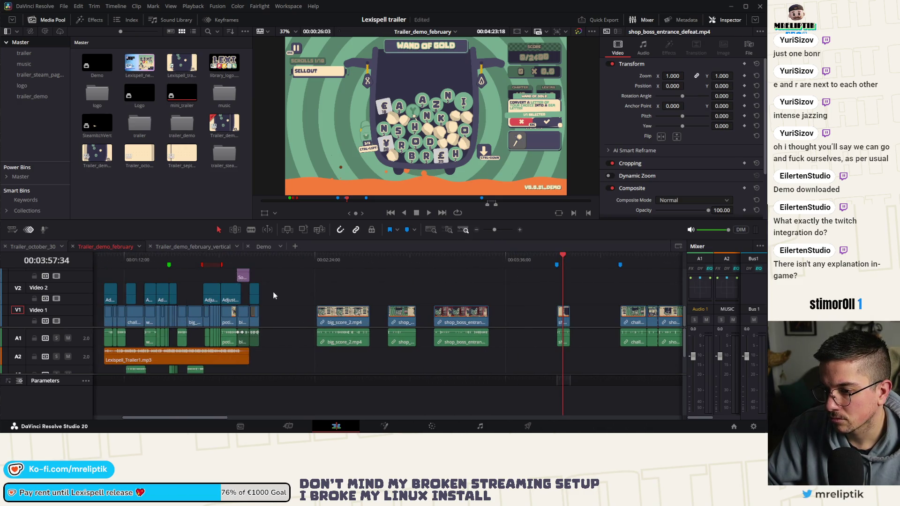
{"action": "left_click", "coordinate": [228, 259]}
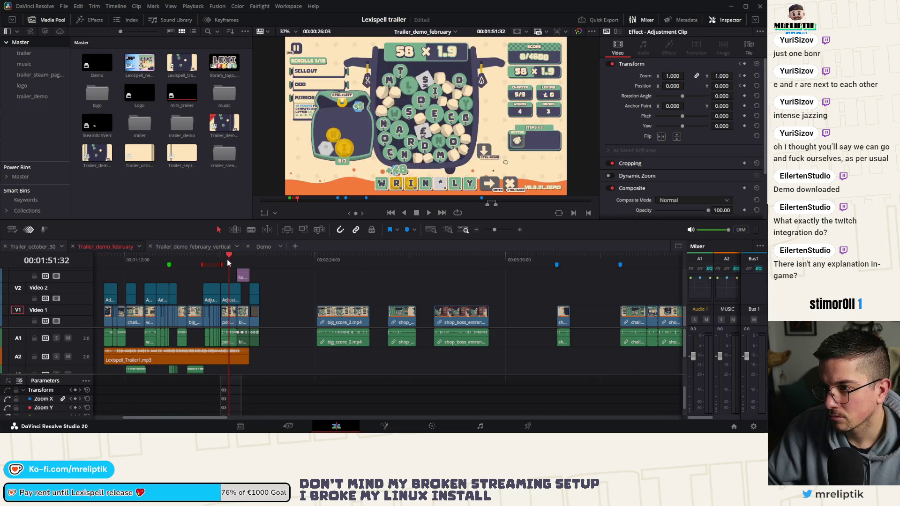
{"action": "scroll", "coordinate": [263, 266], "scroll_direction": "up", "scroll_amount": 3}
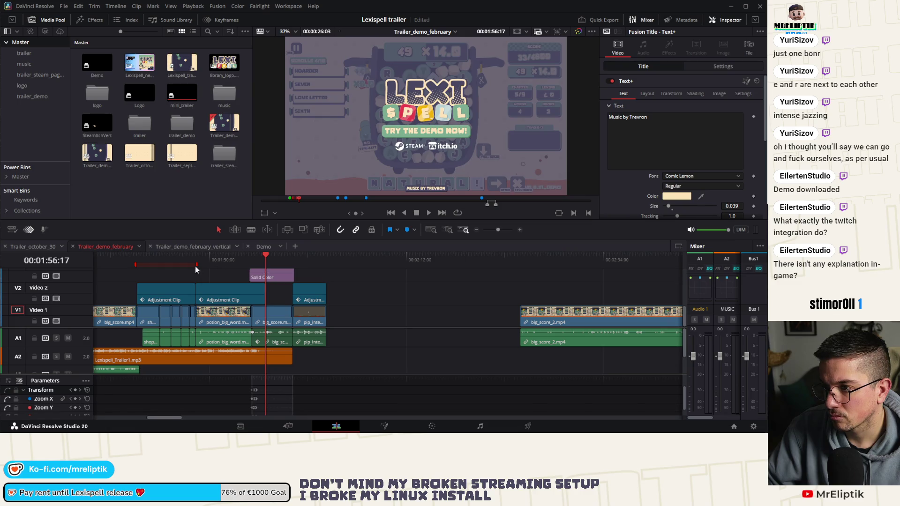
{"action": "scroll", "coordinate": [195, 266], "scroll_direction": "left", "scroll_amount": 3}
{"action": "left_click", "coordinate": [320, 261]}
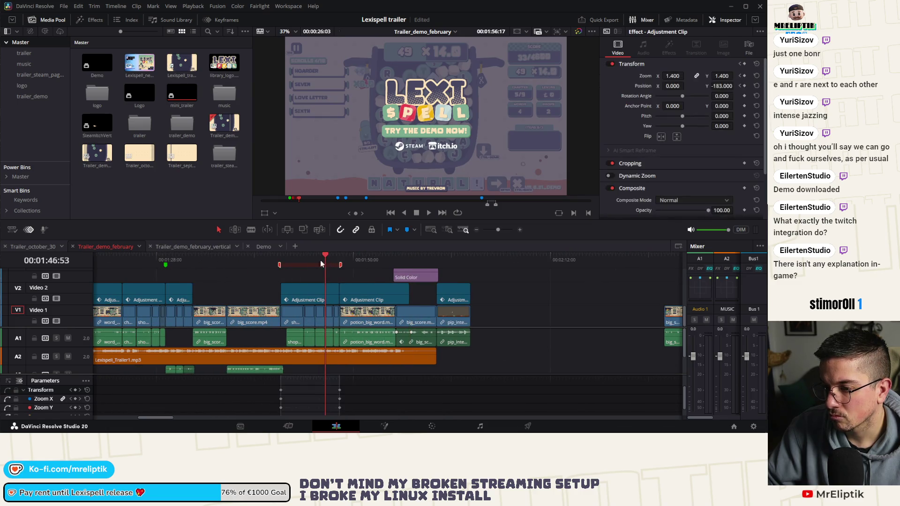
{"action": "scroll", "coordinate": [320, 260], "scroll_direction": "up", "scroll_amount": 2}
{"action": "left_click", "coordinate": [317, 263]}
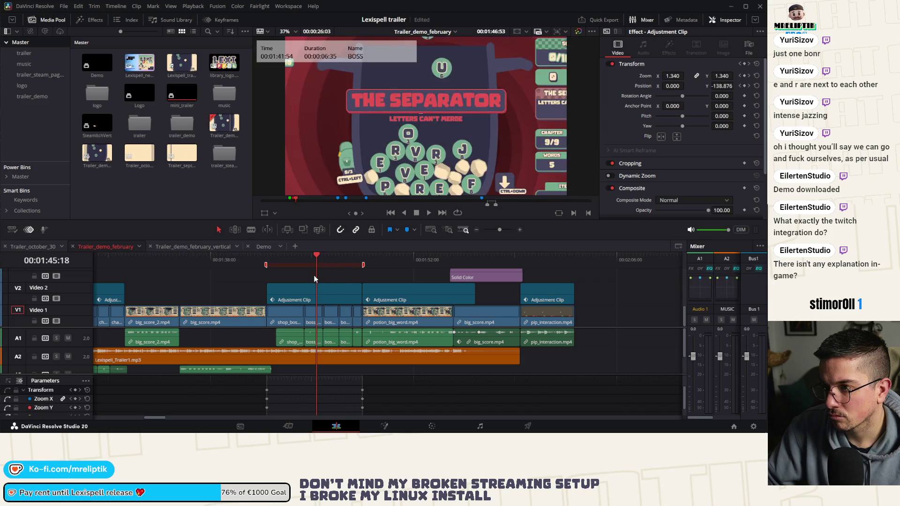
{"action": "scroll", "coordinate": [248, 276], "scroll_direction": "right", "scroll_amount": 2}
{"action": "left_click", "coordinate": [255, 257]}
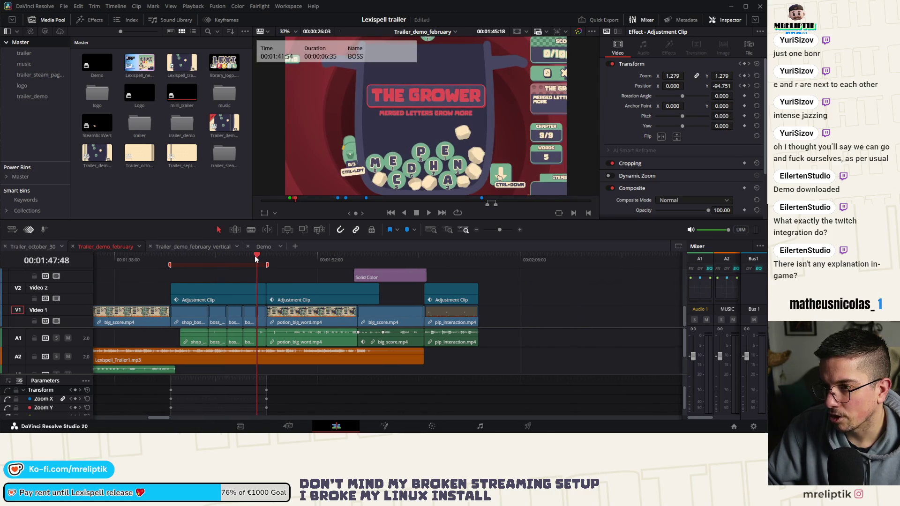
{"action": "left_click", "coordinate": [177, 260]}
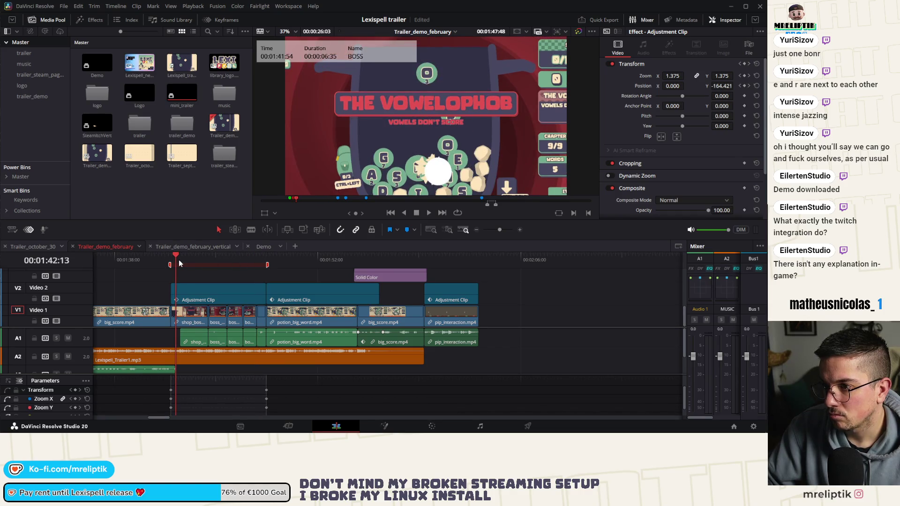
Drag the shop_boss_entrance_defeat clip right to about 02:10, then park on the CHALLENGERS frame at 01:18:50
{"action": "left_click", "coordinate": [190, 320]}
{"action": "key", "text": "ctrl+minus"}
{"action": "key", "text": "ctrl+minus"}
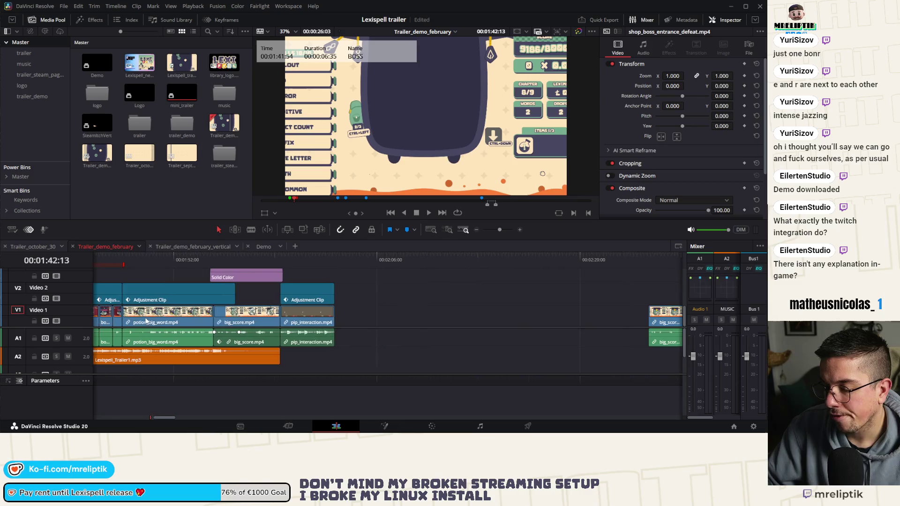
{"action": "left_click_drag", "start_coordinate": [124, 317], "coordinate": [317, 316]}
{"action": "scroll", "coordinate": [329, 282], "scroll_direction": "left", "scroll_amount": 5}
{"action": "left_click", "coordinate": [330, 264]}
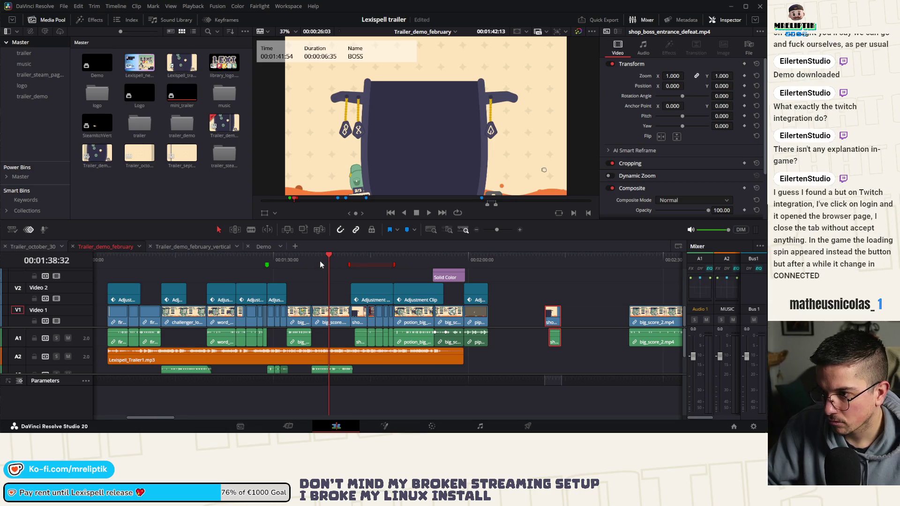
{"action": "left_click", "coordinate": [177, 257]}
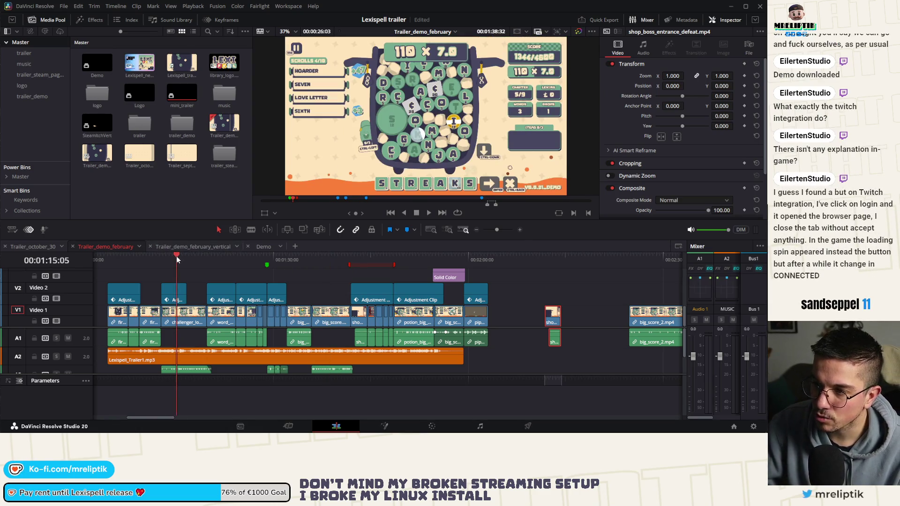
{"action": "left_click", "coordinate": [200, 257]}
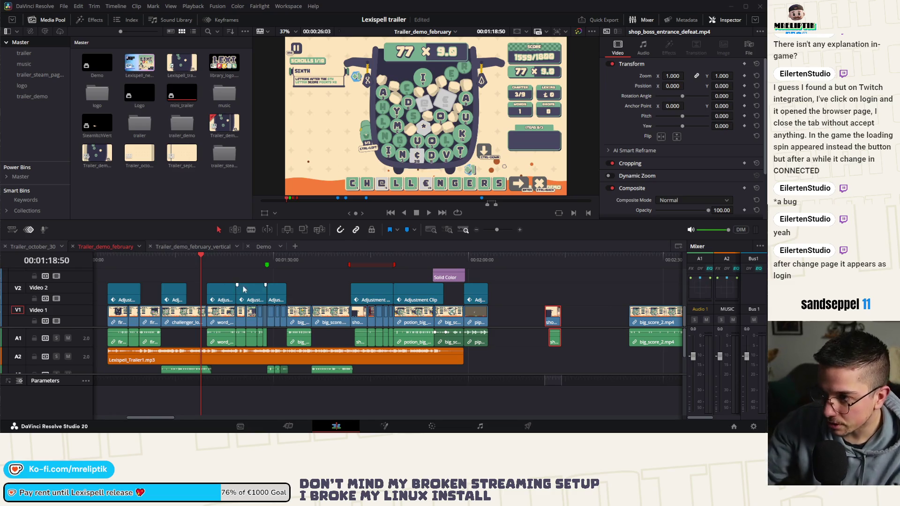
Scrub back through 01:17 and 01:06 to The Snatcher boss screen at 00:35
{"action": "left_click_drag", "start_coordinate": [189, 257], "coordinate": [194, 259]}
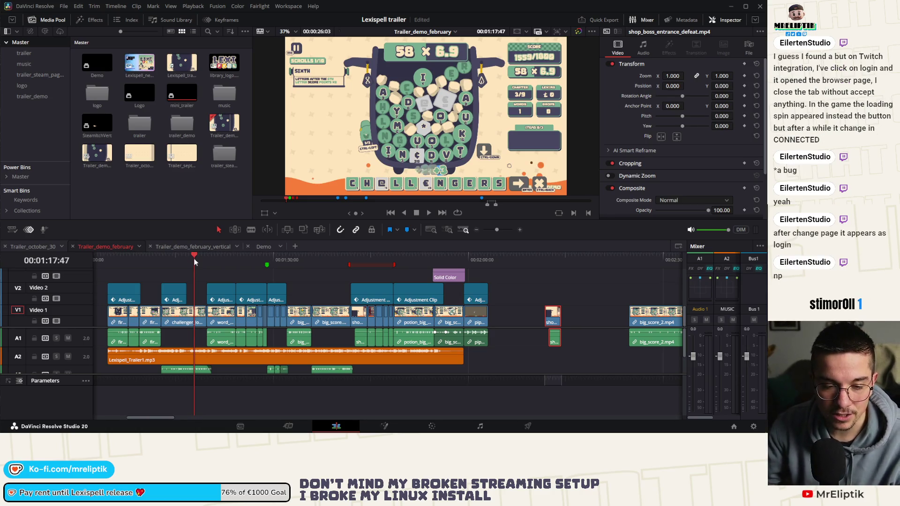
{"action": "scroll", "coordinate": [195, 267], "scroll_direction": "left", "scroll_amount": 5}
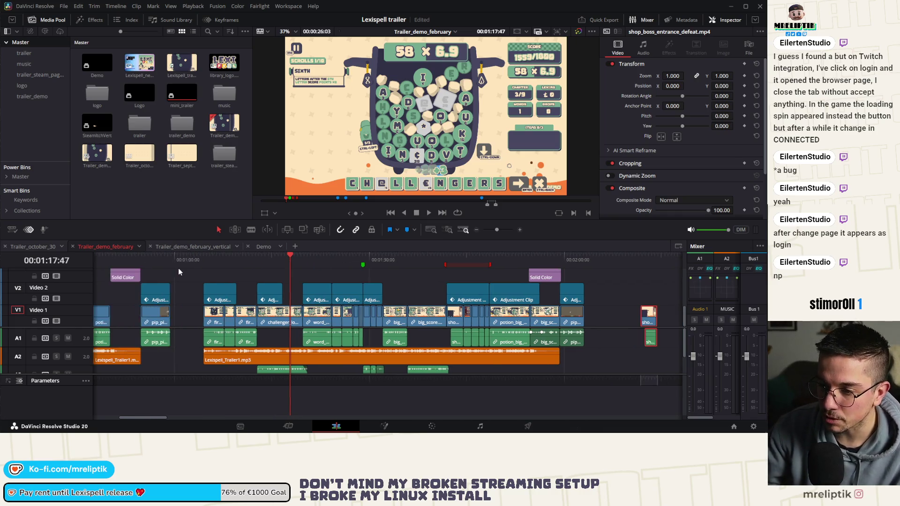
{"action": "mouse_move", "coordinate": [246, 263]}
{"action": "left_mouse_down"}
{"action": "mouse_move", "coordinate": [418, 260]}
{"action": "mouse_move", "coordinate": [399, 261]}
{"action": "left_mouse_up"}
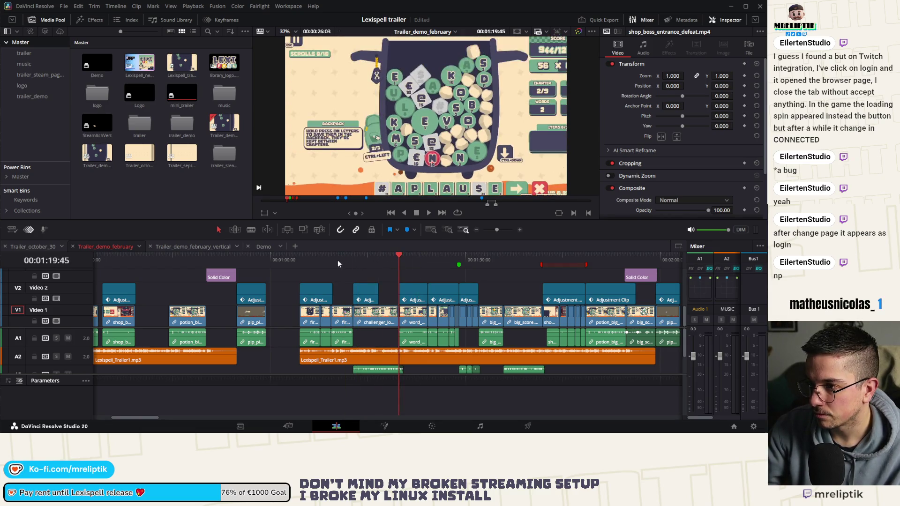
{"action": "left_click", "coordinate": [184, 258]}
{"action": "scroll", "coordinate": [160, 266], "scroll_direction": "left", "scroll_amount": 3}
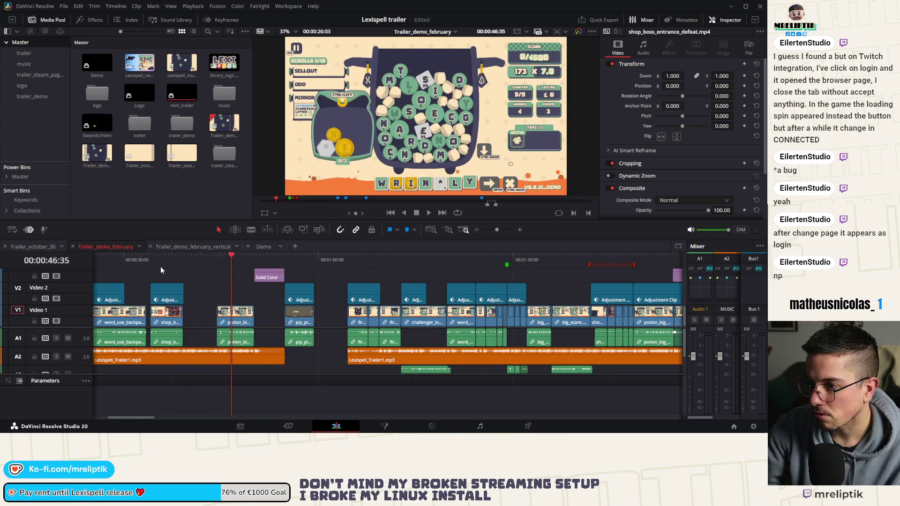
{"action": "left_click", "coordinate": [253, 261]}
{"action": "scroll", "coordinate": [232, 269], "scroll_direction": "right", "scroll_amount": 10}
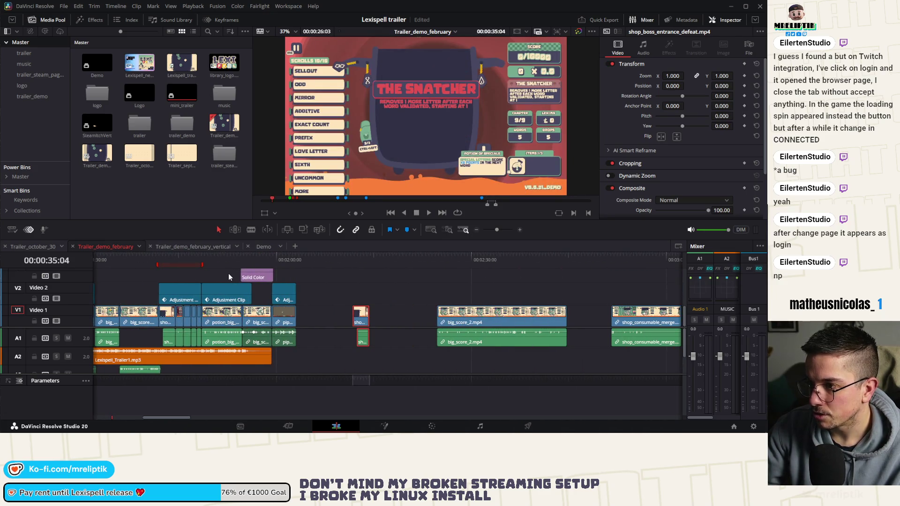
Extend the shop_boss clip's end at 2:11 and settle on The Snatcher frame at 02:14:11
{"action": "left_click", "coordinate": [353, 259]}
{"action": "scroll", "coordinate": [363, 280], "scroll_direction": "up", "scroll_amount": 5}
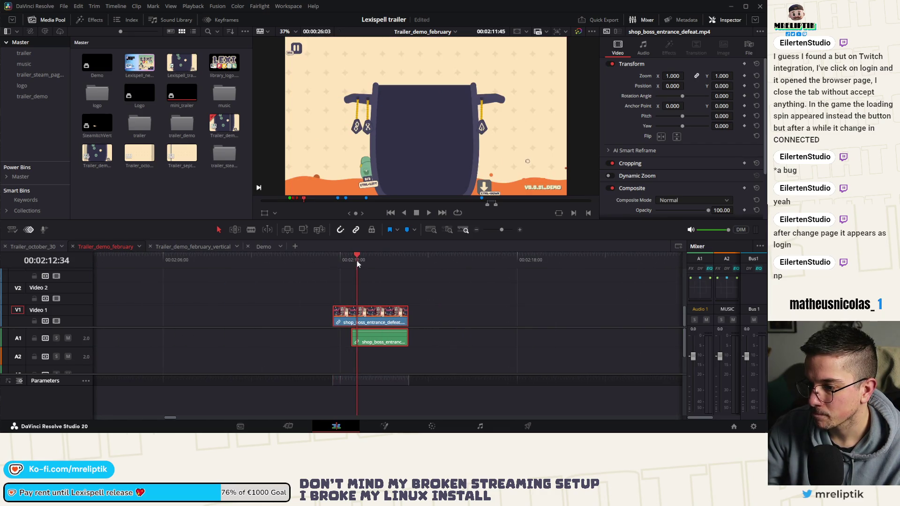
{"action": "mouse_move", "coordinate": [368, 264]}
{"action": "left_mouse_down"}
{"action": "mouse_move", "coordinate": [366, 255]}
{"action": "mouse_move", "coordinate": [399, 264]}
{"action": "left_mouse_up"}
{"action": "left_click_drag", "start_coordinate": [407, 316], "coordinate": [458, 316]}
{"action": "key", "text": "space"}
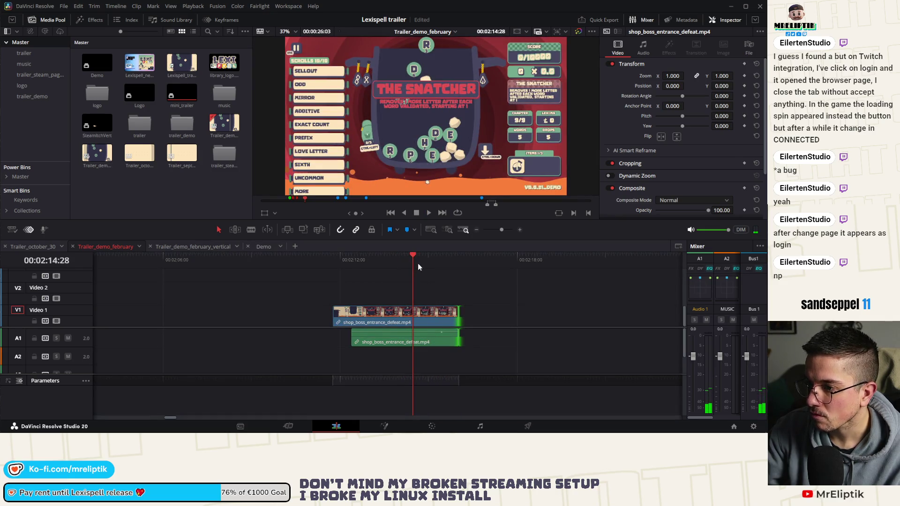
{"action": "left_click", "coordinate": [414, 264]}
{"action": "left_click_drag", "start_coordinate": [400, 264], "coordinate": [405, 265]}
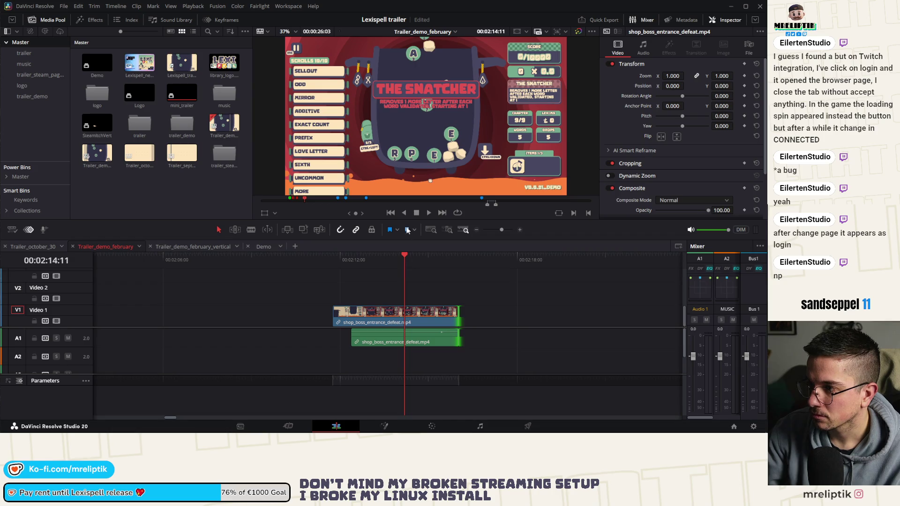
Grab The Snatcher frame at 00:02:14:11 as the third Gallery still and return to Edit
{"action": "left_click", "coordinate": [383, 427]}
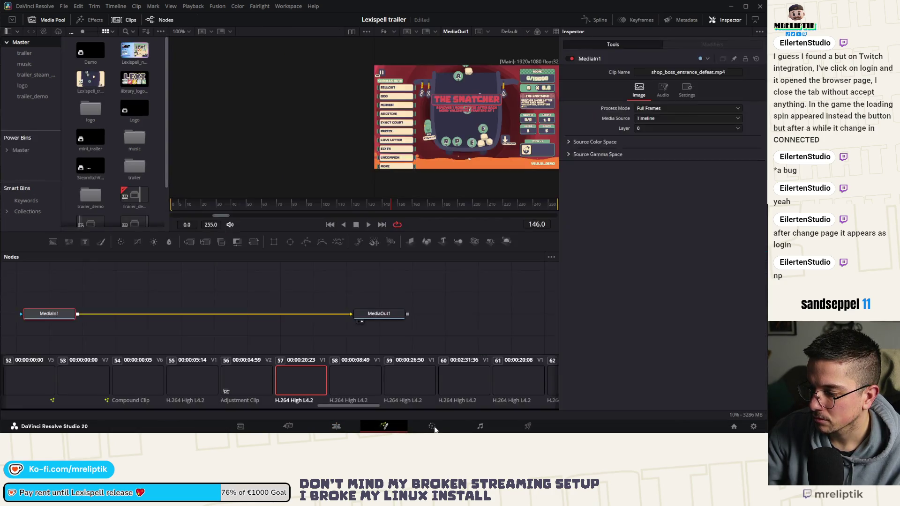
{"action": "left_click", "coordinate": [432, 428]}
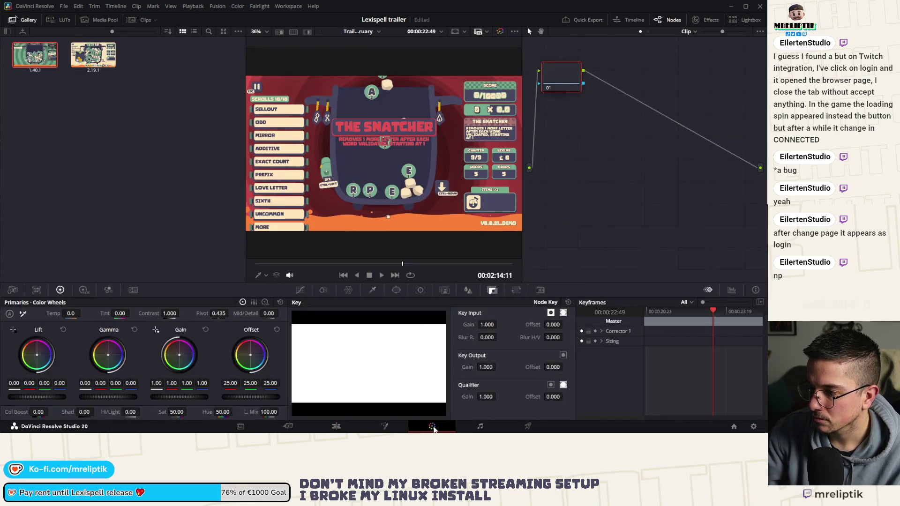
{"action": "right_click", "coordinate": [396, 140]}
{"action": "left_click", "coordinate": [408, 145]}
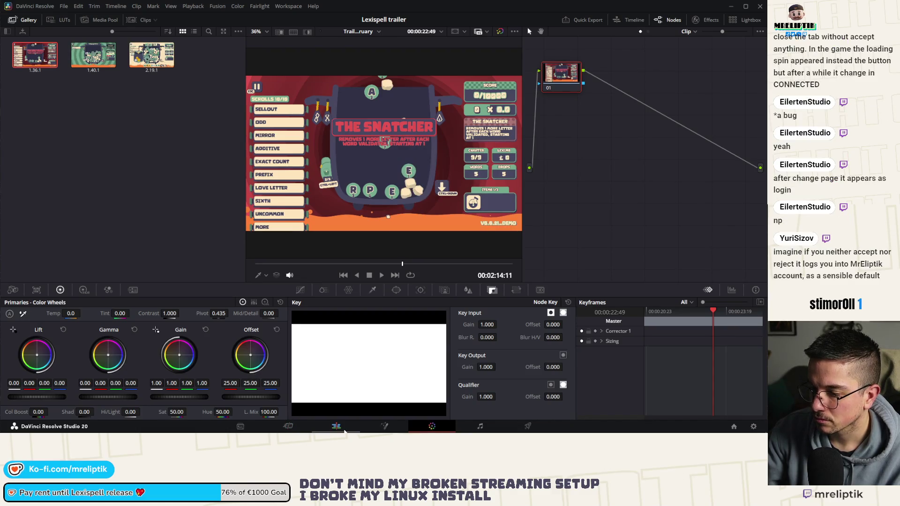
{"action": "left_click", "coordinate": [336, 426]}
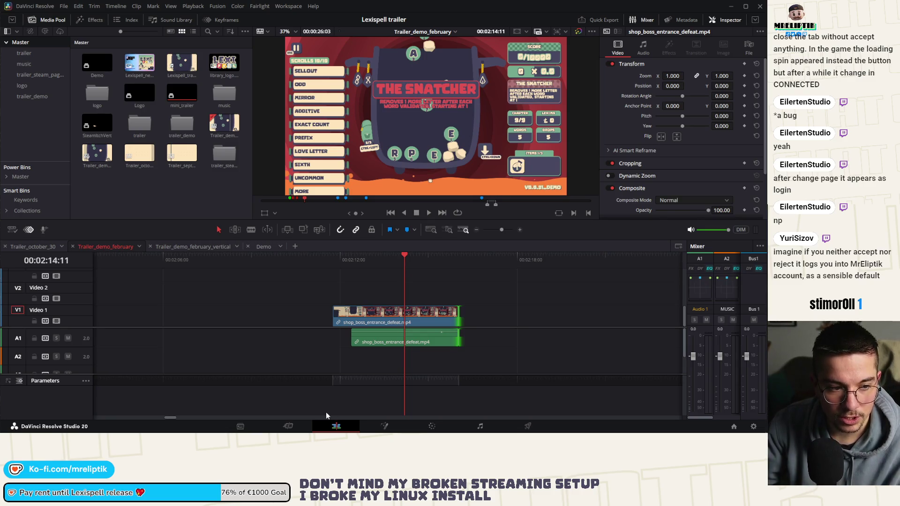
Scrub ahead from 02:40 through the shop_consumable clip to the backpack shop screen
{"action": "scroll", "coordinate": [263, 342], "scroll_direction": "right", "scroll_amount": 5}
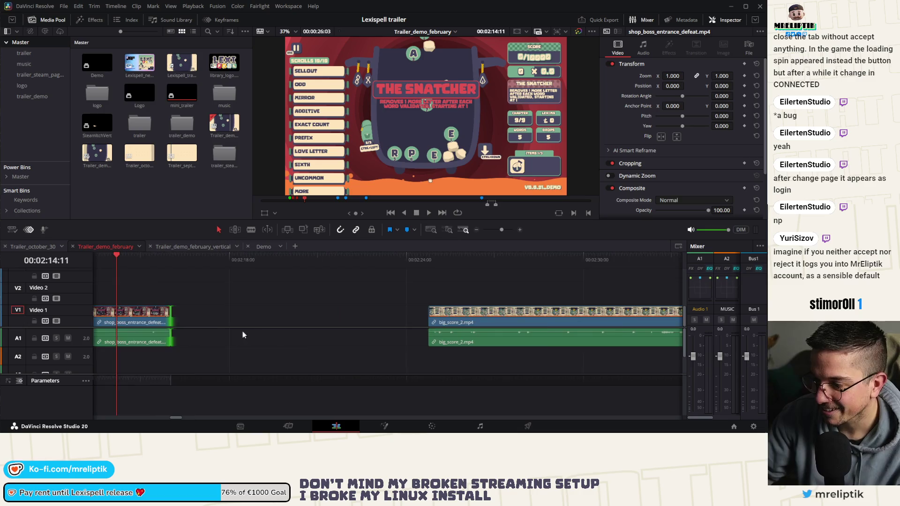
{"action": "scroll", "coordinate": [248, 323], "scroll_direction": "down", "scroll_amount": 5}
{"action": "mouse_move", "coordinate": [300, 259]}
{"action": "left_mouse_down"}
{"action": "mouse_move", "coordinate": [328, 260]}
{"action": "mouse_move", "coordinate": [297, 258]}
{"action": "left_mouse_up"}
{"action": "left_click", "coordinate": [393, 261]}
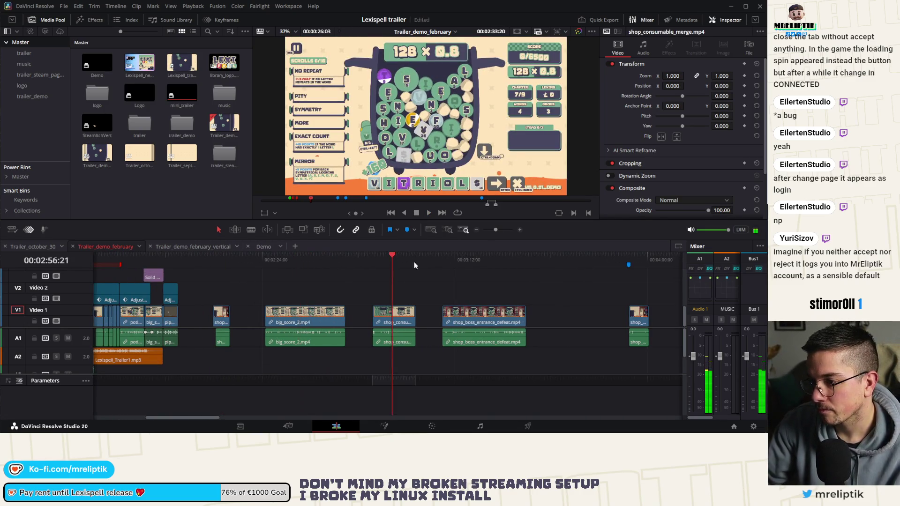
{"action": "key", "text": "space"}
{"action": "left_click", "coordinate": [474, 263]}
{"action": "scroll", "coordinate": [335, 269], "scroll_direction": "down", "scroll_amount": 3}
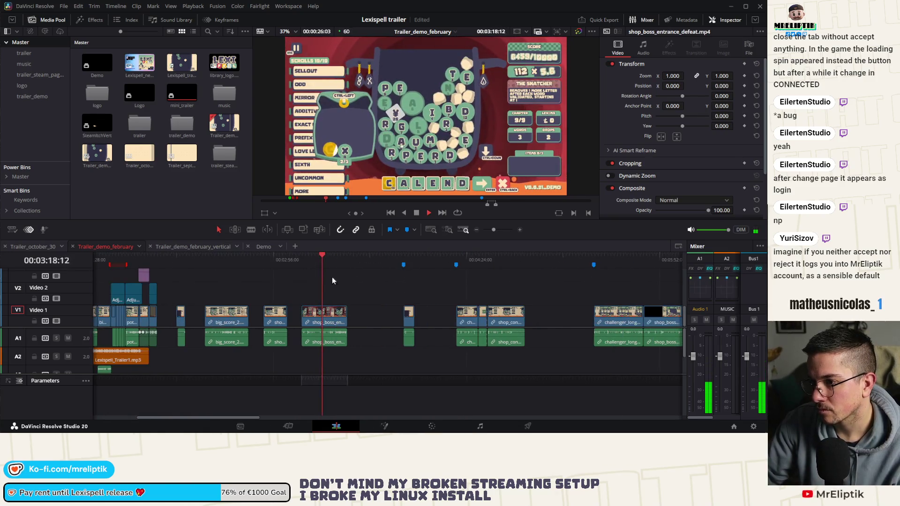
{"action": "left_click", "coordinate": [415, 261]}
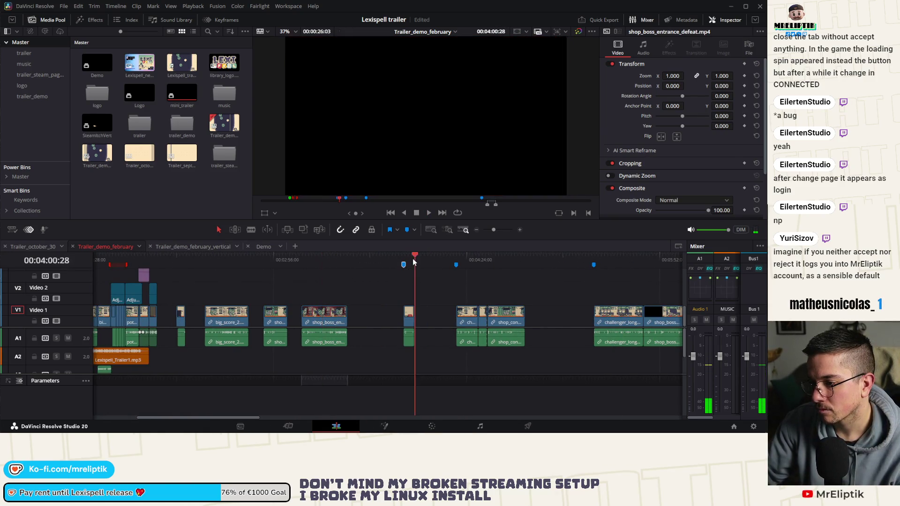
{"action": "scroll", "coordinate": [335, 269], "scroll_direction": "right", "scroll_amount": 5}
{"action": "left_click", "coordinate": [272, 261]}
{"action": "left_click_drag", "start_coordinate": [325, 263], "coordinate": [436, 267]}
Play and scrub onward from 07:34 to around 10:01, then stop playback
{"action": "scroll", "coordinate": [353, 268], "scroll_direction": "right", "scroll_amount": 3}
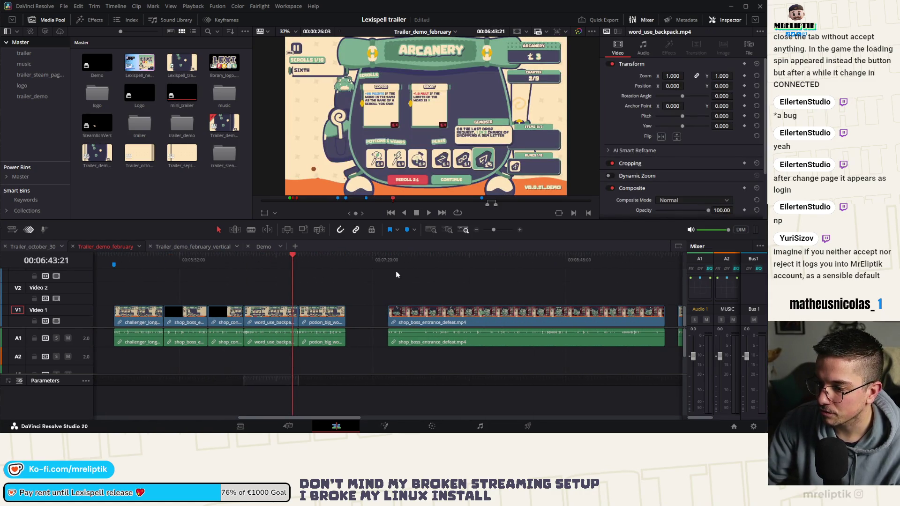
{"action": "left_click", "coordinate": [416, 261]}
{"action": "key", "text": "space"}
{"action": "scroll", "coordinate": [316, 255], "scroll_direction": "down", "scroll_amount": 3}
{"action": "left_click_drag", "start_coordinate": [316, 254], "coordinate": [447, 263]}
{"action": "scroll", "coordinate": [339, 274], "scroll_direction": "right", "scroll_amount": 3}
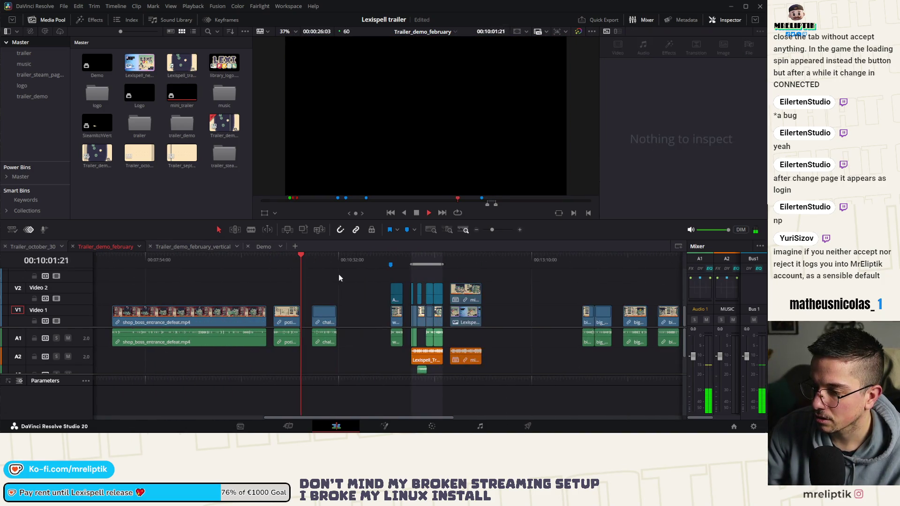
{"action": "scroll", "coordinate": [362, 279], "scroll_direction": "down", "scroll_amount": 5}
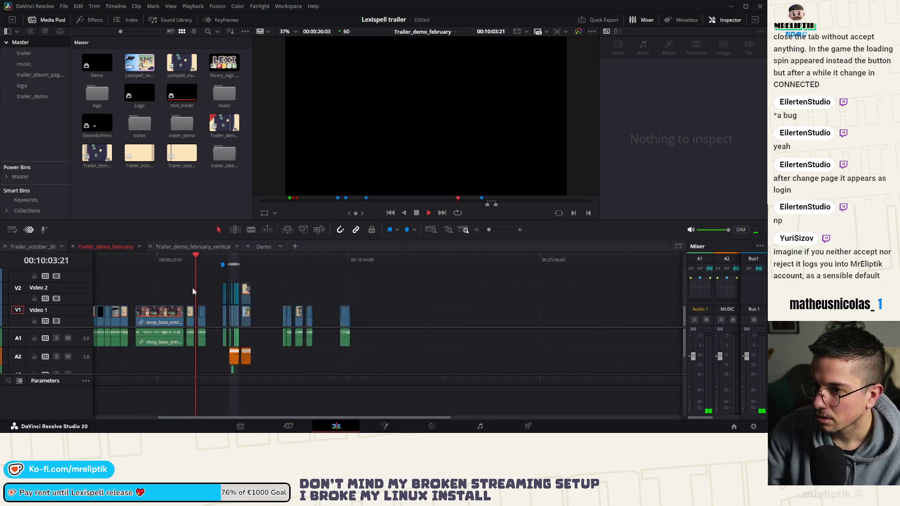
{"action": "scroll", "coordinate": [155, 289], "scroll_direction": "down", "scroll_amount": 2}
{"action": "scroll", "coordinate": [139, 293], "scroll_direction": "up", "scroll_amount": 5}
{"action": "key", "text": "space"}
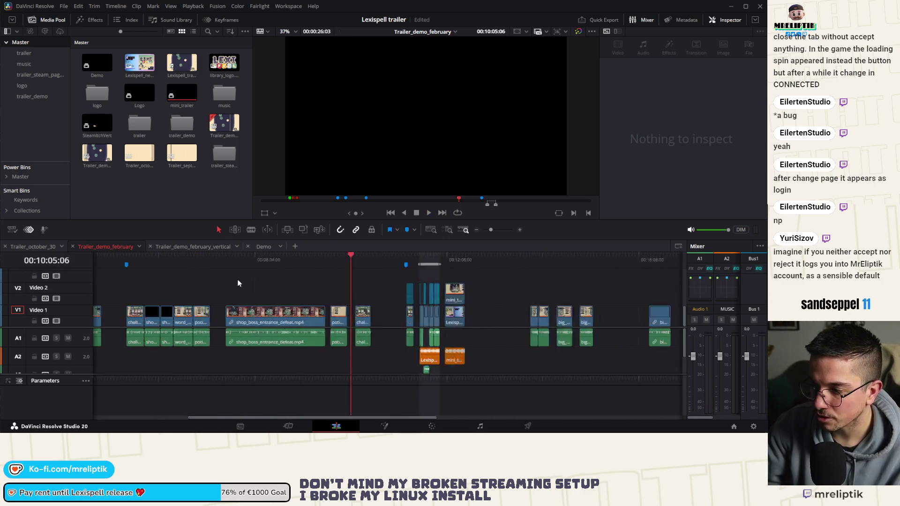
Jump through the big_score clips from 13:51 to 16:31, peeking at the Lexispell title
{"action": "scroll", "coordinate": [239, 284], "scroll_direction": "right", "scroll_amount": 3}
{"action": "left_click", "coordinate": [346, 264]}
{"action": "left_click", "coordinate": [337, 265]}
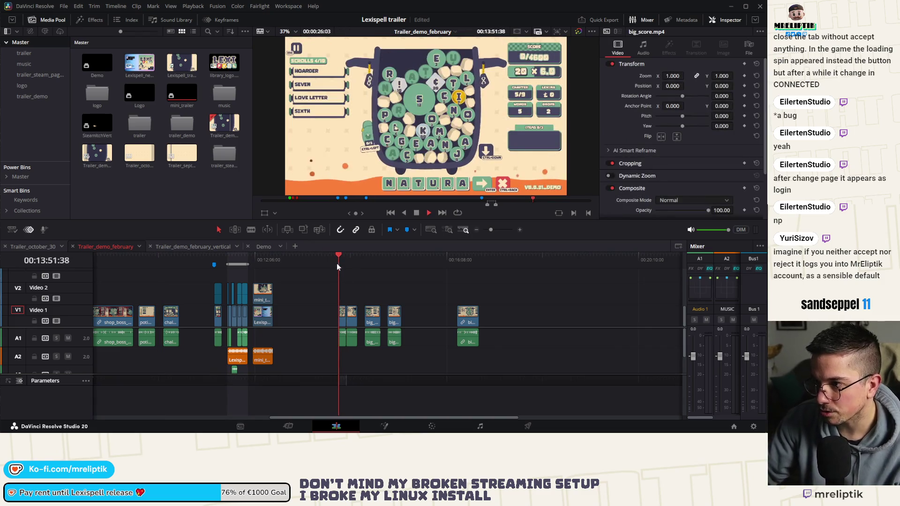
{"action": "left_click", "coordinate": [256, 263]}
{"action": "left_click", "coordinate": [358, 263]}
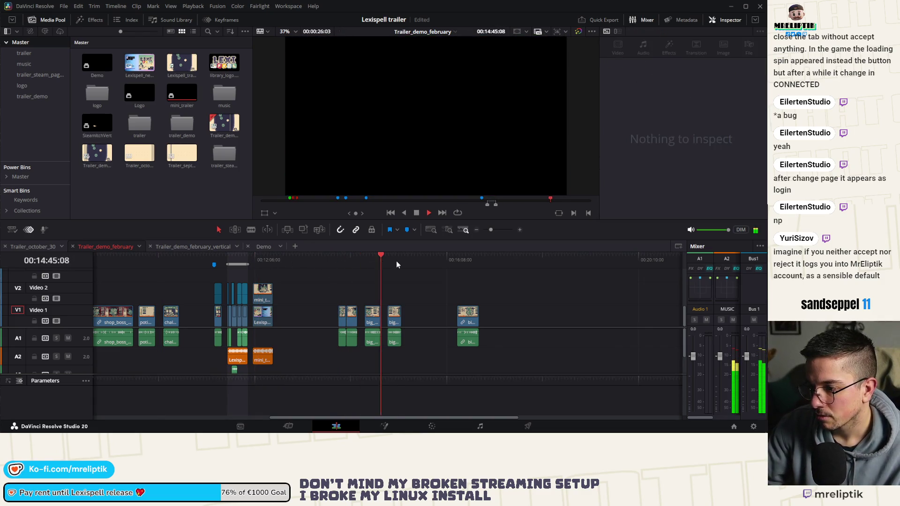
{"action": "left_click", "coordinate": [396, 262]}
{"action": "left_click", "coordinate": [478, 262]}
{"action": "left_click", "coordinate": [465, 260]}
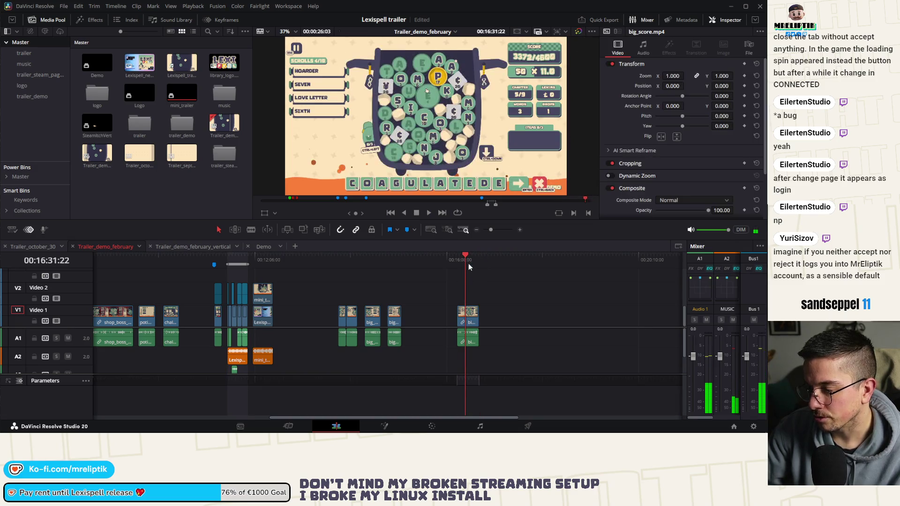
Stop on the big_score COAGULATED frame at 00:16:42:12, scoring 62 × 10.0
{"action": "key", "text": "space"}
{"action": "scroll", "coordinate": [498, 262], "scroll_direction": "up", "scroll_amount": 2}
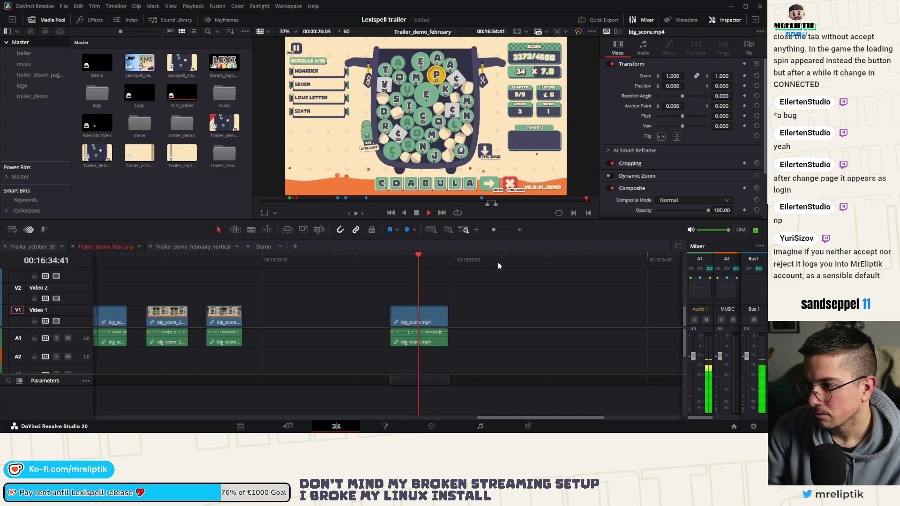
{"action": "scroll", "coordinate": [419, 263], "scroll_direction": "up", "scroll_amount": 2}
{"action": "left_click_drag", "start_coordinate": [436, 262], "coordinate": [431, 262]}
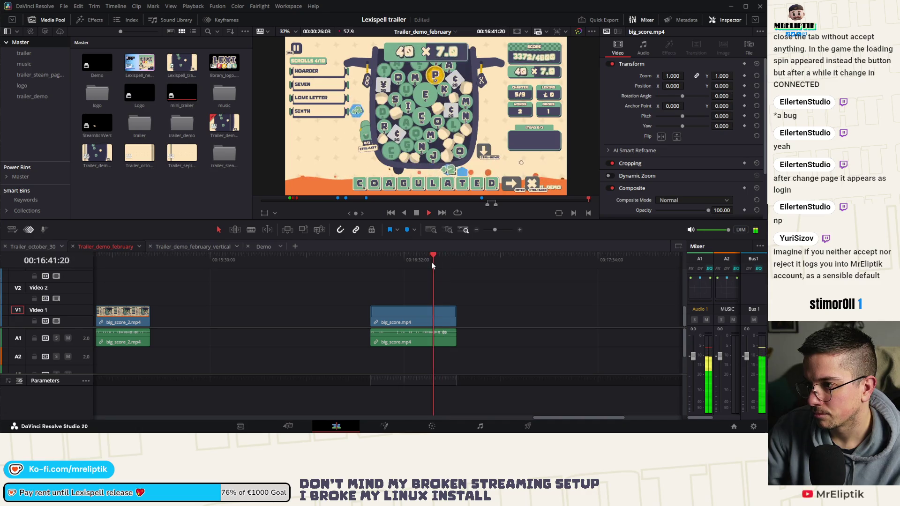
{"action": "key", "text": "space"}
{"action": "scroll", "coordinate": [431, 262], "scroll_direction": "right", "scroll_amount": 3}
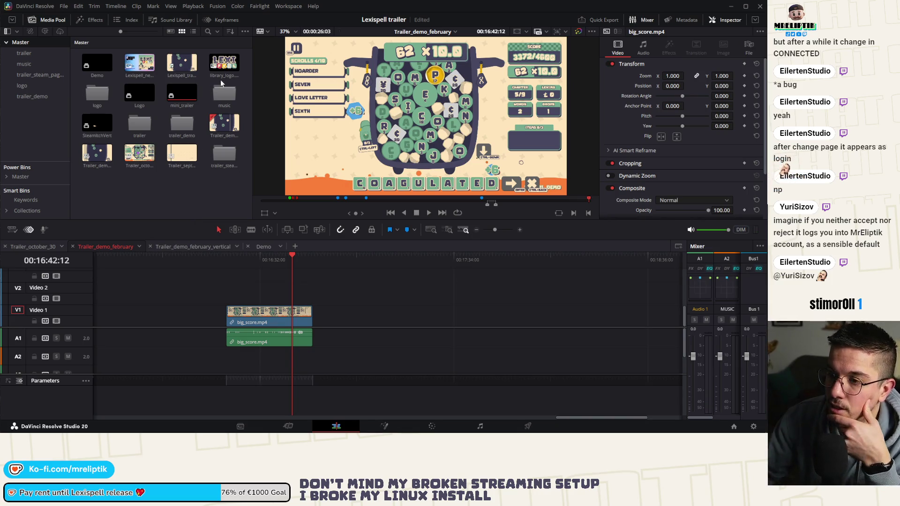
Open the trailer bin, then its trailer_demo bin, in the Media Pool
{"action": "left_click", "coordinate": [33, 52]}
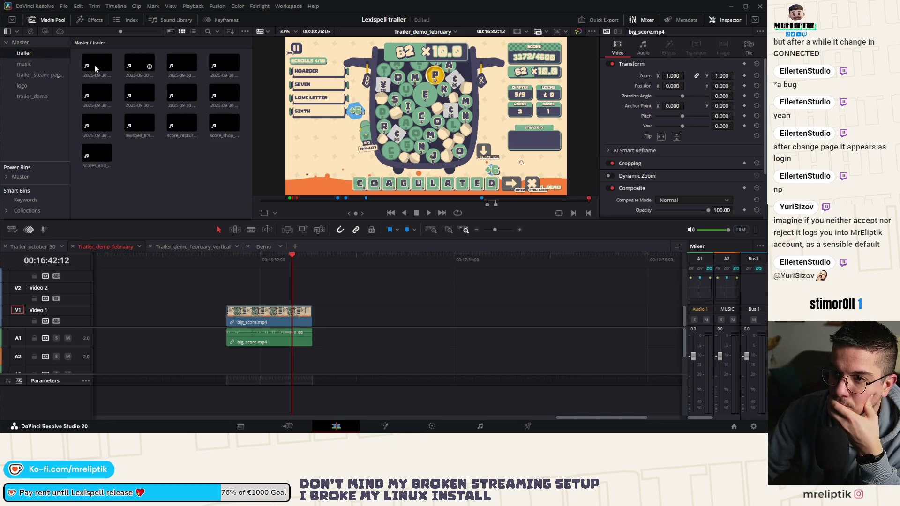
{"action": "left_click", "coordinate": [32, 96]}
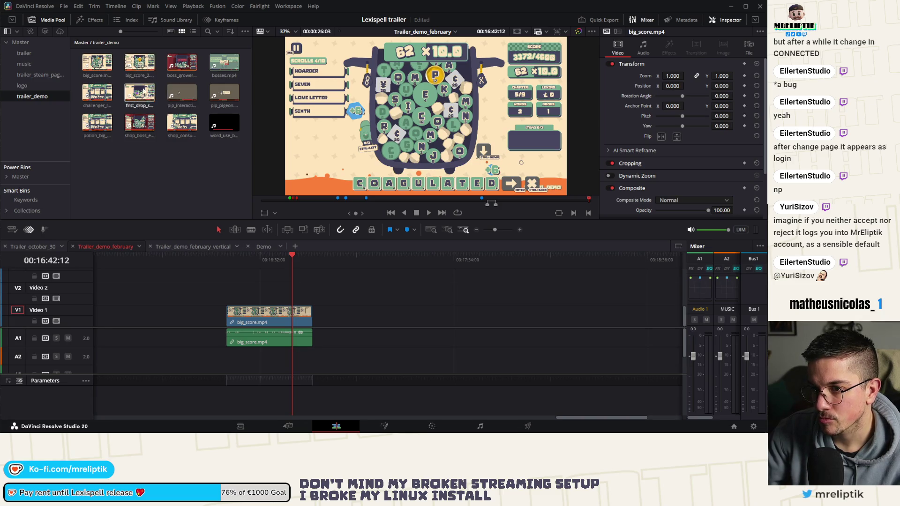
Try placing big_score.mp4 on the timeline and scrubbing it, undoing the placements afterward
{"action": "left_click_drag", "start_coordinate": [101, 76], "coordinate": [371, 312]}
{"action": "scroll", "coordinate": [370, 311], "scroll_direction": "down", "scroll_amount": 3}
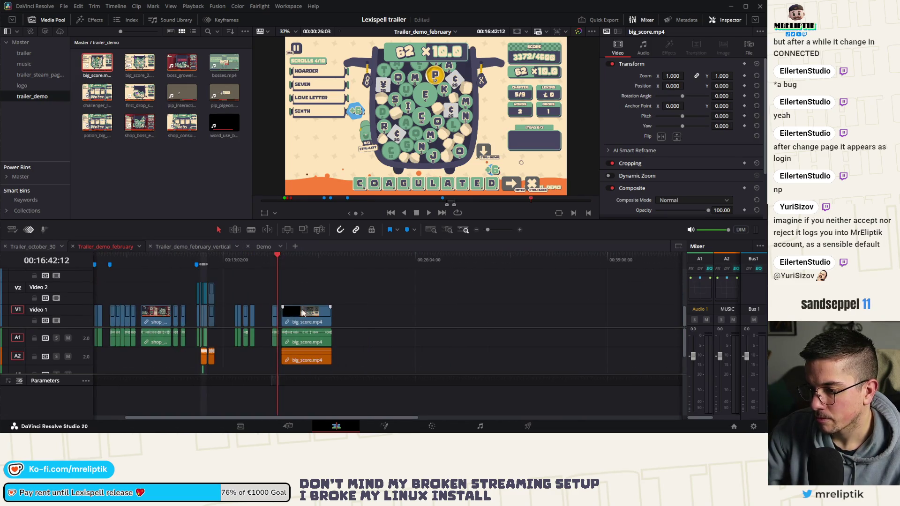
{"action": "key", "text": "ctrl+z"}
{"action": "mouse_move", "coordinate": [96, 77]}
{"action": "left_mouse_down"}
{"action": "mouse_move", "coordinate": [323, 324]}
{"action": "mouse_move", "coordinate": [311, 314]}
{"action": "left_mouse_up"}
{"action": "scroll", "coordinate": [321, 317], "scroll_direction": "up", "scroll_amount": 3}
{"action": "mouse_move", "coordinate": [120, 263]}
{"action": "left_mouse_down"}
{"action": "mouse_move", "coordinate": [344, 266]}
{"action": "mouse_move", "coordinate": [220, 271]}
{"action": "mouse_move", "coordinate": [391, 280]}
{"action": "mouse_move", "coordinate": [547, 278]}
{"action": "mouse_move", "coordinate": [411, 285]}
{"action": "left_mouse_up"}
{"action": "key", "text": "ctrl+minus"}
{"action": "left_click_drag", "start_coordinate": [300, 292], "coordinate": [243, 345]}
{"action": "key", "text": "Delete"}
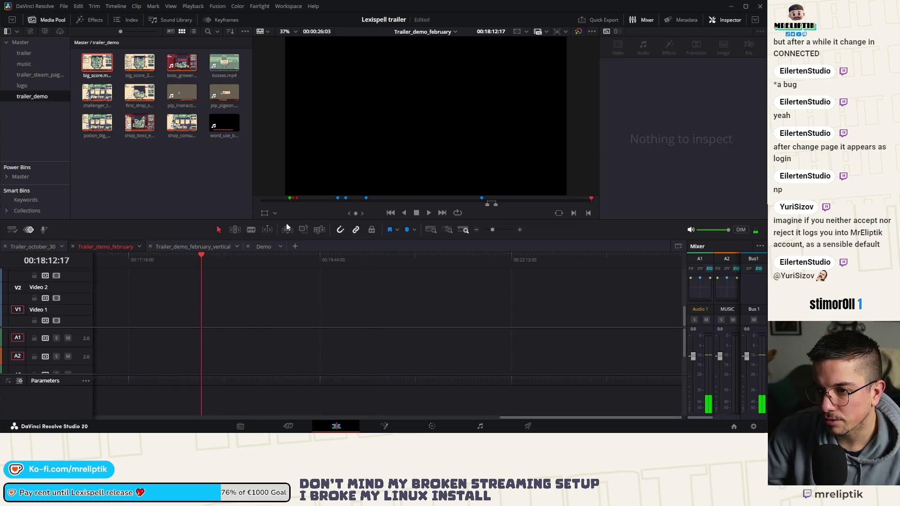
{"action": "key", "text": "ctrl+z"}
Place the challenger clip and grab the Arcanery shop frame as a gallery still on the Color page
{"action": "left_click", "coordinate": [137, 94]}
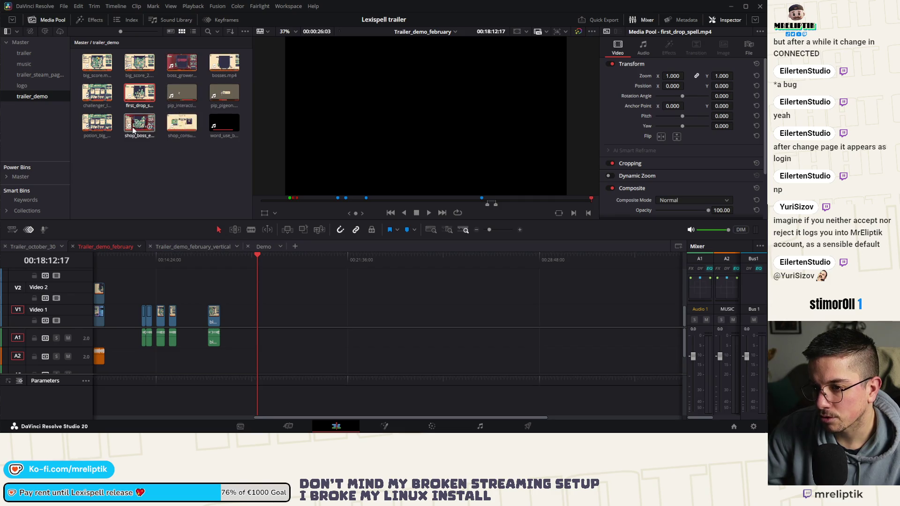
{"action": "left_click_drag", "start_coordinate": [94, 99], "coordinate": [404, 315]}
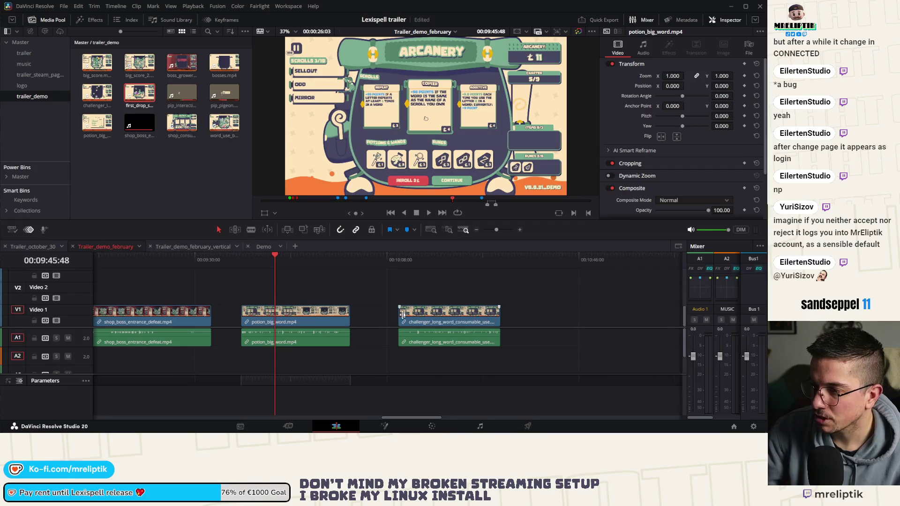
{"action": "left_click", "coordinate": [432, 426]}
{"action": "right_click", "coordinate": [346, 156]}
{"action": "left_click", "coordinate": [369, 205]}
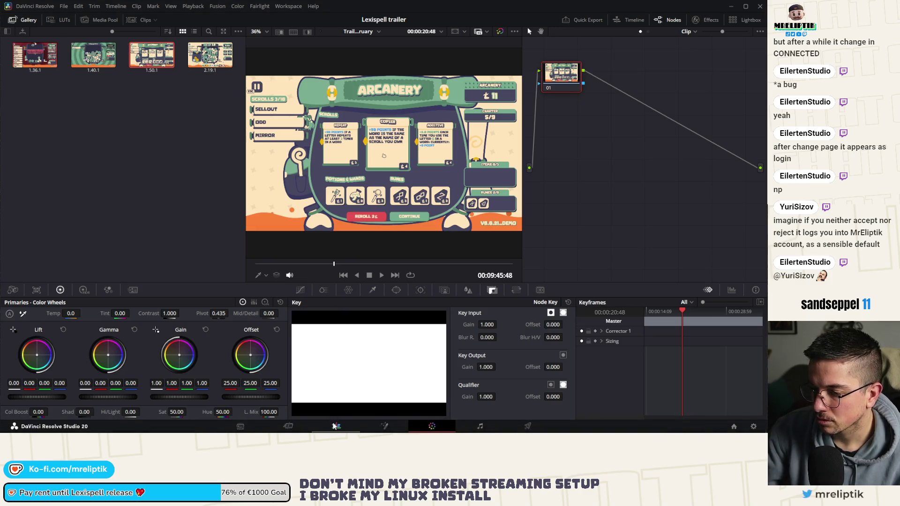
Return to the Edit page, fit the whole trailer timeline, and move near 6:21
{"action": "left_click", "coordinate": [337, 426]}
{"action": "key", "text": "shift+z"}
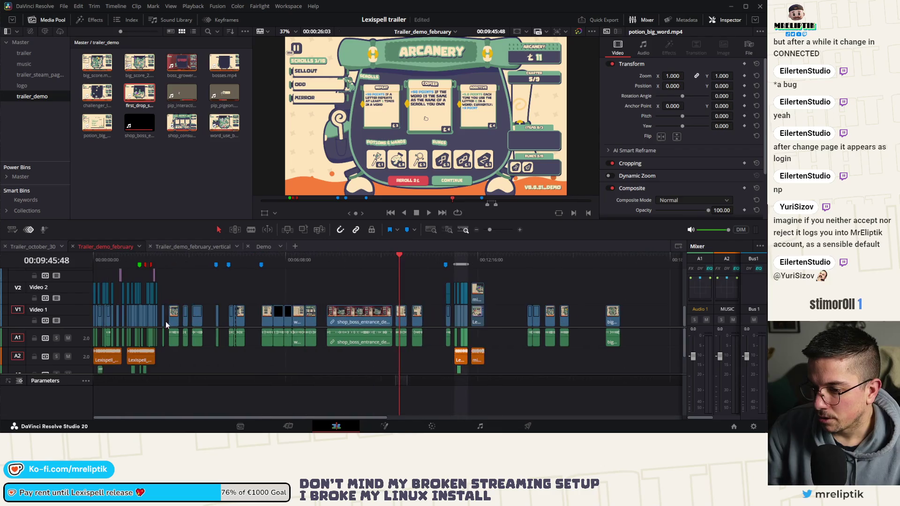
{"action": "left_click", "coordinate": [294, 258]}
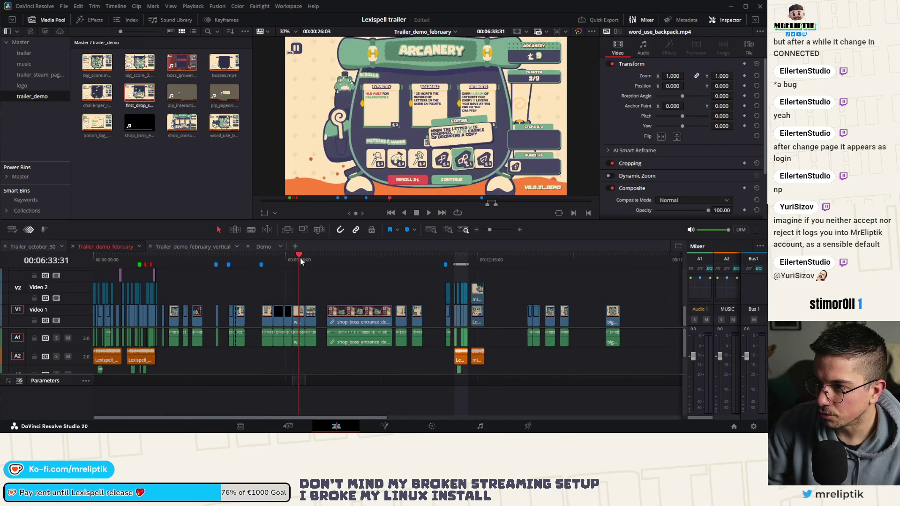
Preview trailer frames between roughly 4:39 and 6:32 on the timeline
{"action": "left_click", "coordinate": [284, 259]}
{"action": "scroll", "coordinate": [283, 259], "scroll_direction": "up", "scroll_amount": 3}
{"action": "left_click", "coordinate": [320, 254]}
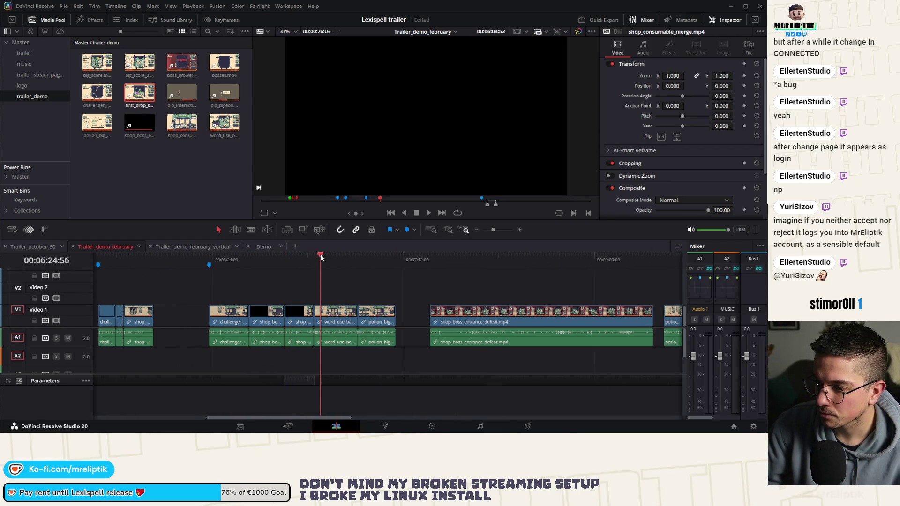
{"action": "left_click", "coordinate": [334, 258]}
{"action": "left_click", "coordinate": [378, 259]}
{"action": "left_click", "coordinate": [282, 260]}
{"action": "left_click", "coordinate": [295, 262]}
{"action": "left_click", "coordinate": [270, 261]}
{"action": "left_click", "coordinate": [248, 263]}
{"action": "left_click", "coordinate": [259, 262]}
{"action": "left_click", "coordinate": [232, 262]}
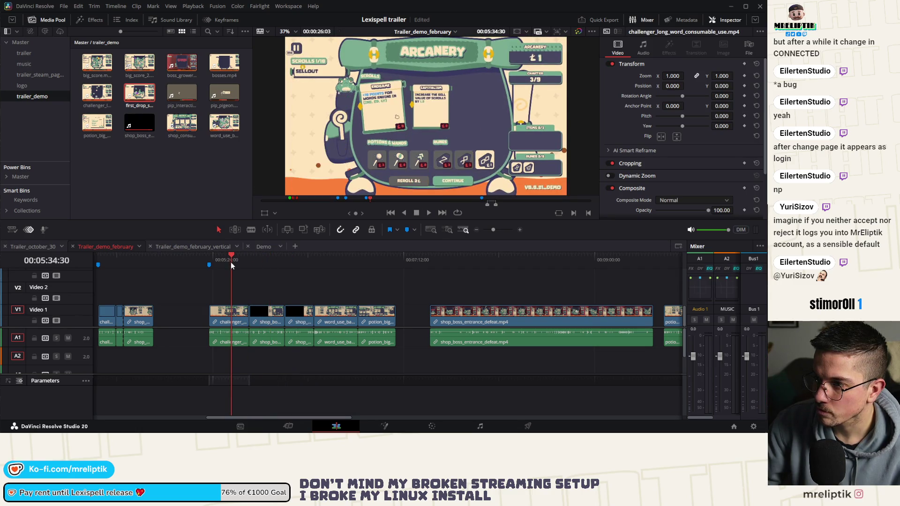
{"action": "left_click", "coordinate": [127, 262]}
{"action": "left_click", "coordinate": [135, 262]}
{"action": "scroll", "coordinate": [139, 280], "scroll_direction": "left", "scroll_amount": 3}
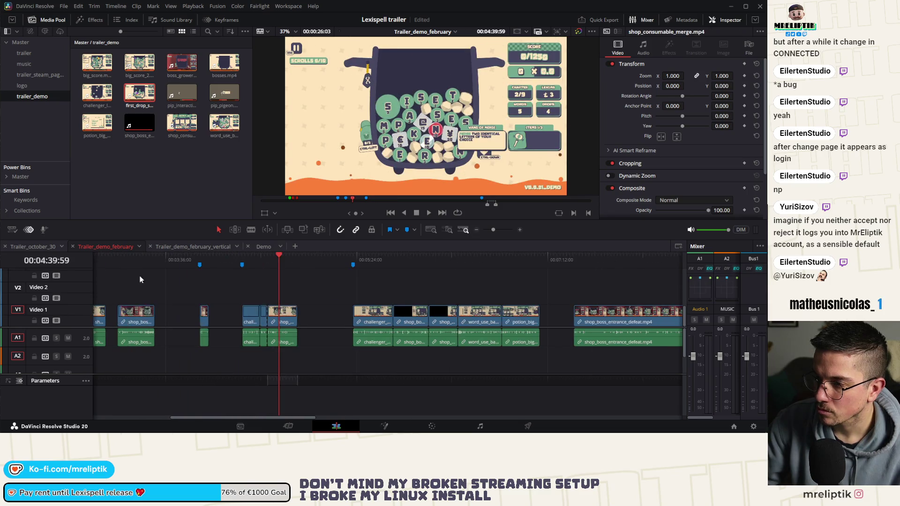
{"action": "scroll", "coordinate": [139, 280], "scroll_direction": "left", "scroll_amount": 10}
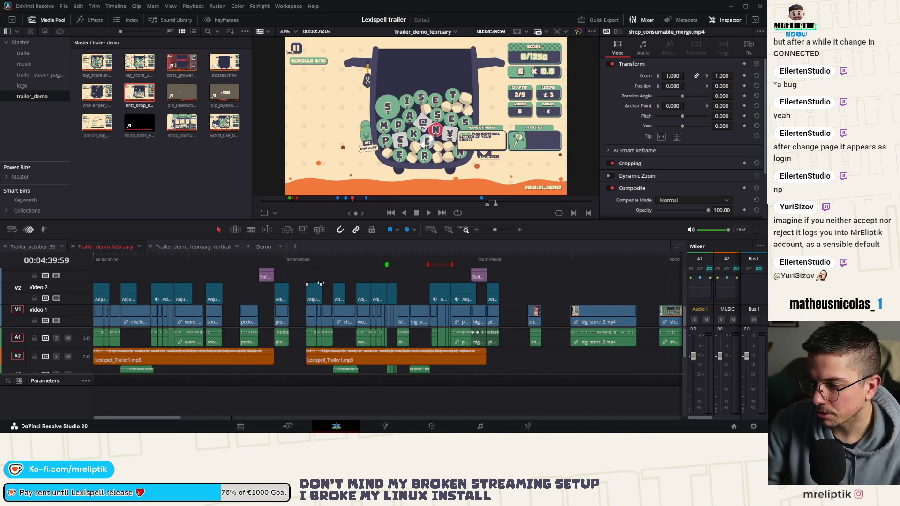
{"action": "scroll", "coordinate": [367, 277], "scroll_direction": "up", "scroll_amount": 3}
Move the playhead into the 1:21–1:25 area around the adjustment clip
{"action": "left_click", "coordinate": [241, 267]}
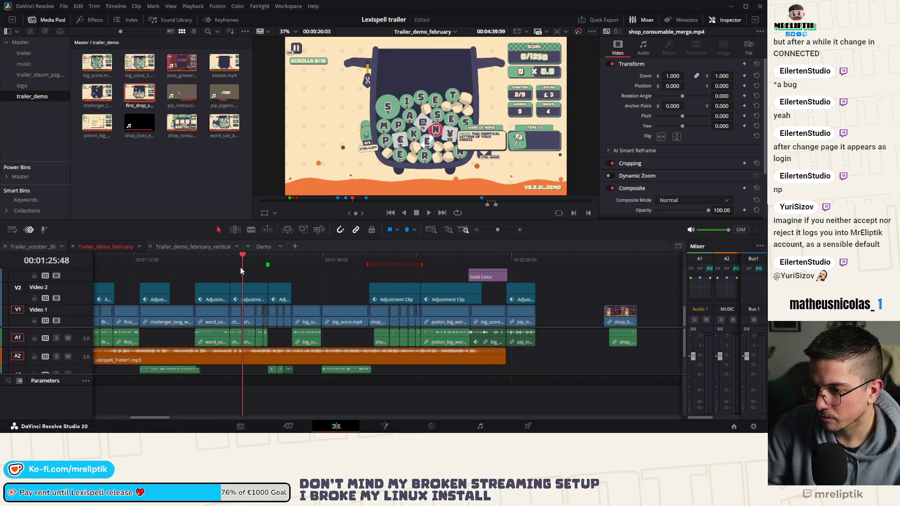
{"action": "scroll", "coordinate": [241, 269], "scroll_direction": "up", "scroll_amount": 2}
{"action": "left_click", "coordinate": [223, 257]}
{"action": "left_click_drag", "start_coordinate": [224, 257], "coordinate": [232, 262]}
{"action": "left_click", "coordinate": [190, 260]}
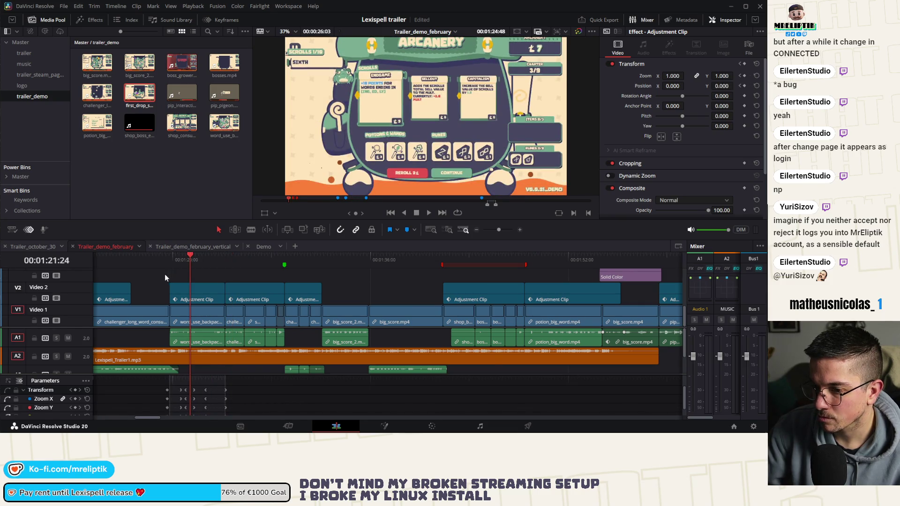
Stop on the CHALLENGERS 68 × 7.9 frame at 01:18:13 and open the Color viewer's still options
{"action": "scroll", "coordinate": [165, 274], "scroll_direction": "up", "scroll_amount": 3}
{"action": "left_click", "coordinate": [316, 260]}
{"action": "key", "text": "space"}
{"action": "scroll", "coordinate": [342, 258], "scroll_direction": "up", "scroll_amount": 2}
{"action": "left_click", "coordinate": [346, 259]}
{"action": "left_click", "coordinate": [329, 259]}
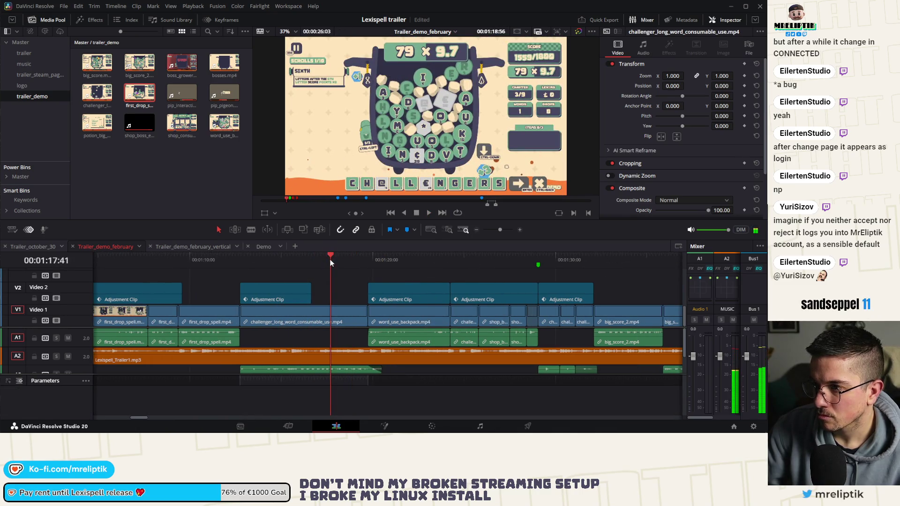
{"action": "mouse_move", "coordinate": [328, 262]}
{"action": "left_mouse_down"}
{"action": "mouse_move", "coordinate": [349, 263]}
{"action": "mouse_move", "coordinate": [289, 262]}
{"action": "mouse_move", "coordinate": [309, 263]}
{"action": "left_mouse_up"}
{"action": "scroll", "coordinate": [344, 264], "scroll_direction": "up", "scroll_amount": 2}
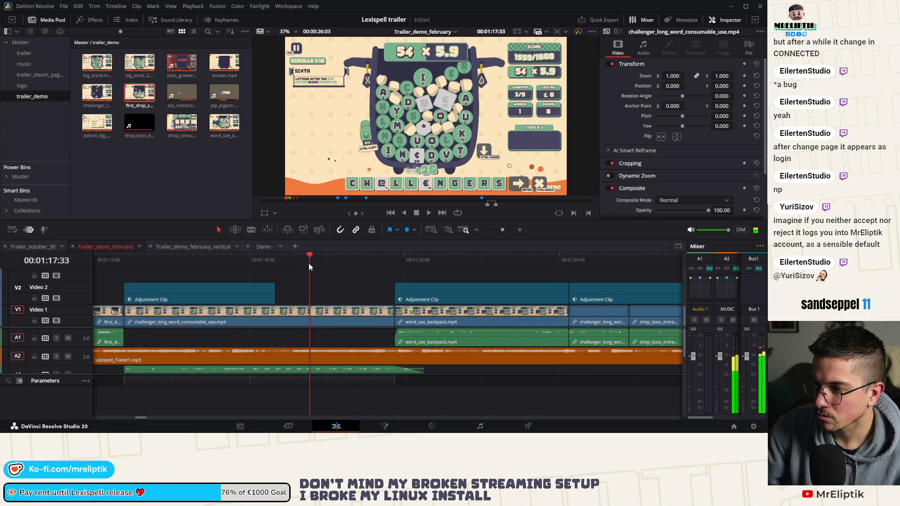
{"action": "key", "text": "space"}
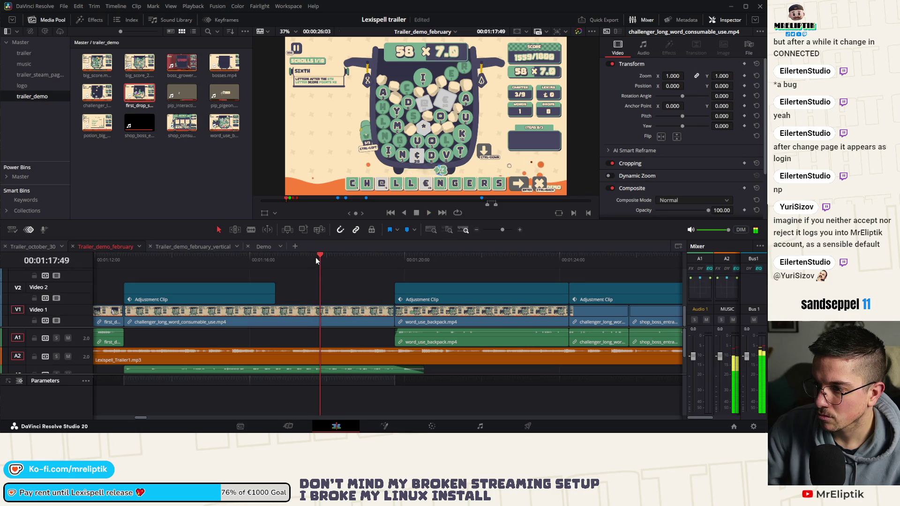
{"action": "key", "text": "space"}
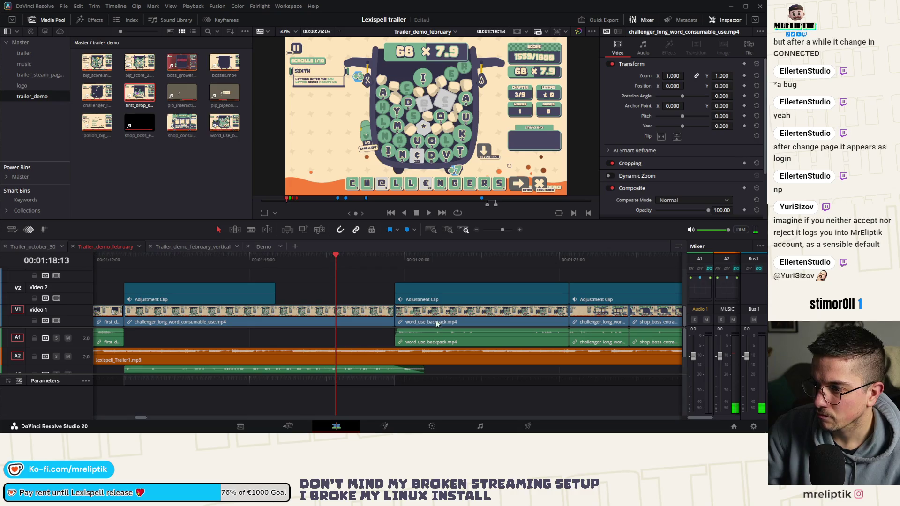
{"action": "left_click", "coordinate": [432, 427]}
{"action": "right_click", "coordinate": [354, 125]}
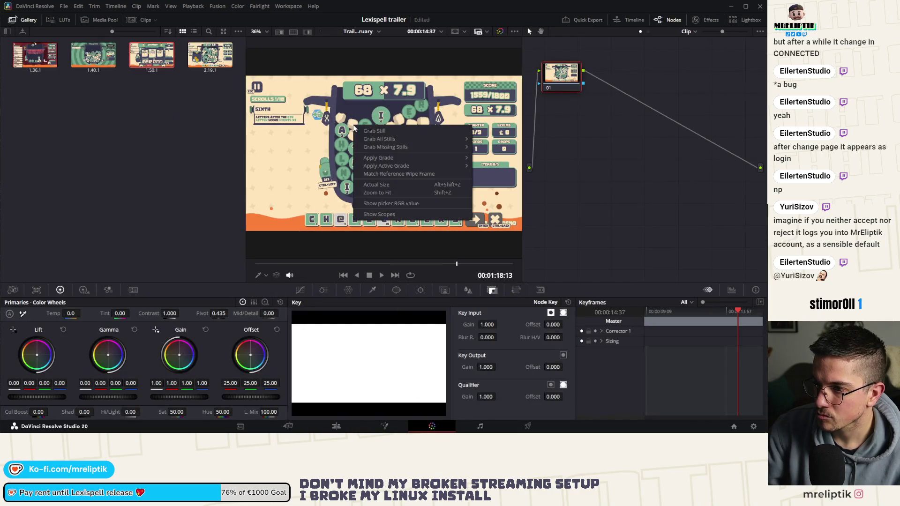
Grab the CHALLENGERS frame as a still and return to the Color page Gallery
{"action": "left_click", "coordinate": [394, 134]}
{"action": "left_click", "coordinate": [340, 426]}
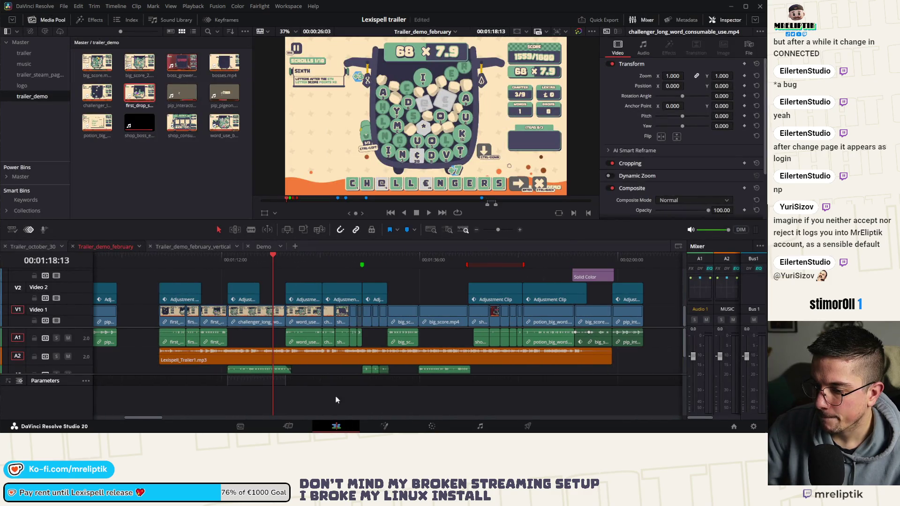
{"action": "left_click", "coordinate": [412, 429]}
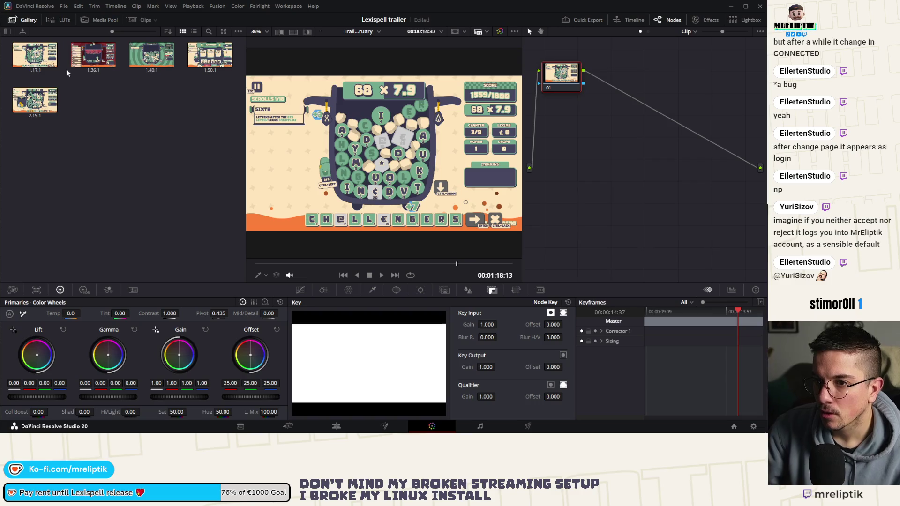
Select still 1.17.1, compare it against still 1.50.1, and bring up its context menu
{"action": "left_click", "coordinate": [45, 66]}
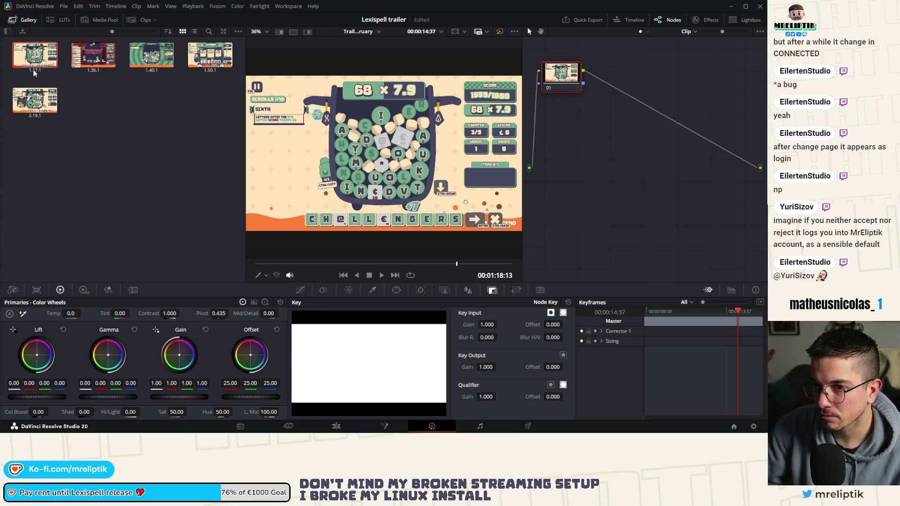
{"action": "right_click", "coordinate": [33, 73]}
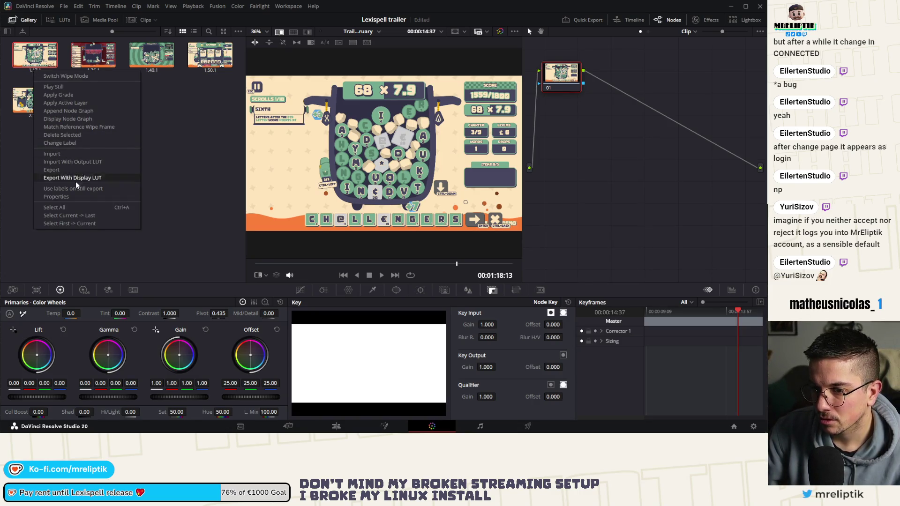
{"action": "left_click", "coordinate": [201, 145]}
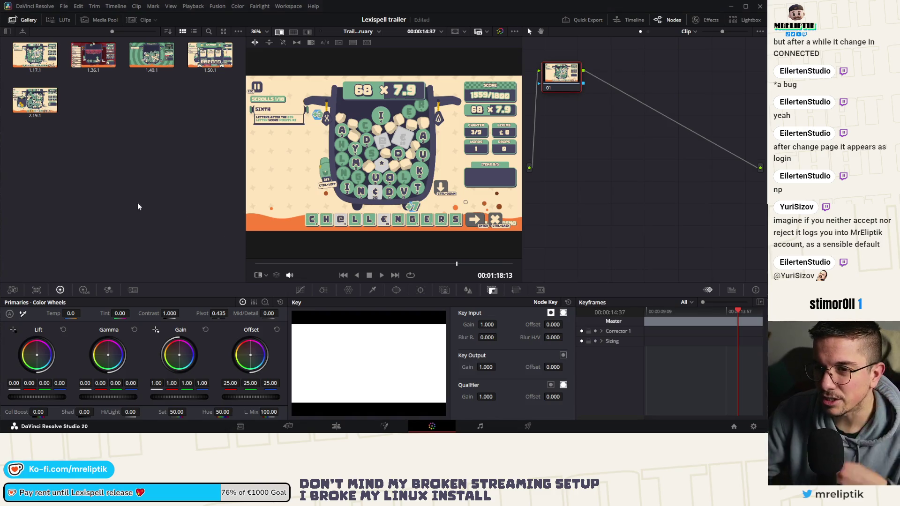
{"action": "right_click", "coordinate": [36, 65]}
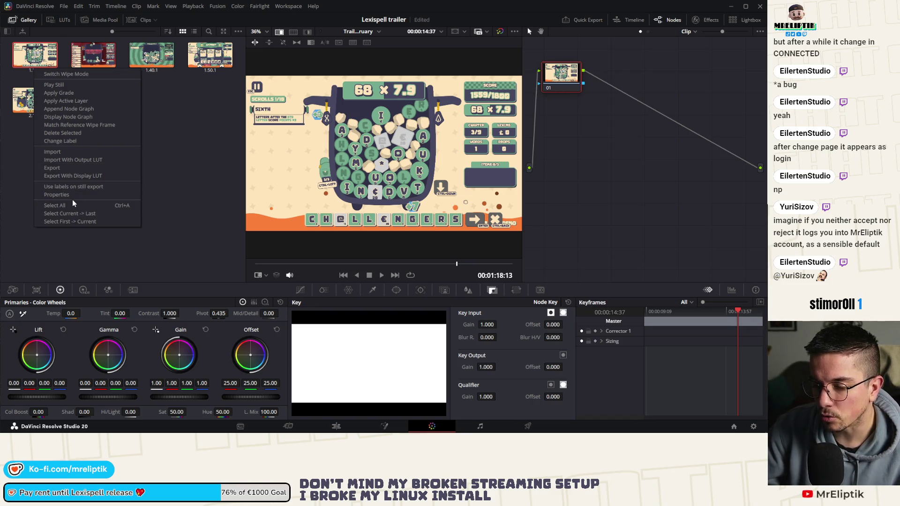
{"action": "left_click", "coordinate": [199, 187]}
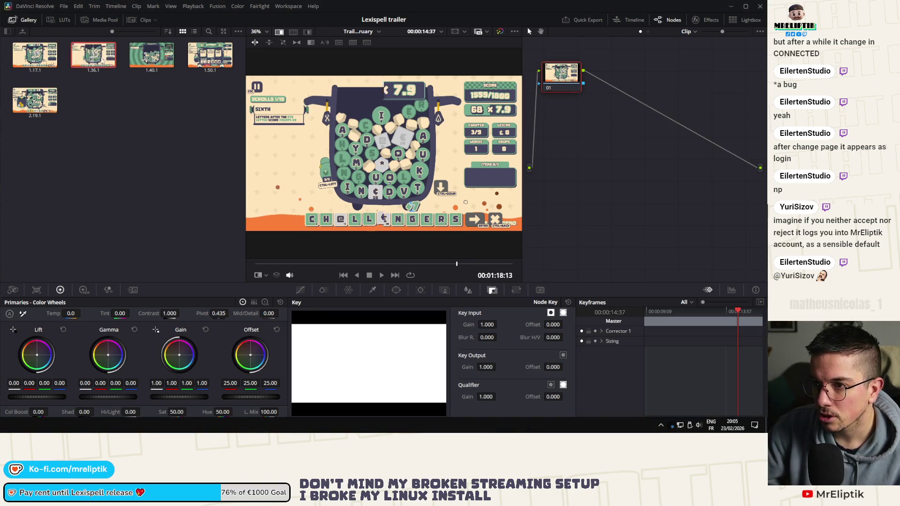
{"action": "left_click", "coordinate": [210, 55]}
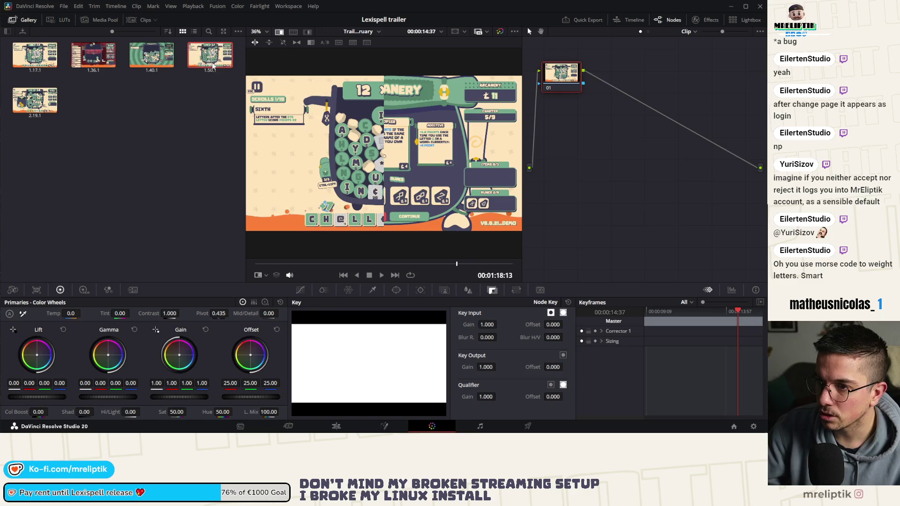
{"action": "left_click", "coordinate": [145, 150]}
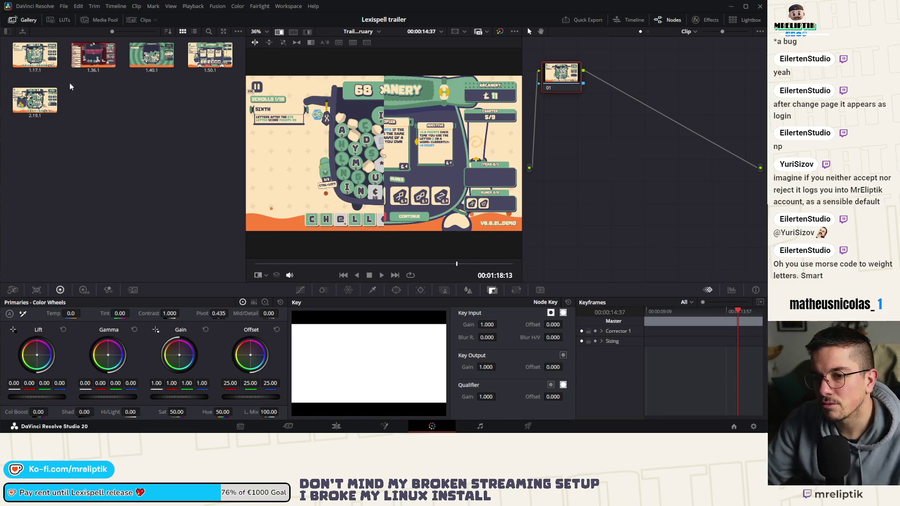
{"action": "right_click", "coordinate": [35, 69]}
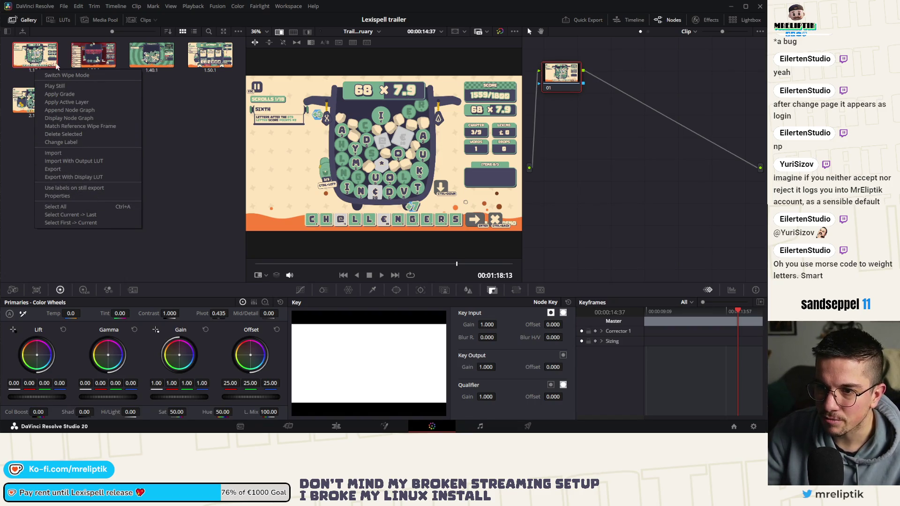
Label still 1.17.1 'challengers'
{"action": "left_click", "coordinate": [40, 65]}
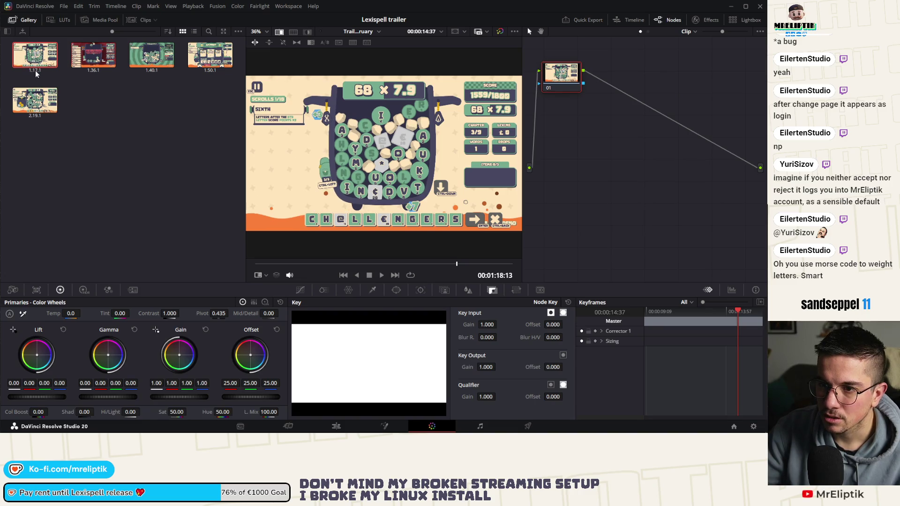
{"action": "right_click", "coordinate": [35, 71]}
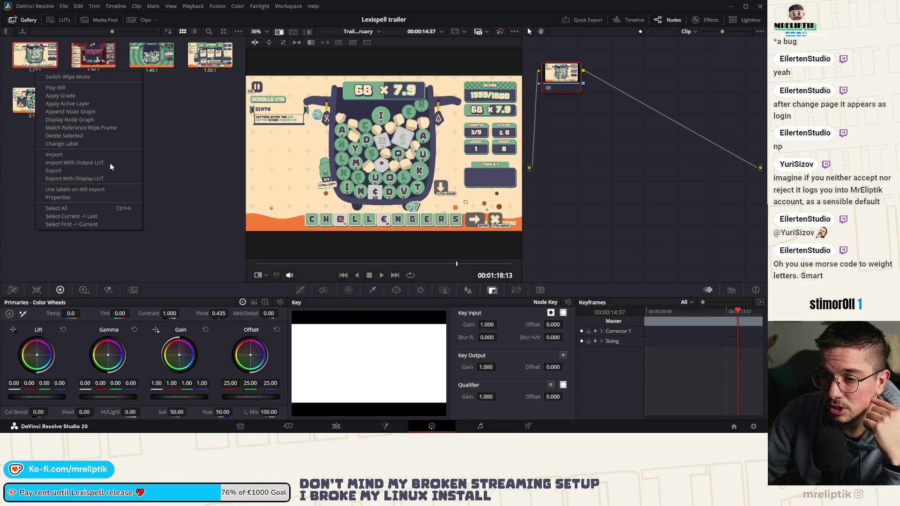
{"action": "left_click", "coordinate": [87, 143]}
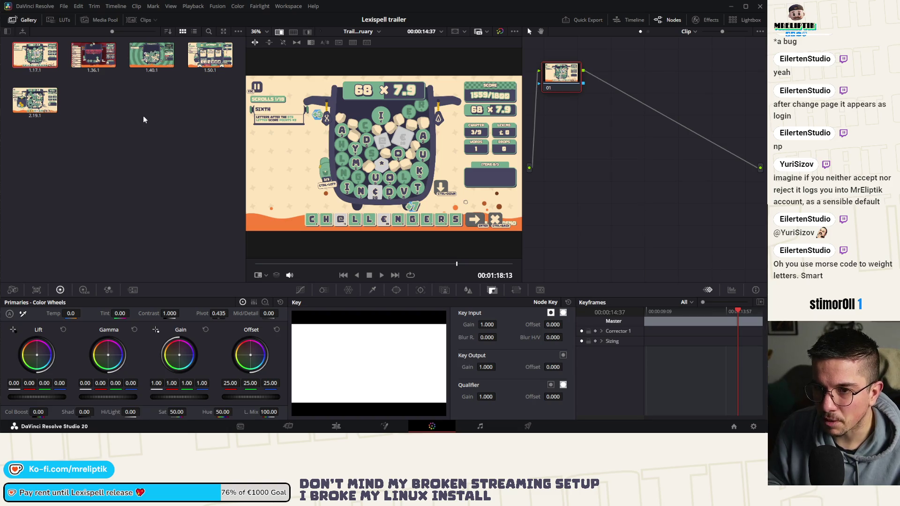
{"action": "type", "text": "challengers"}
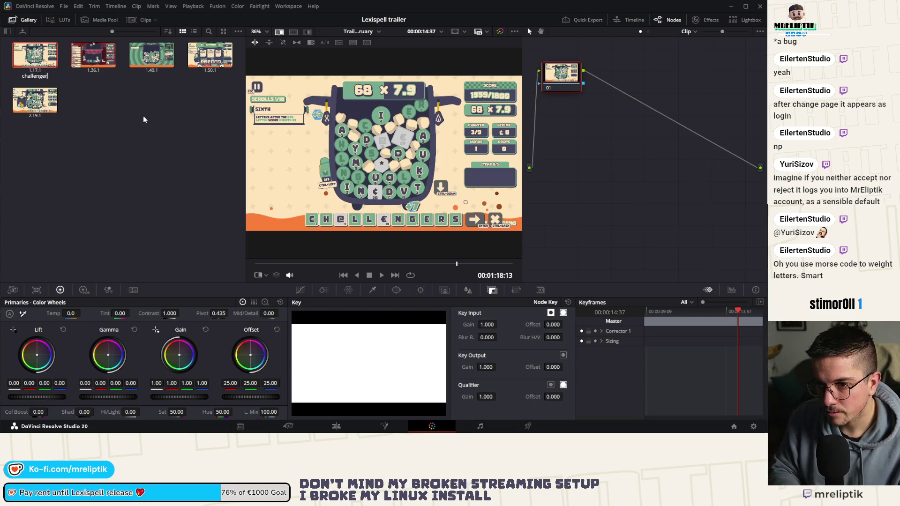
Start editing the label of still 1.36.1, the boss still
{"action": "left_click", "coordinate": [105, 66]}
{"action": "right_click", "coordinate": [106, 65]}
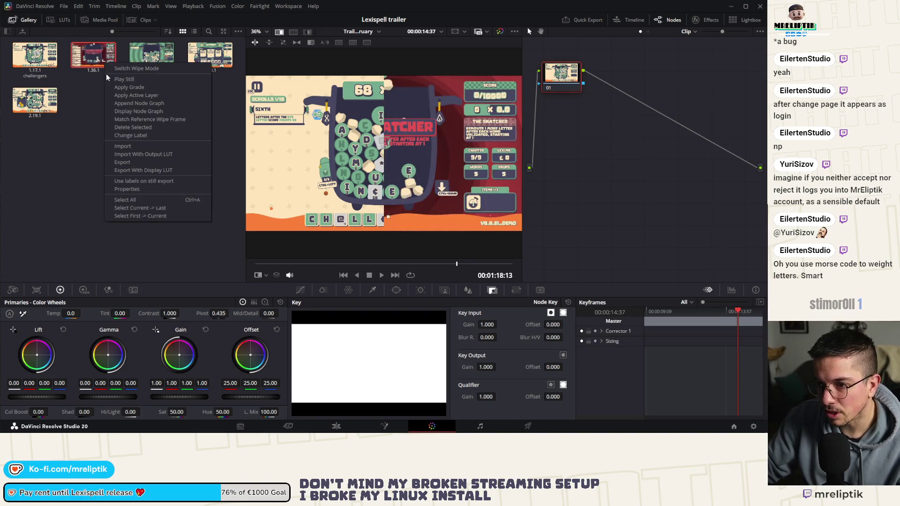
{"action": "left_click", "coordinate": [151, 181]}
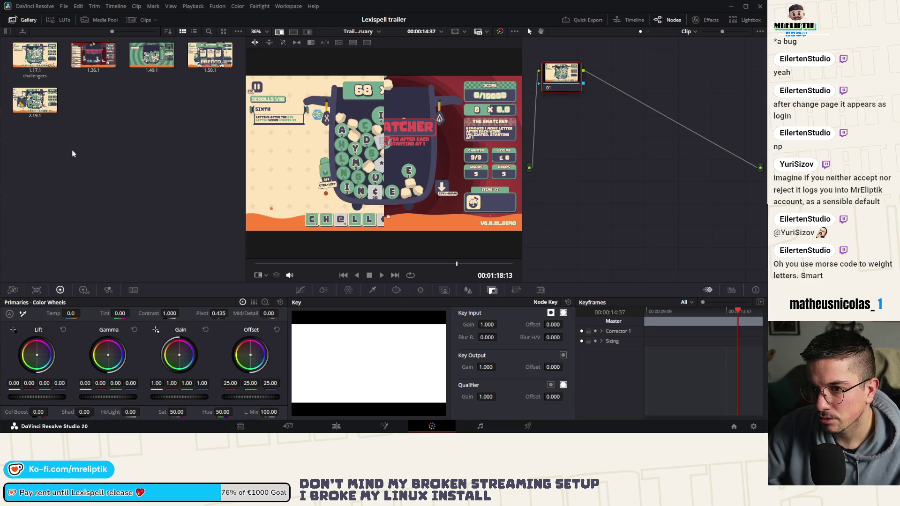
{"action": "right_click", "coordinate": [85, 59]}
{"action": "left_click", "coordinate": [131, 121]}
{"action": "type", "text": "boss"}
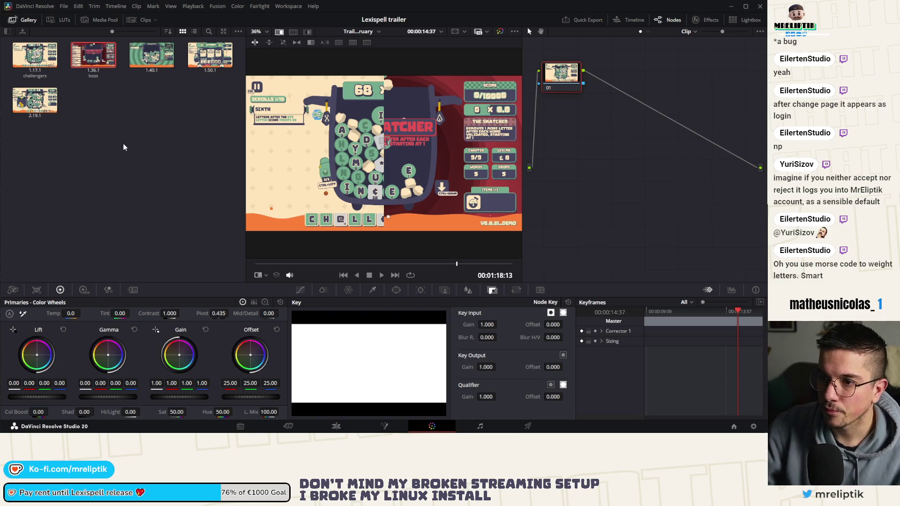
Label still 1.40.1 'consumable'
{"action": "left_click", "coordinate": [166, 61]}
{"action": "right_click", "coordinate": [163, 58]}
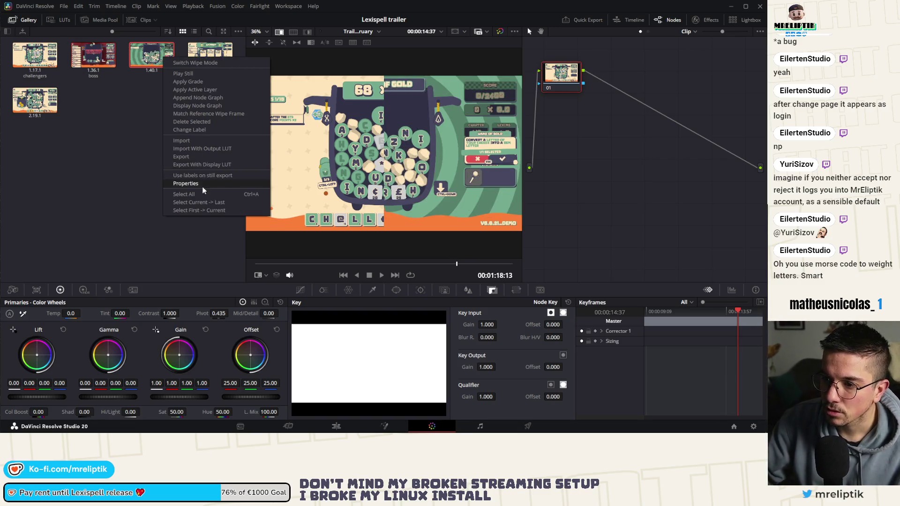
{"action": "left_click", "coordinate": [210, 129]}
{"action": "type", "text": "consumable"}
{"action": "key", "text": "Return"}
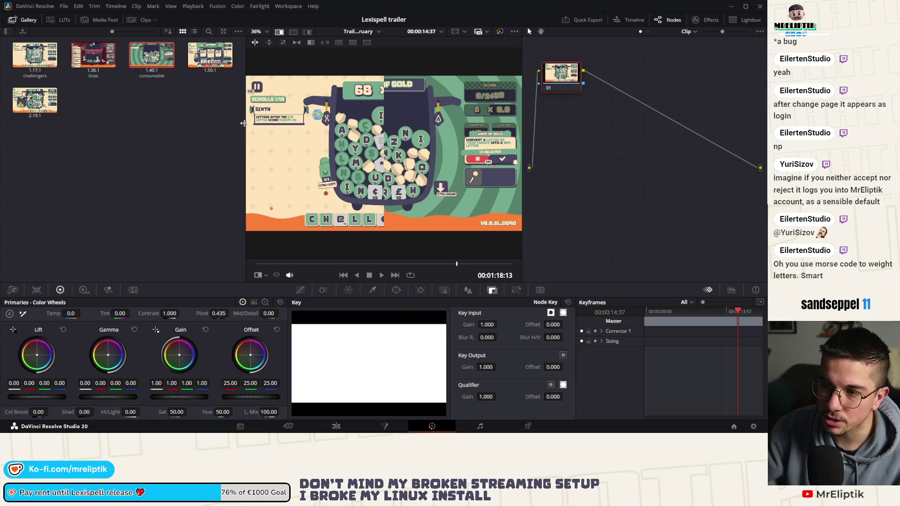
Label still 1.50.1 'shop'
{"action": "right_click", "coordinate": [201, 59]}
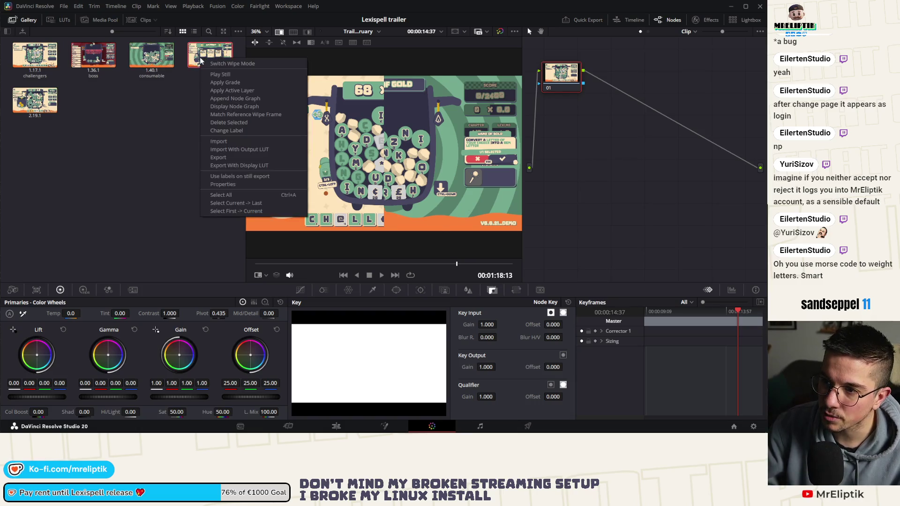
{"action": "left_click", "coordinate": [239, 132]}
{"action": "type", "text": "shop"}
{"action": "key", "text": "Return"}
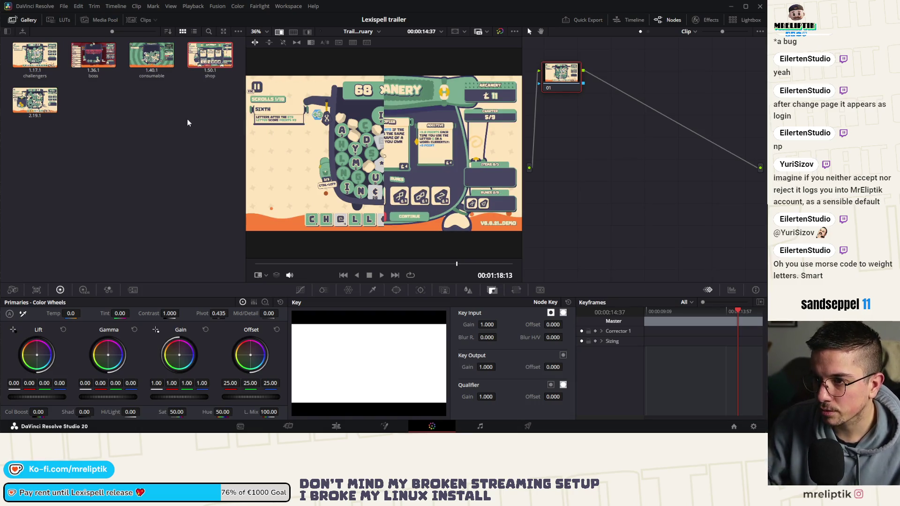
Label still 2.19.1 'score_backpack', then select all the gallery stills
{"action": "right_click", "coordinate": [41, 107]}
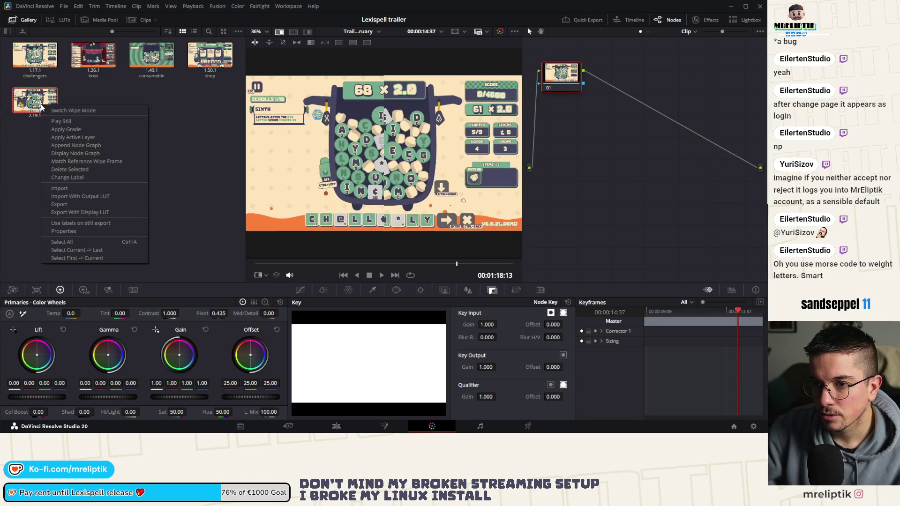
{"action": "left_click", "coordinate": [86, 179]}
{"action": "type", "text": "score_backpack"}
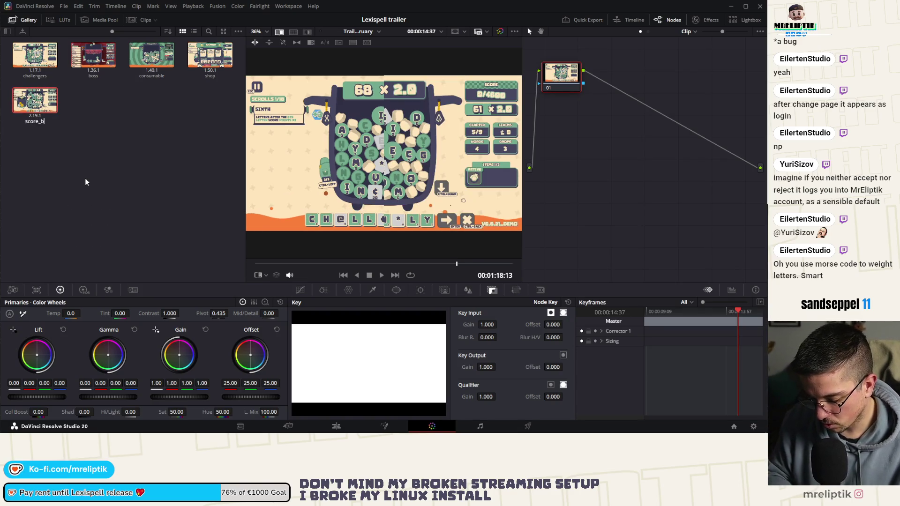
{"action": "left_click", "coordinate": [232, 163]}
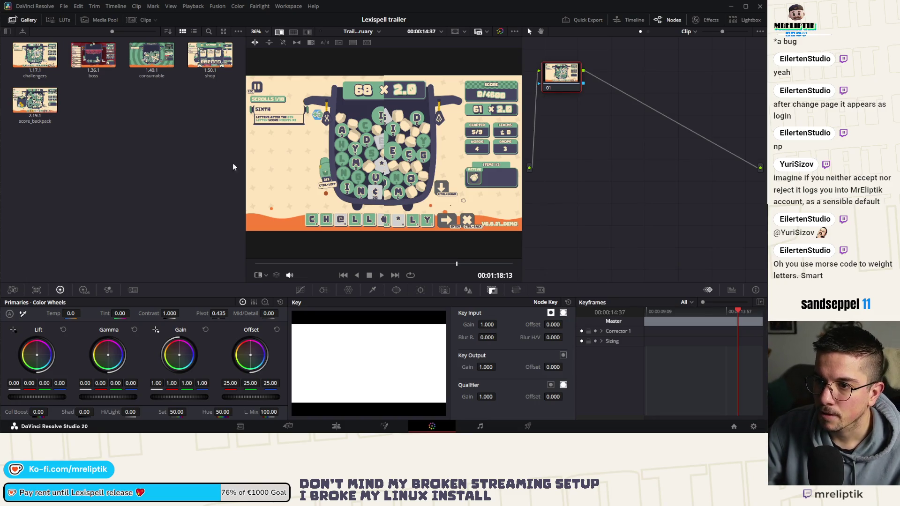
{"action": "left_click", "coordinate": [28, 61]}
{"action": "left_click", "coordinate": [40, 101], "text": "shift"}
{"action": "right_click", "coordinate": [42, 102]}
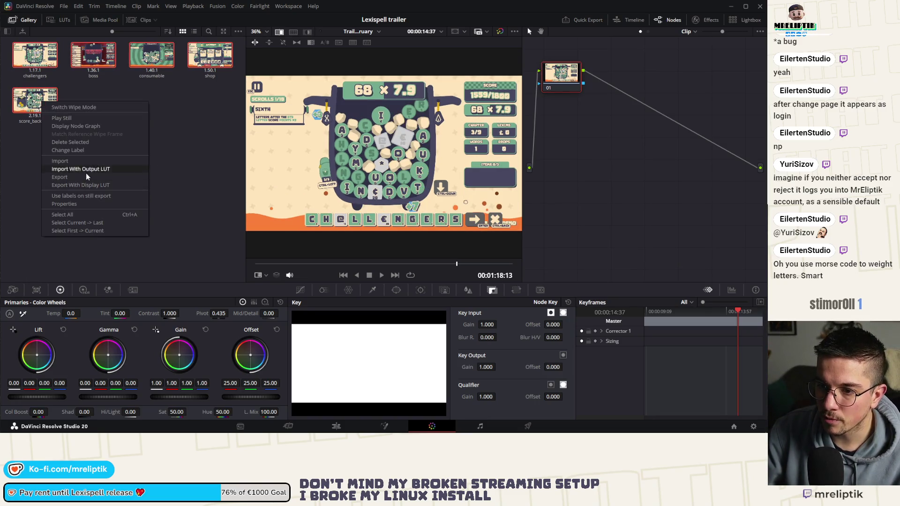
Enable 'Use labels on still export' and open Export With Display LUT for all stills
{"action": "left_click", "coordinate": [94, 196]}
{"action": "right_click", "coordinate": [42, 53]}
{"action": "left_click", "coordinate": [23, 186]}
{"action": "right_click", "coordinate": [49, 113]}
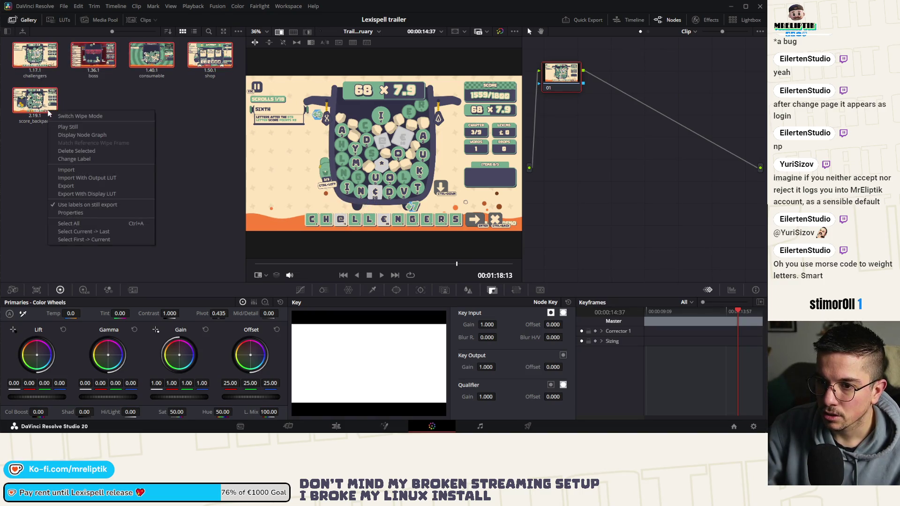
{"action": "left_click", "coordinate": [100, 188]}
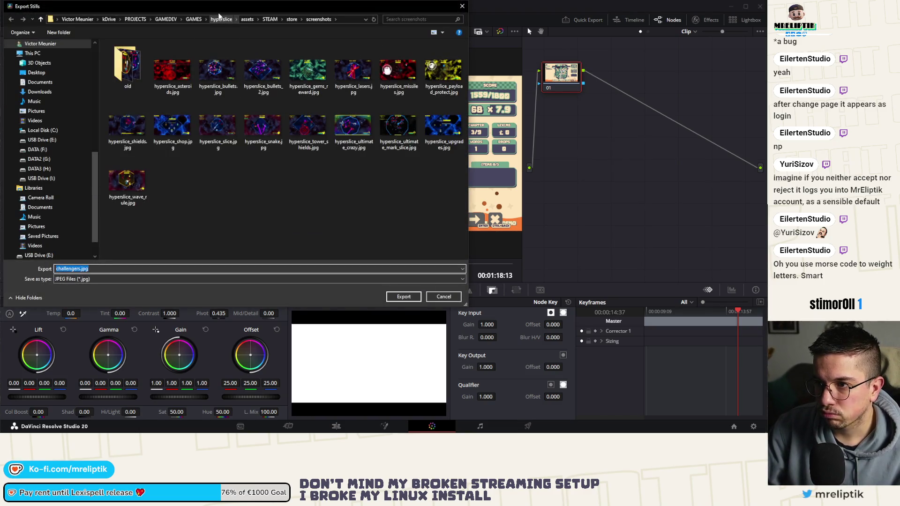
Browse the export location to GAMEDEV > word_game > assets > steam > store > screenshot
{"action": "left_click", "coordinate": [194, 20]}
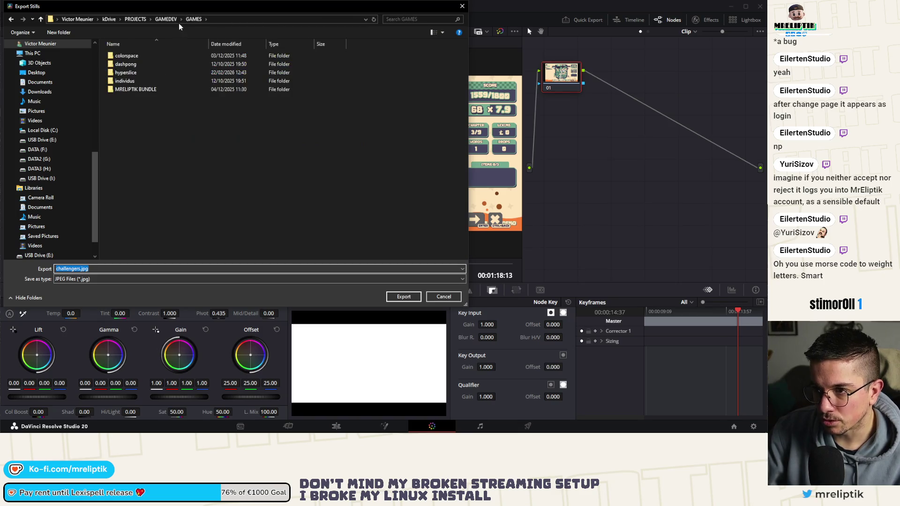
{"action": "left_click", "coordinate": [174, 19]}
{"action": "scroll", "coordinate": [195, 153], "scroll_direction": "down", "scroll_amount": 5}
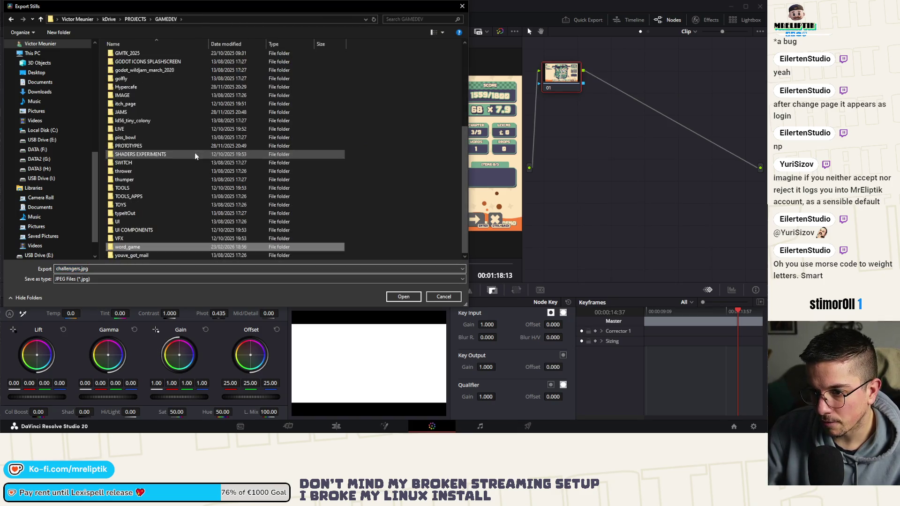
{"action": "double_click", "coordinate": [135, 234]}
{"action": "double_click", "coordinate": [136, 72]}
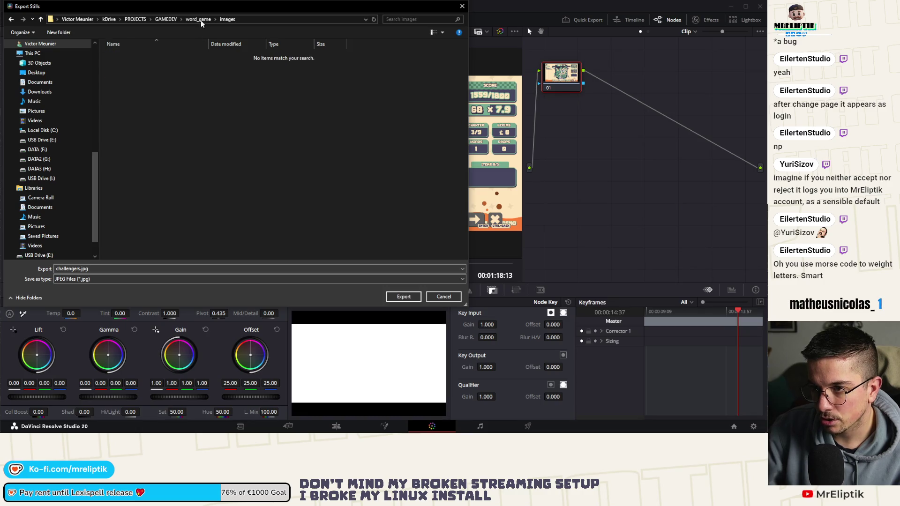
{"action": "left_click", "coordinate": [201, 21]}
{"action": "left_click", "coordinate": [133, 53]}
{"action": "left_click", "coordinate": [133, 69]}
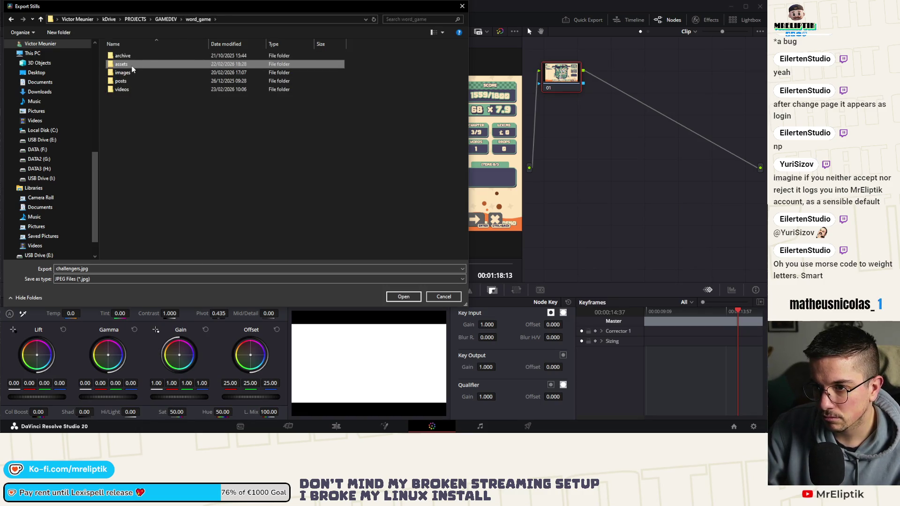
{"action": "double_click", "coordinate": [133, 69]}
{"action": "double_click", "coordinate": [244, 62]}
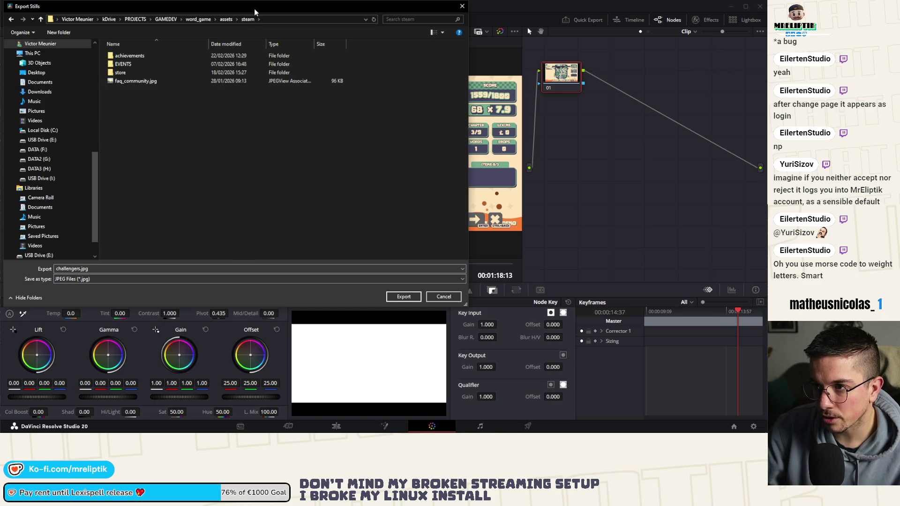
{"action": "left_click_drag", "start_coordinate": [254, 8], "coordinate": [237, 49]}
{"action": "double_click", "coordinate": [113, 113]}
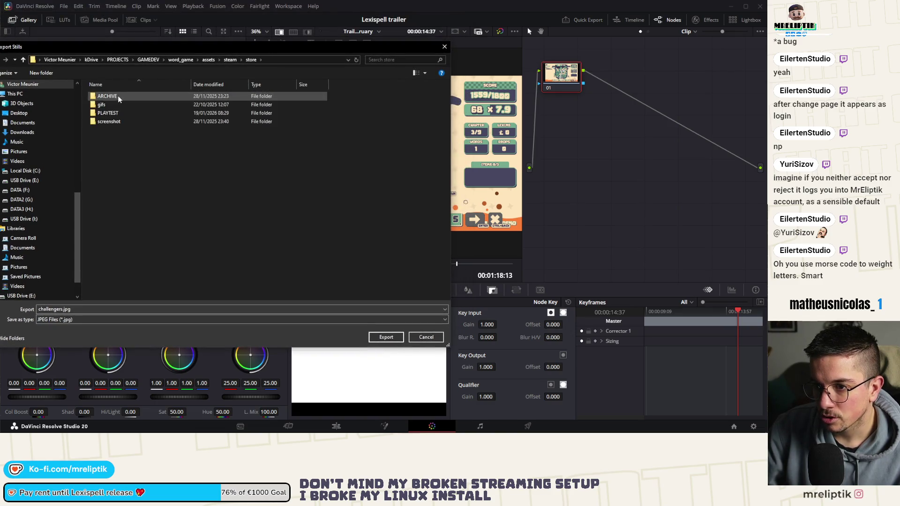
{"action": "double_click", "coordinate": [117, 121]}
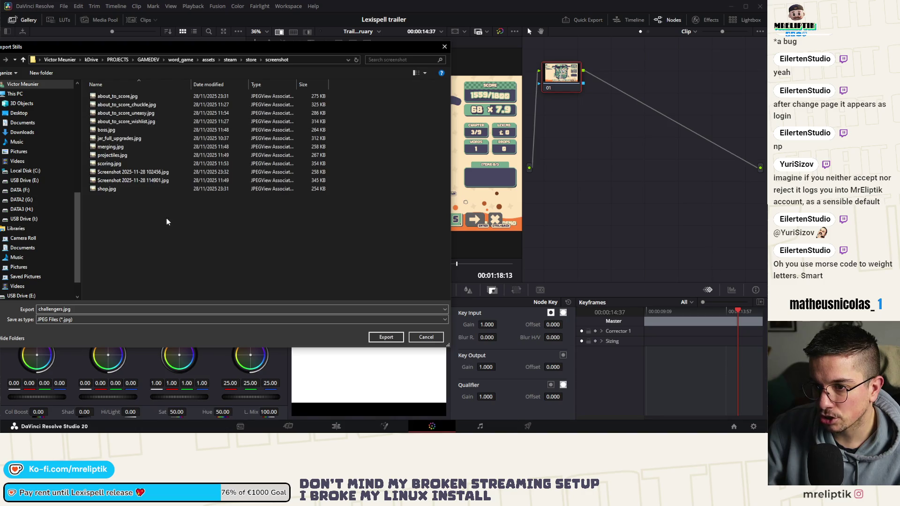
Create a folder named 'old' in screenshot and set shop.jpg as the export file name
{"action": "right_click", "coordinate": [111, 224]}
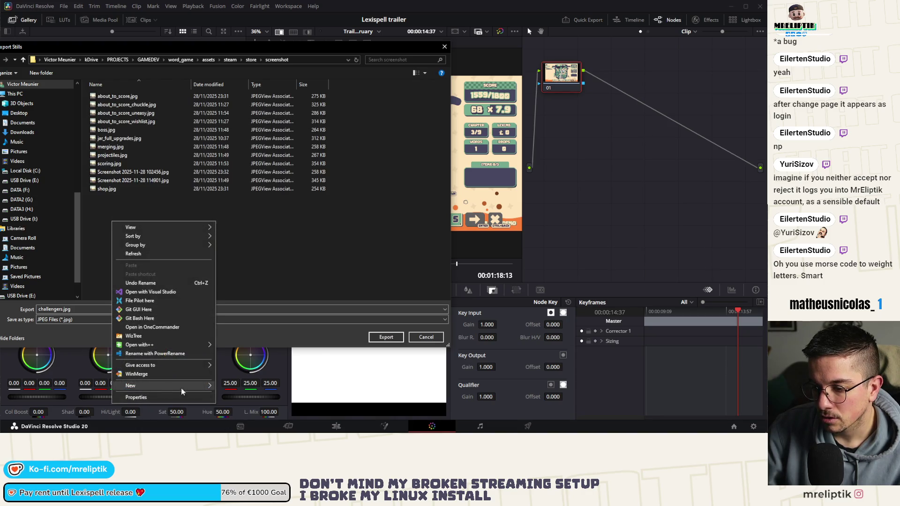
{"action": "mouse_move", "coordinate": [214, 384]}
{"action": "left_click", "coordinate": [235, 273]}
{"action": "type", "text": "old"}
{"action": "key", "text": "Return"}
{"action": "left_click", "coordinate": [141, 245]}
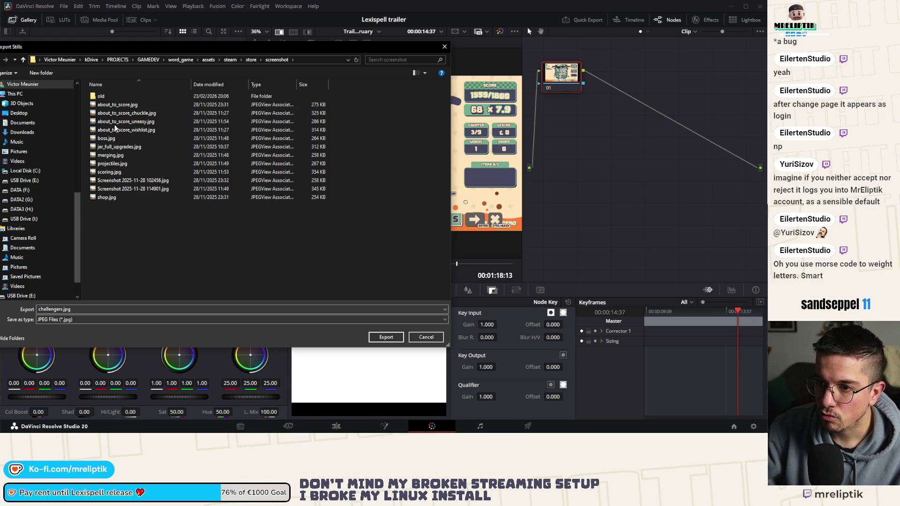
{"action": "left_click", "coordinate": [107, 198]}
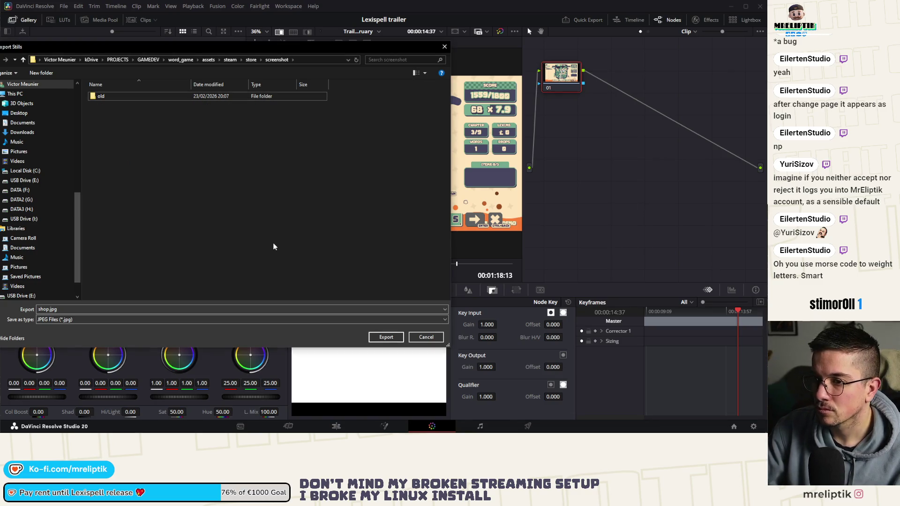
Export the stills, declining to replace the existing shop.jpg
{"action": "left_click", "coordinate": [387, 336]}
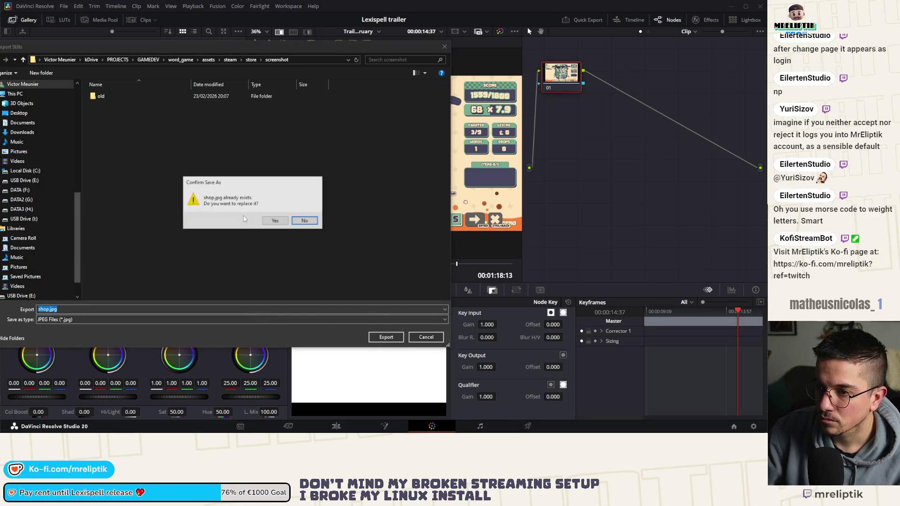
{"action": "left_click", "coordinate": [306, 221]}
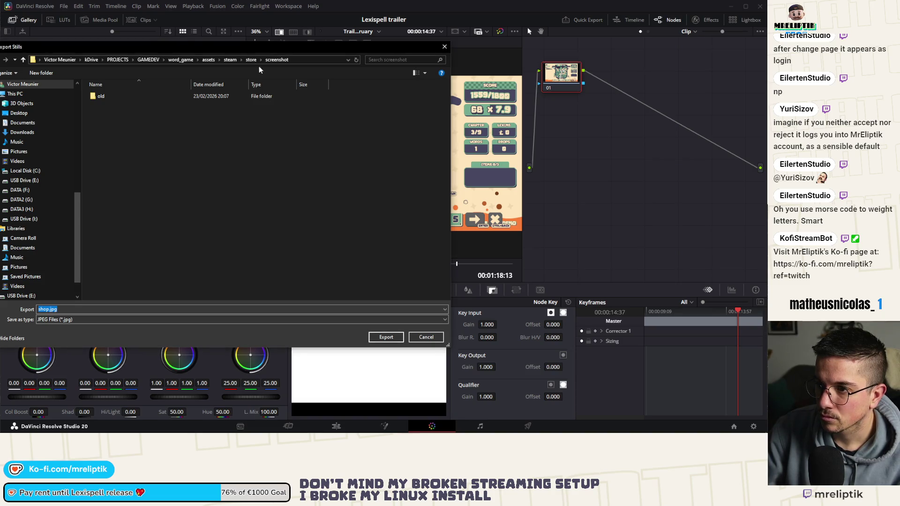
{"action": "left_click", "coordinate": [387, 338]}
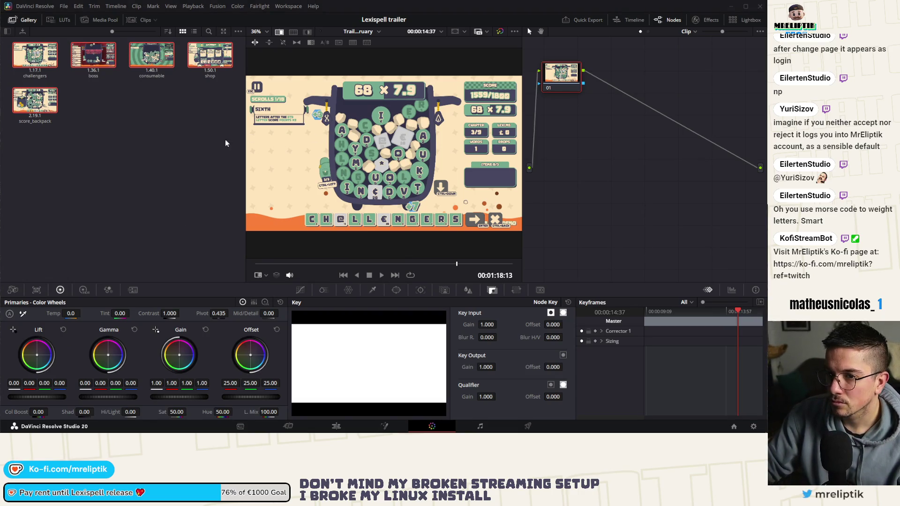
Export the shop still as a JPG into the screenshot folder
{"action": "right_click", "coordinate": [38, 61]}
{"action": "left_click", "coordinate": [109, 179]}
{"action": "right_click", "coordinate": [49, 68]}
{"action": "left_click", "coordinate": [89, 179]}
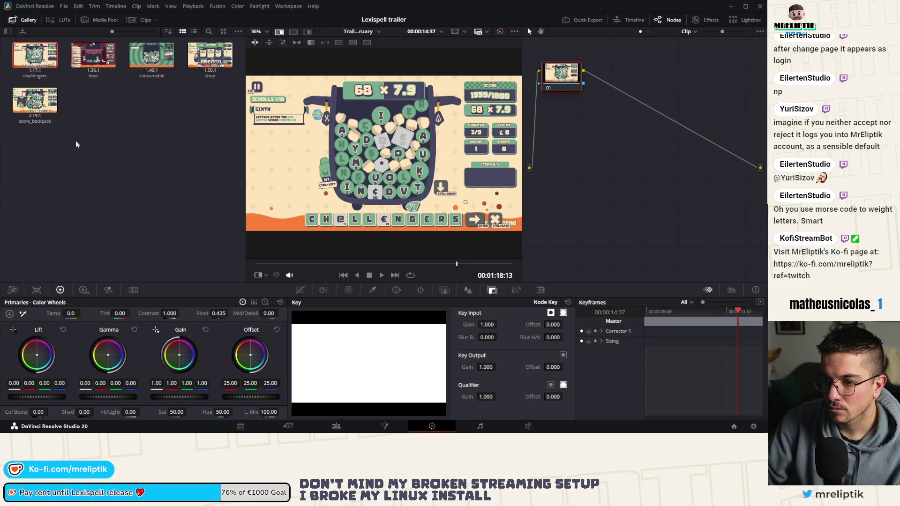
{"action": "left_click", "coordinate": [83, 139]}
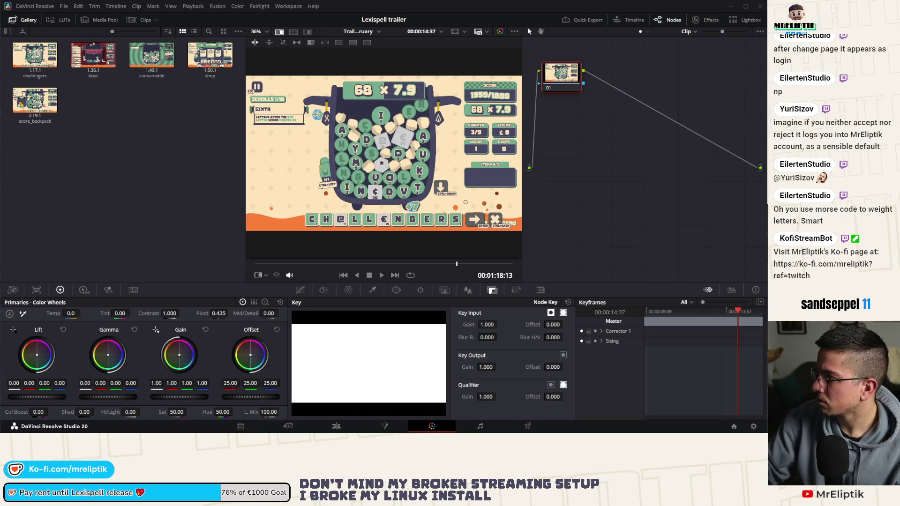
{"action": "right_click", "coordinate": [202, 61]}
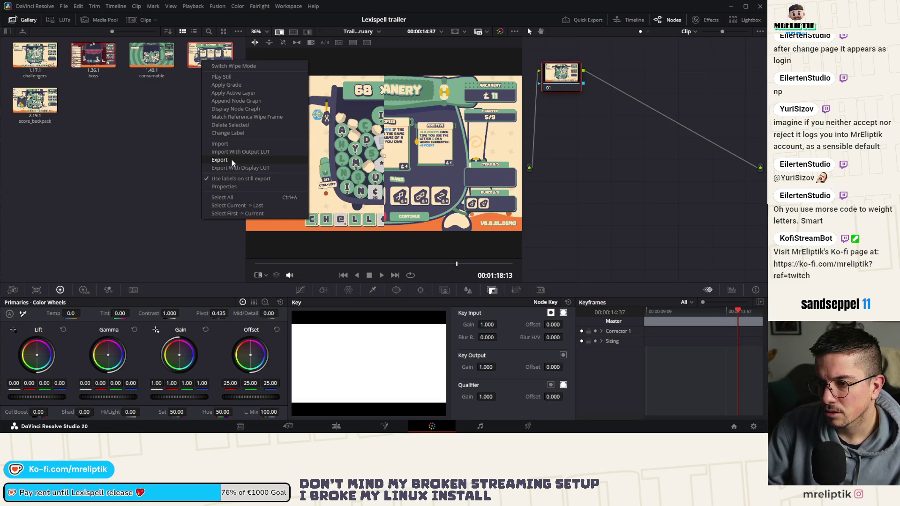
{"action": "left_click", "coordinate": [232, 159]}
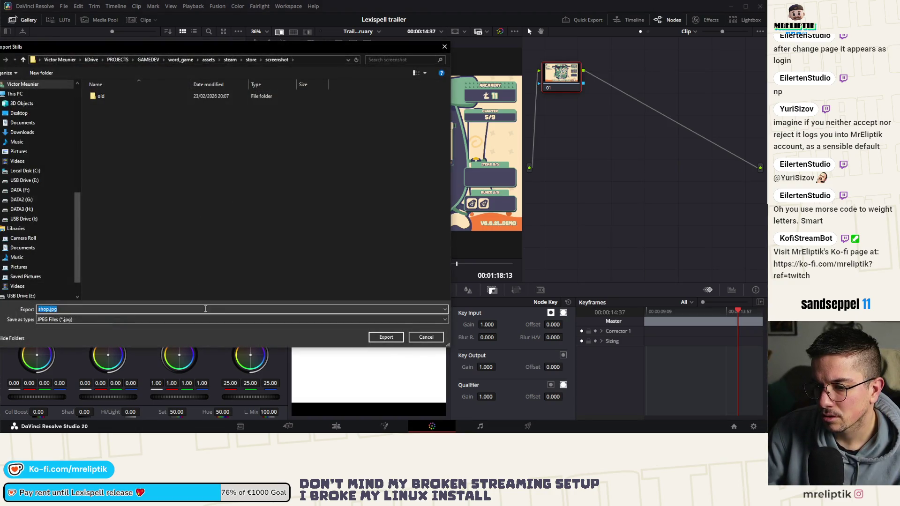
{"action": "left_click", "coordinate": [388, 338]}
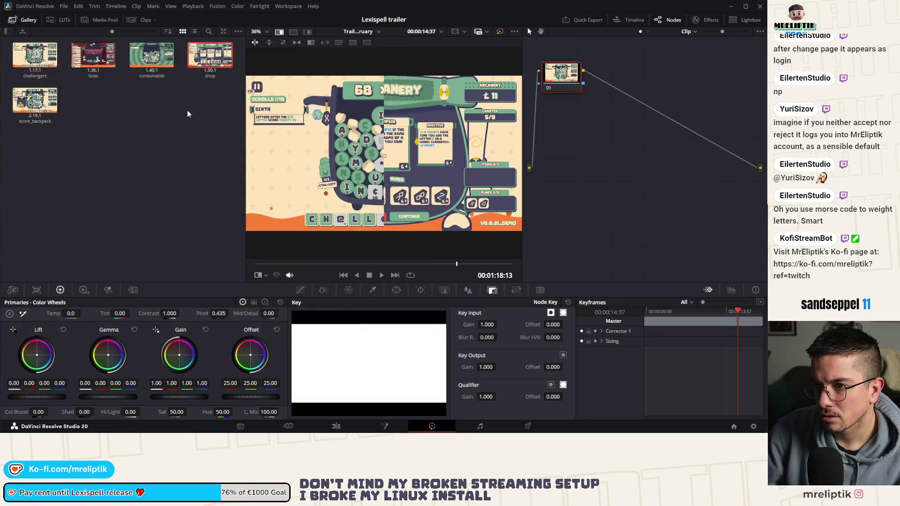
Export the consumable, boss, challengers and score_backpack stills as JPGs one by one
{"action": "right_click", "coordinate": [155, 55]}
{"action": "left_click", "coordinate": [189, 154]}
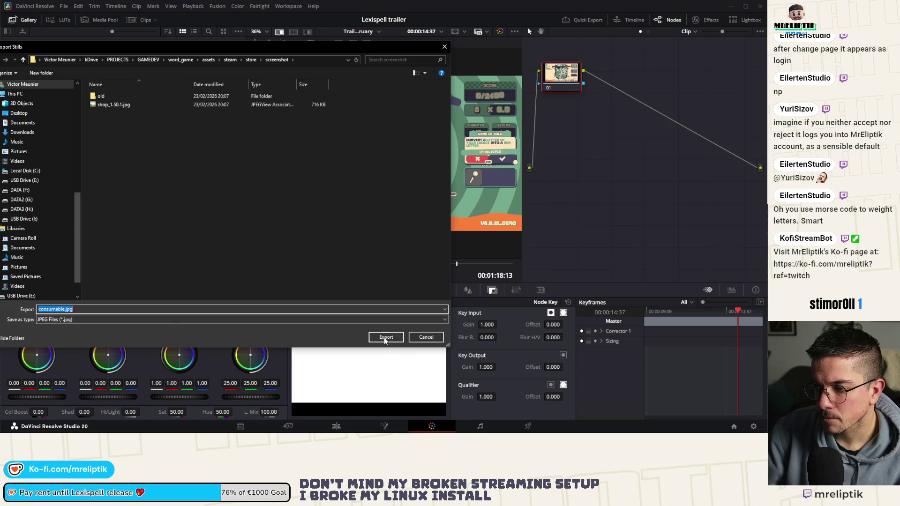
{"action": "left_click", "coordinate": [385, 338]}
{"action": "right_click", "coordinate": [102, 60]}
{"action": "left_click", "coordinate": [138, 159]}
{"action": "left_click", "coordinate": [383, 339]}
{"action": "right_click", "coordinate": [51, 55]}
{"action": "left_click", "coordinate": [85, 154]}
{"action": "left_click", "coordinate": [384, 336]}
{"action": "right_click", "coordinate": [37, 105]}
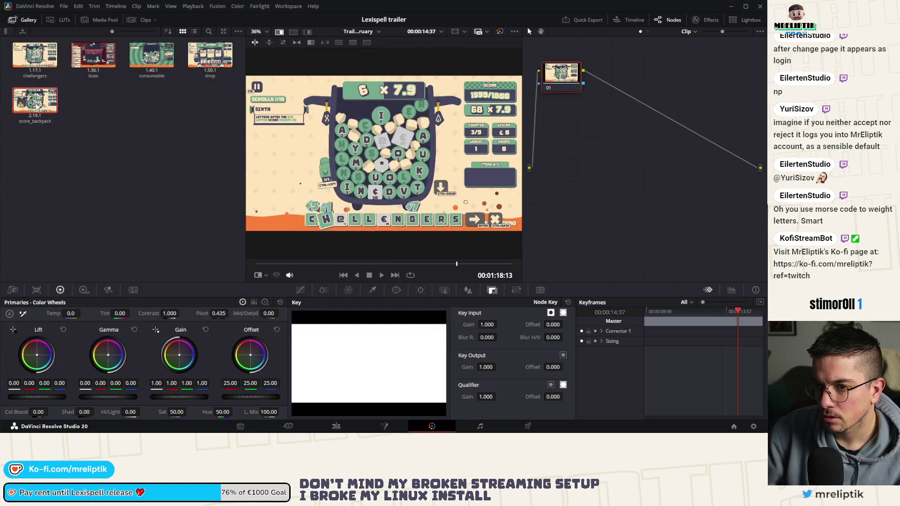
{"action": "left_click", "coordinate": [67, 204]}
{"action": "left_click", "coordinate": [389, 337]}
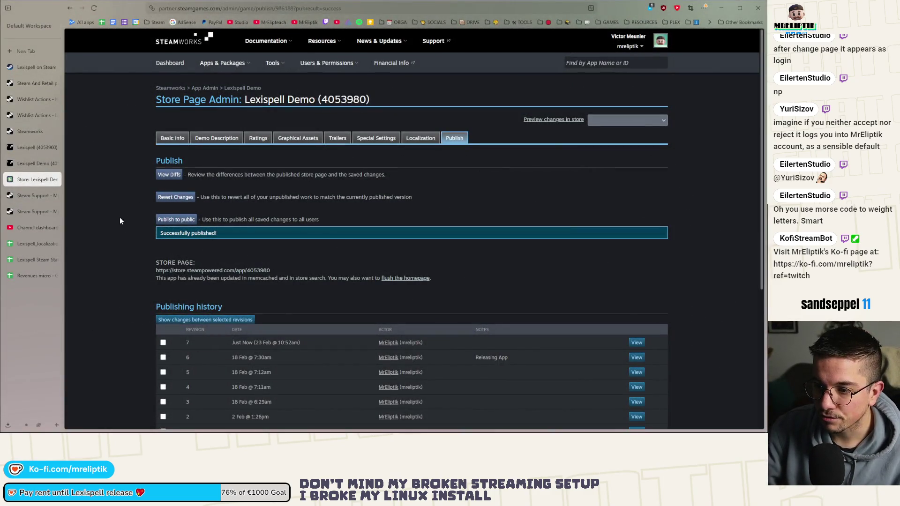
Open Lexispell's store page editor at the Graphical Assets screenshot section
{"action": "left_click", "coordinate": [22, 165]}
{"action": "left_click", "coordinate": [33, 180]}
{"action": "left_click", "coordinate": [33, 147]}
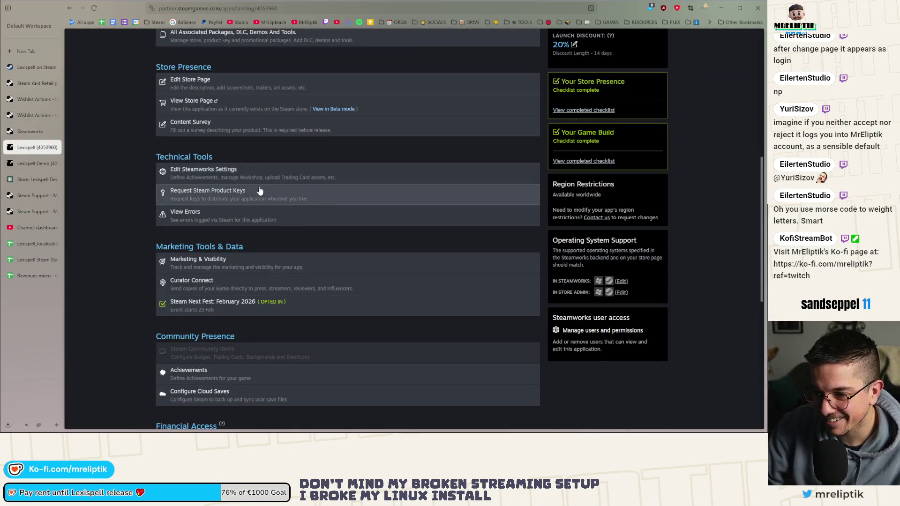
{"action": "scroll", "coordinate": [233, 145], "scroll_direction": "up", "scroll_amount": 2}
{"action": "middle_click", "coordinate": [239, 166]}
{"action": "left_click", "coordinate": [24, 165]}
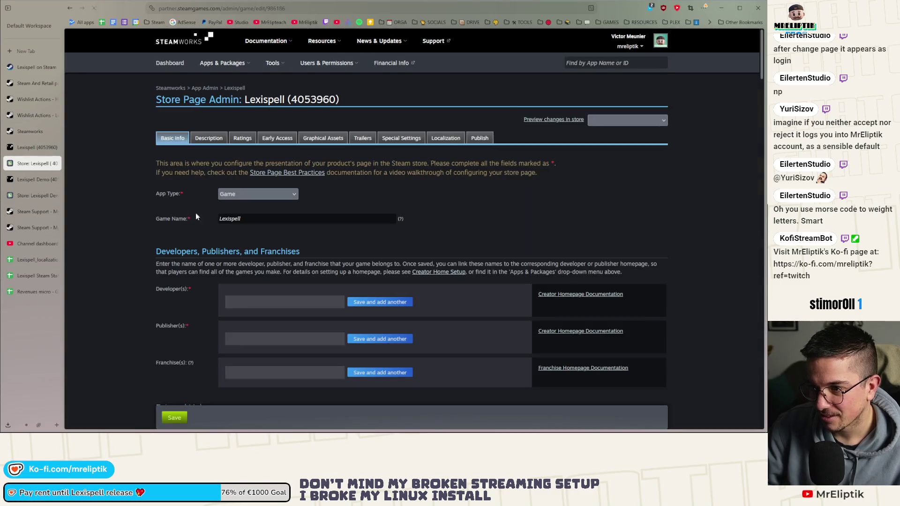
{"action": "left_click", "coordinate": [324, 137]}
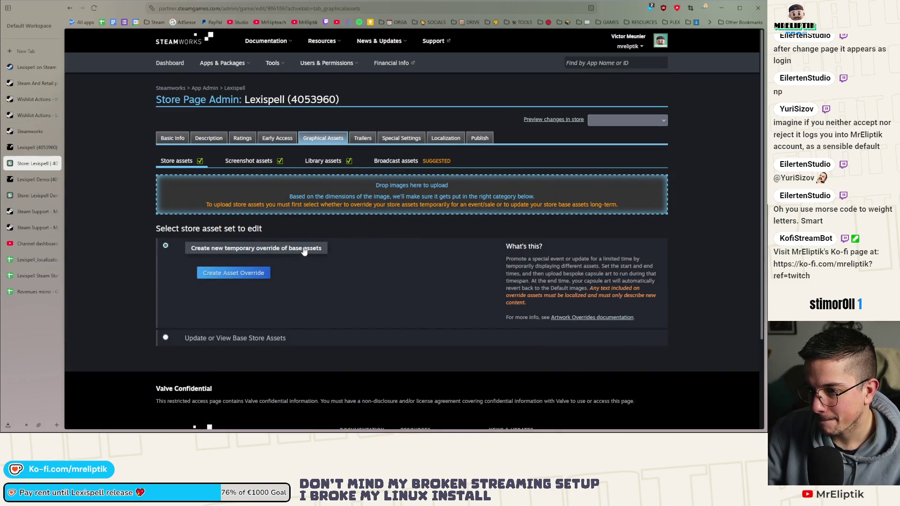
{"action": "left_click", "coordinate": [244, 161]}
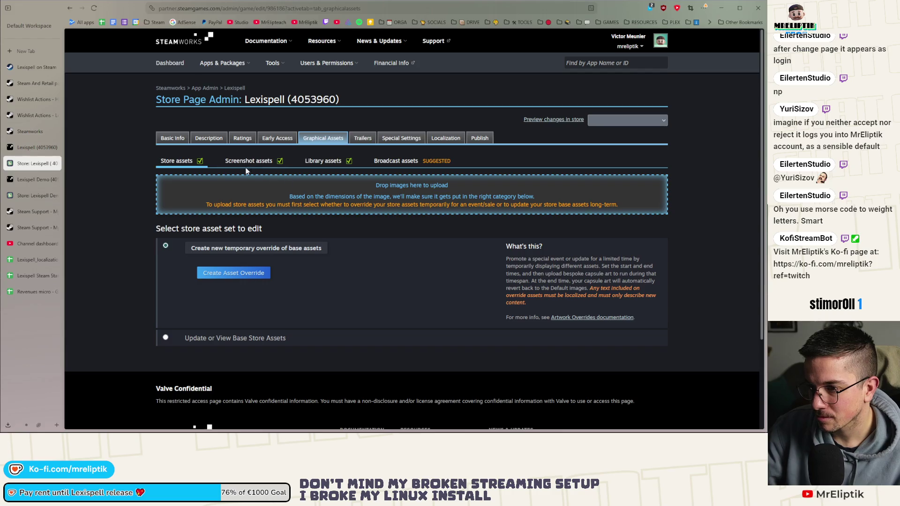
Delete three outdated screenshots, including the red one, from the list
{"action": "scroll", "coordinate": [123, 219], "scroll_direction": "down", "scroll_amount": 5}
{"action": "scroll", "coordinate": [124, 220], "scroll_direction": "down", "scroll_amount": 1}
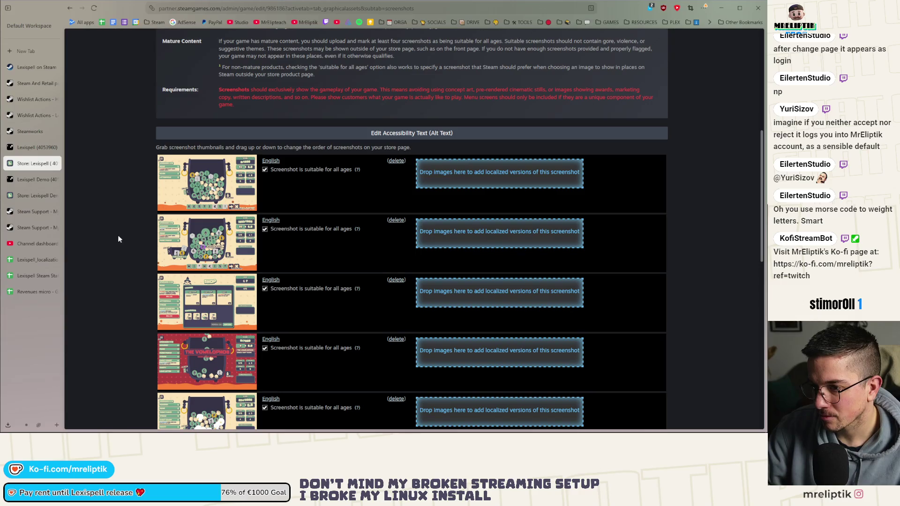
{"action": "left_click", "coordinate": [395, 222]}
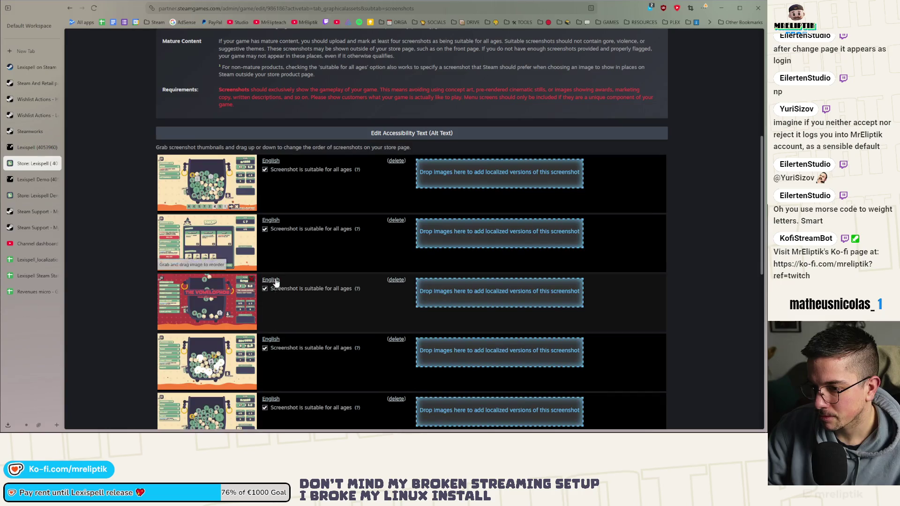
{"action": "left_click", "coordinate": [397, 224]}
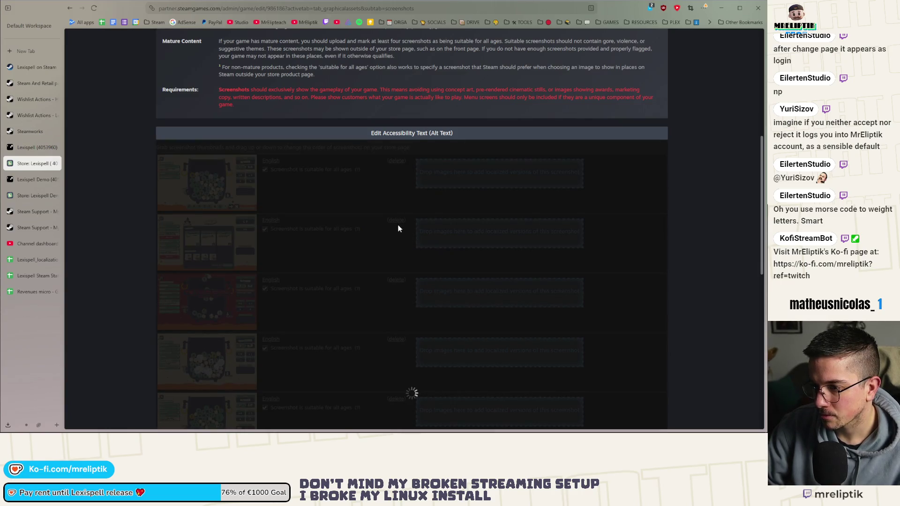
{"action": "left_click", "coordinate": [398, 224]}
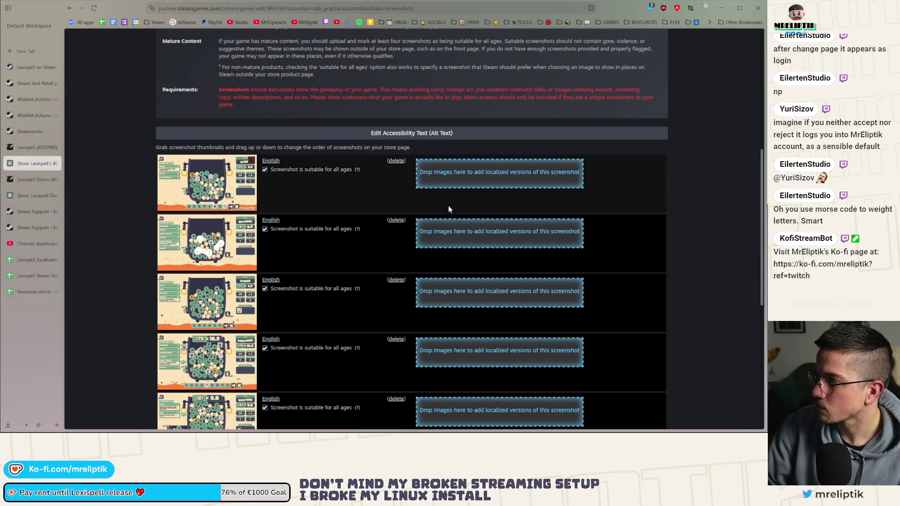
{"action": "scroll", "coordinate": [443, 211], "scroll_direction": "up", "scroll_amount": 6}
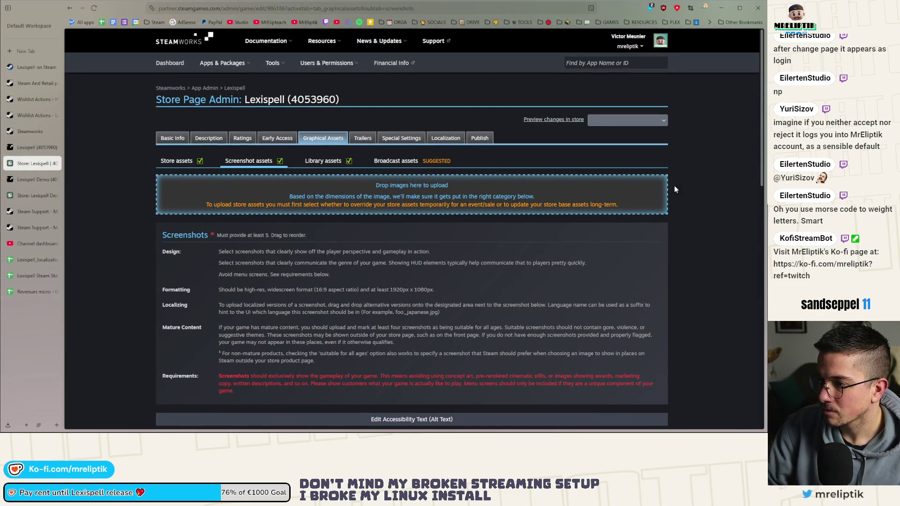
Add the five exported JPGs, mark each suitable for all ages, and upload them
{"action": "left_click_drag", "start_coordinate": [419, 178], "coordinate": [409, 190]}
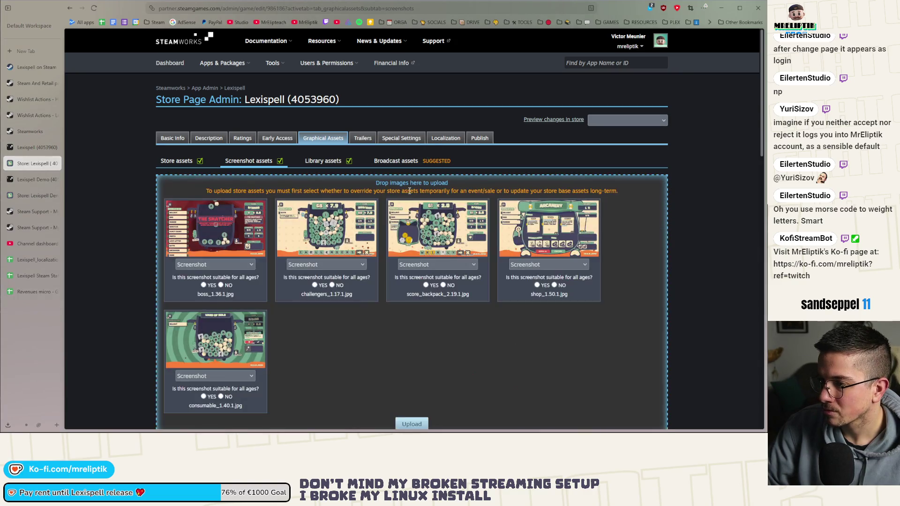
{"action": "scroll", "coordinate": [324, 261], "scroll_direction": "down", "scroll_amount": 2}
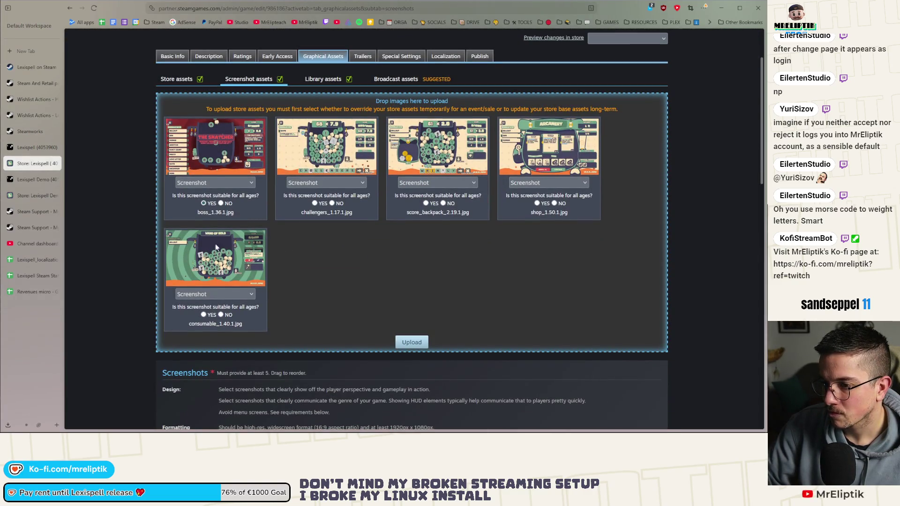
{"action": "left_click", "coordinate": [204, 315]}
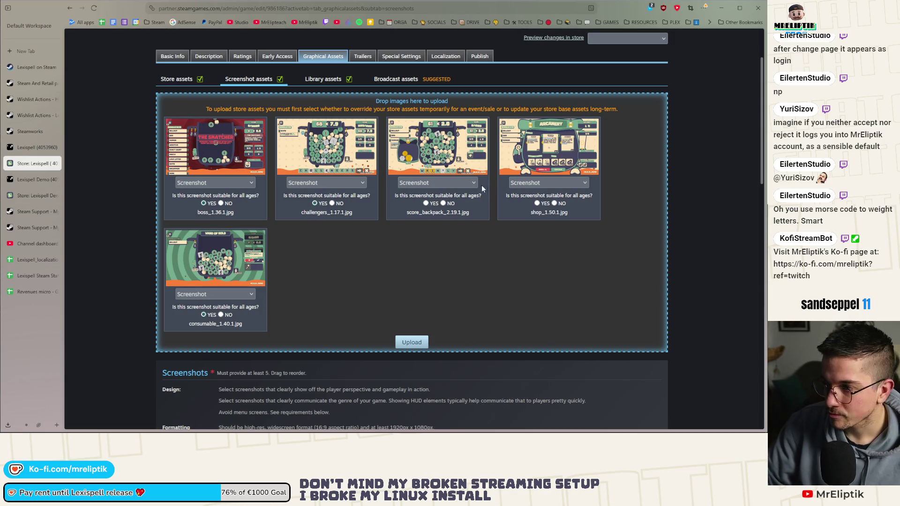
{"action": "left_click", "coordinate": [538, 203]}
{"action": "left_click", "coordinate": [412, 343]}
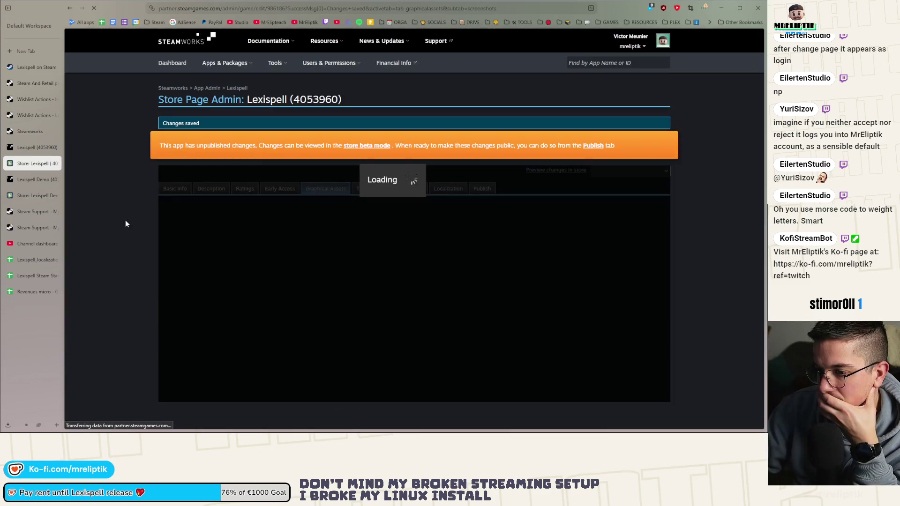
Drag the red and green screenshots higher in the screenshot order
{"action": "scroll", "coordinate": [133, 241], "scroll_direction": "down", "scroll_amount": 9}
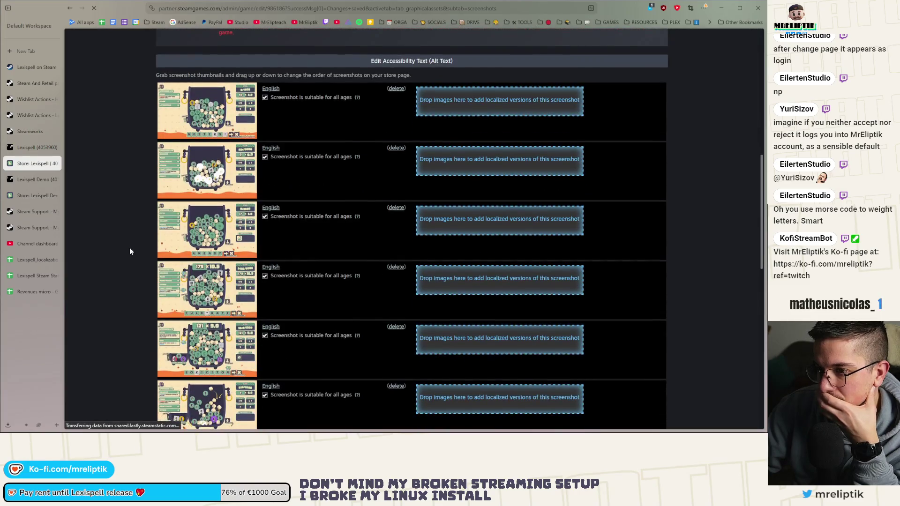
{"action": "scroll", "coordinate": [150, 272], "scroll_direction": "down", "scroll_amount": 3}
{"action": "scroll", "coordinate": [150, 277], "scroll_direction": "down", "scroll_amount": 1}
{"action": "left_click_drag", "start_coordinate": [206, 225], "coordinate": [215, 72]}
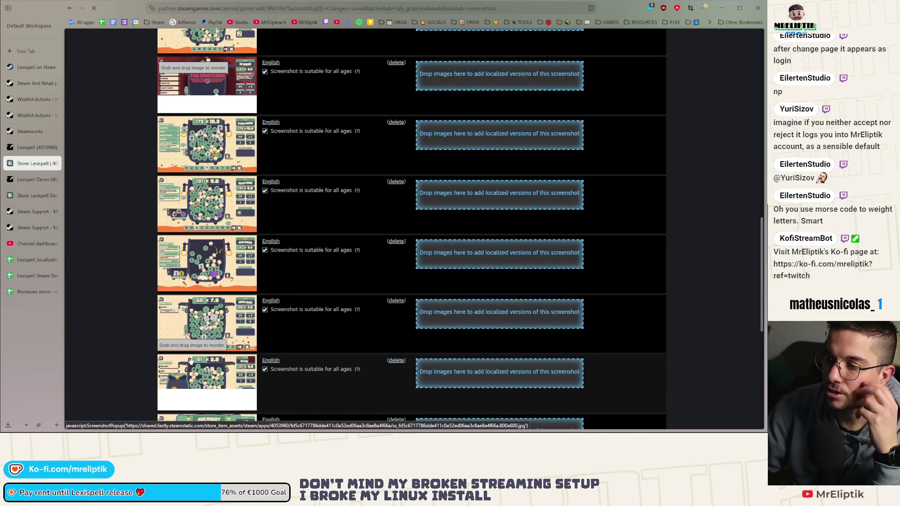
{"action": "left_click_drag", "start_coordinate": [192, 365], "coordinate": [190, 245]}
{"action": "left_click_drag", "start_coordinate": [204, 210], "coordinate": [203, 211]}
{"action": "scroll", "coordinate": [130, 274], "scroll_direction": "down", "scroll_amount": 3}
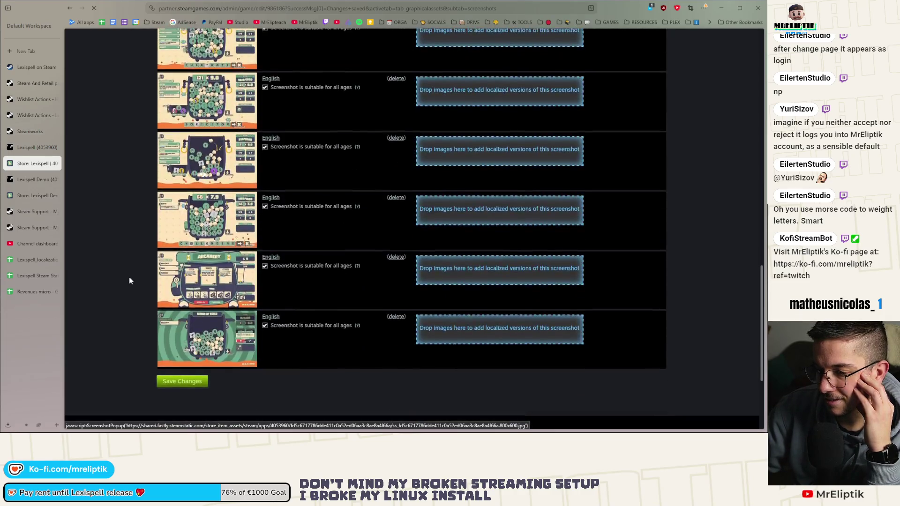
{"action": "mouse_move", "coordinate": [206, 338]}
{"action": "left_mouse_down"}
{"action": "mouse_move", "coordinate": [218, 94]}
{"action": "mouse_move", "coordinate": [231, 108]}
{"action": "left_mouse_up"}
{"action": "scroll", "coordinate": [142, 300], "scroll_direction": "down", "scroll_amount": 5}
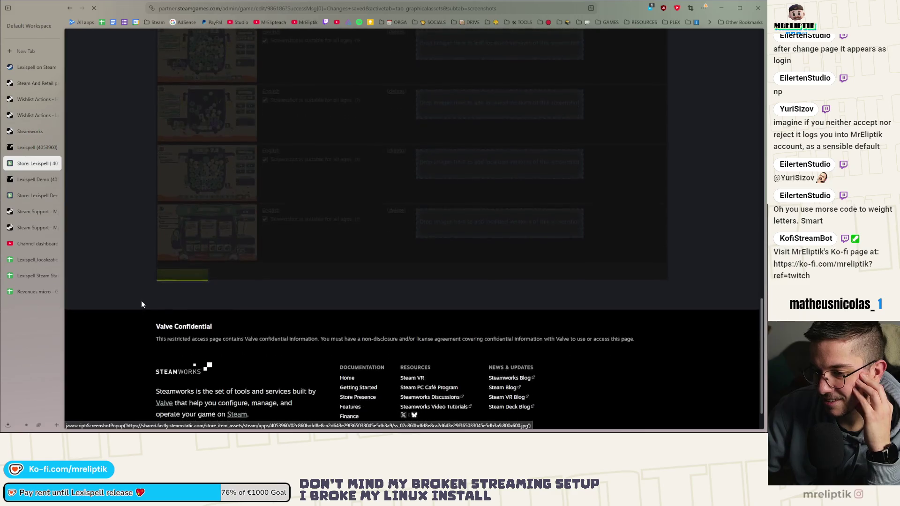
{"action": "mouse_move", "coordinate": [206, 273]}
{"action": "left_mouse_down"}
{"action": "mouse_move", "coordinate": [218, 24]}
{"action": "mouse_move", "coordinate": [214, 63]}
{"action": "mouse_move", "coordinate": [209, 16]}
{"action": "mouse_move", "coordinate": [248, 150]}
{"action": "mouse_move", "coordinate": [201, 200]}
{"action": "left_mouse_up"}
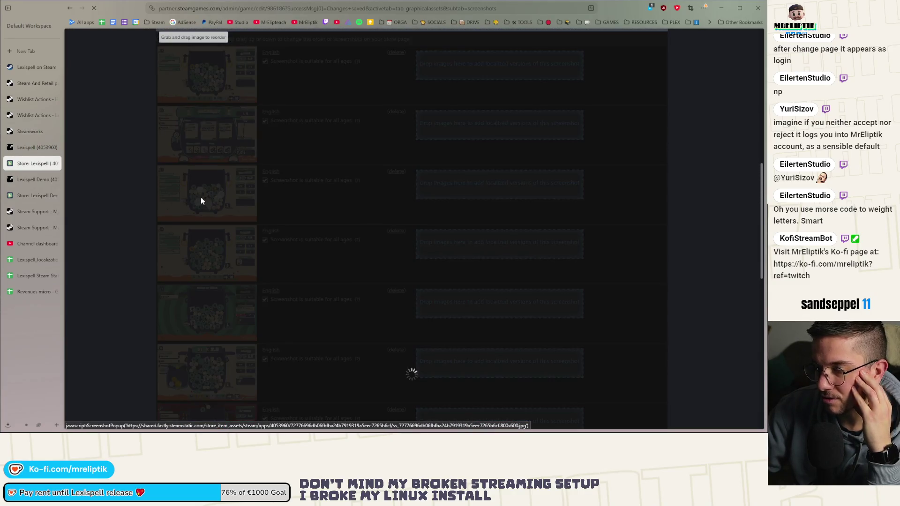
Delete the fourth and fifth screenshots from the list
{"action": "scroll", "coordinate": [143, 245], "scroll_direction": "down", "scroll_amount": 10}
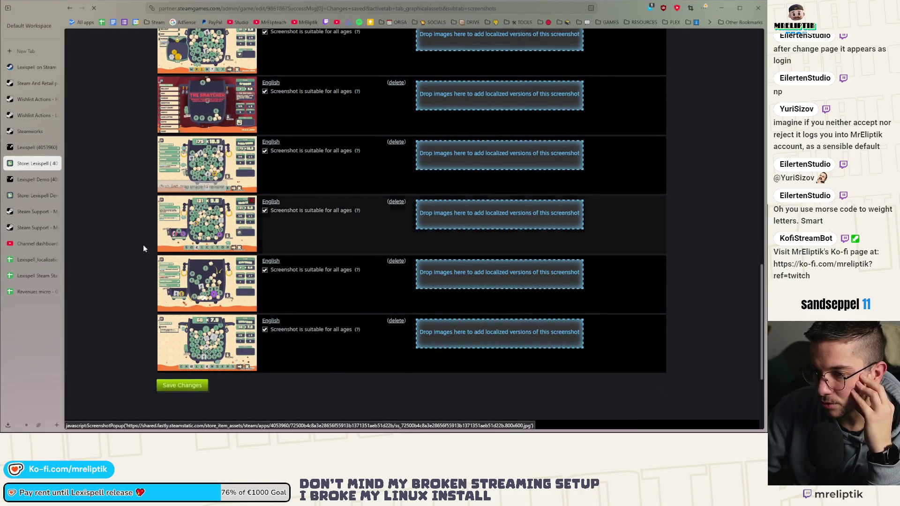
{"action": "scroll", "coordinate": [139, 297], "scroll_direction": "up", "scroll_amount": 4}
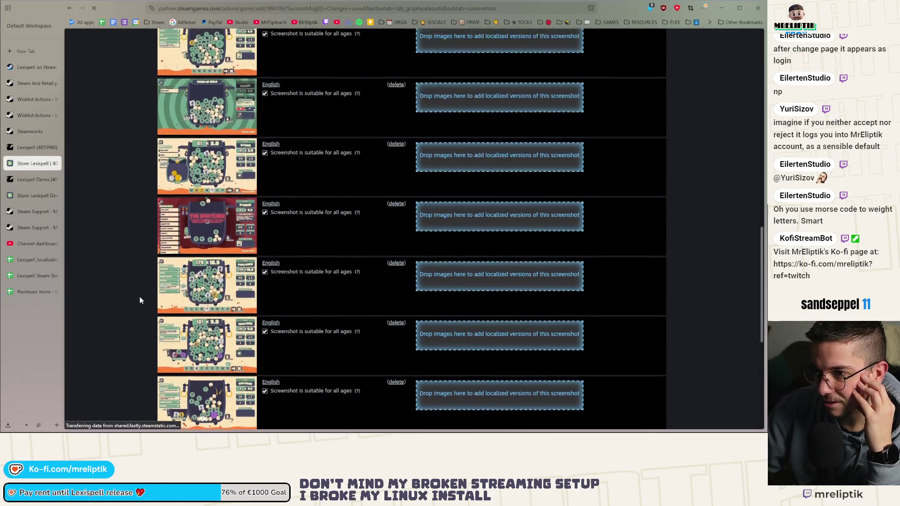
{"action": "scroll", "coordinate": [134, 313], "scroll_direction": "down", "scroll_amount": 4}
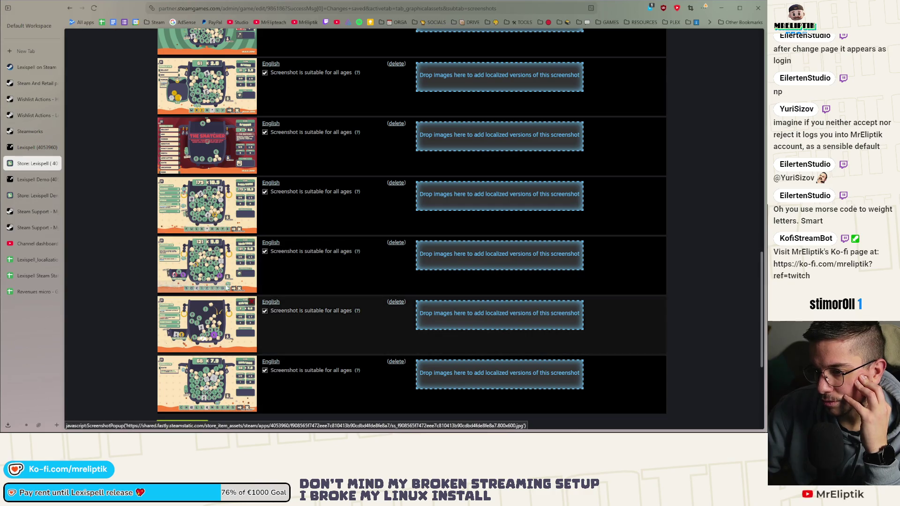
{"action": "scroll", "coordinate": [158, 319], "scroll_direction": "up", "scroll_amount": 3}
{"action": "scroll", "coordinate": [158, 318], "scroll_direction": "down", "scroll_amount": 5}
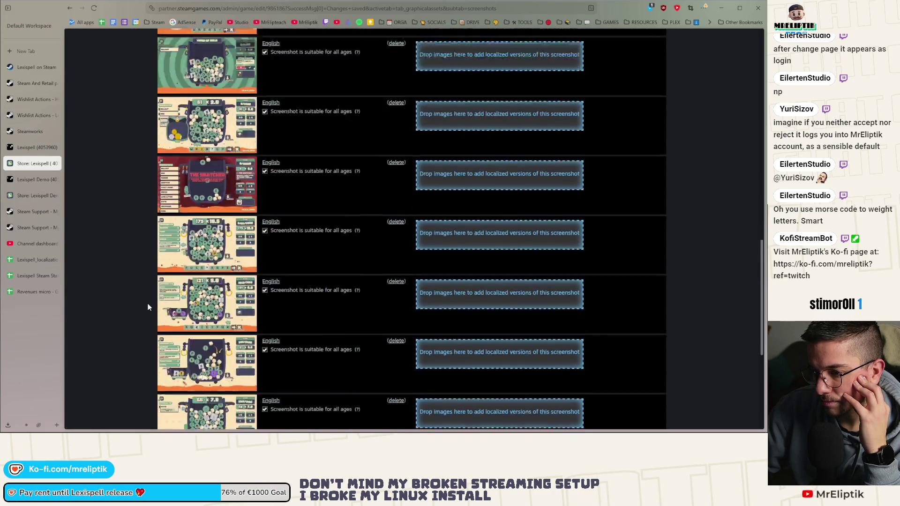
{"action": "left_click", "coordinate": [393, 222]}
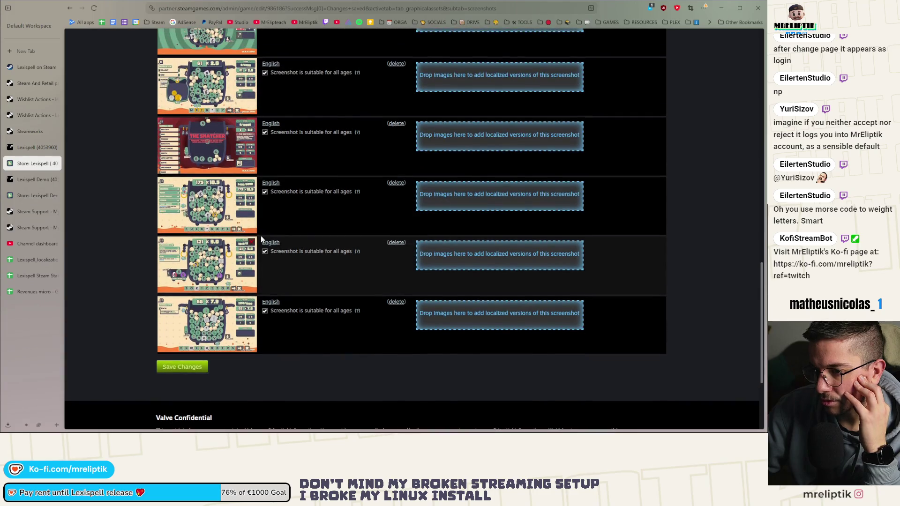
{"action": "left_click", "coordinate": [396, 242]}
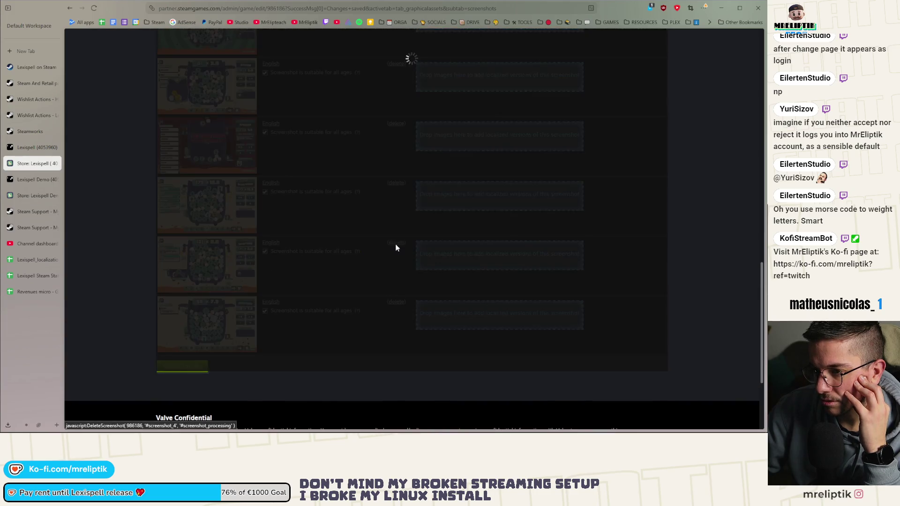
Move the green and red screenshots up, remove the second, and raise the fourth to second place
{"action": "scroll", "coordinate": [155, 266], "scroll_direction": "up", "scroll_amount": 10}
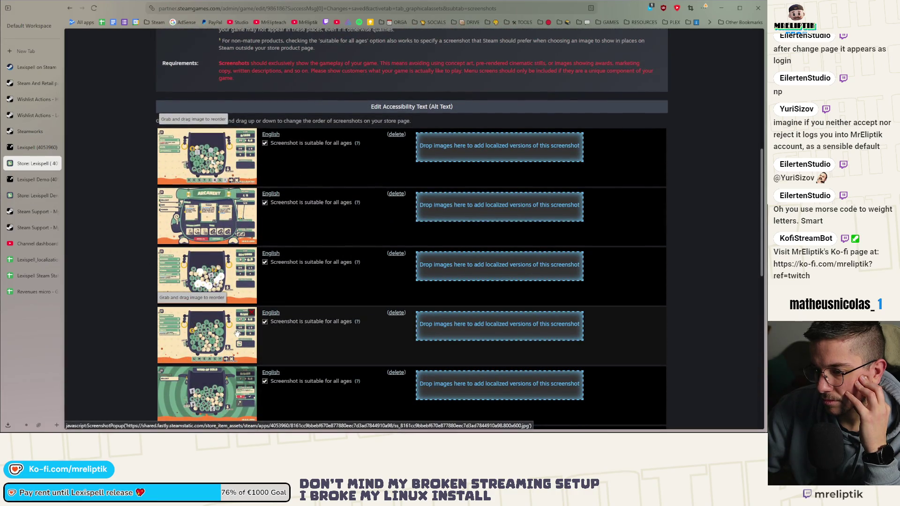
{"action": "scroll", "coordinate": [237, 333], "scroll_direction": "down", "scroll_amount": 3}
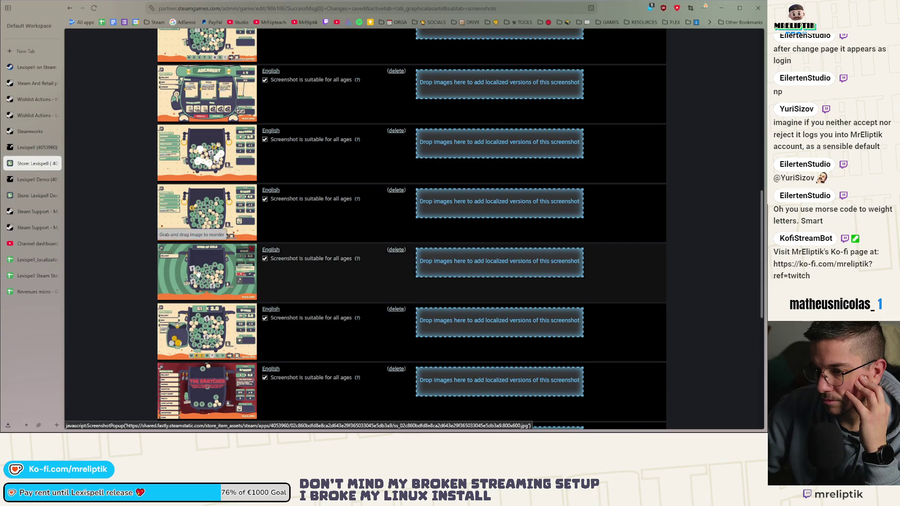
{"action": "mouse_move", "coordinate": [202, 282]}
{"action": "left_mouse_down"}
{"action": "mouse_move", "coordinate": [200, 99]}
{"action": "mouse_move", "coordinate": [199, 159]}
{"action": "left_mouse_up"}
{"action": "mouse_move", "coordinate": [184, 396]}
{"action": "left_mouse_down"}
{"action": "mouse_move", "coordinate": [194, 354]}
{"action": "mouse_move", "coordinate": [192, 225]}
{"action": "mouse_move", "coordinate": [190, 232]}
{"action": "left_mouse_up"}
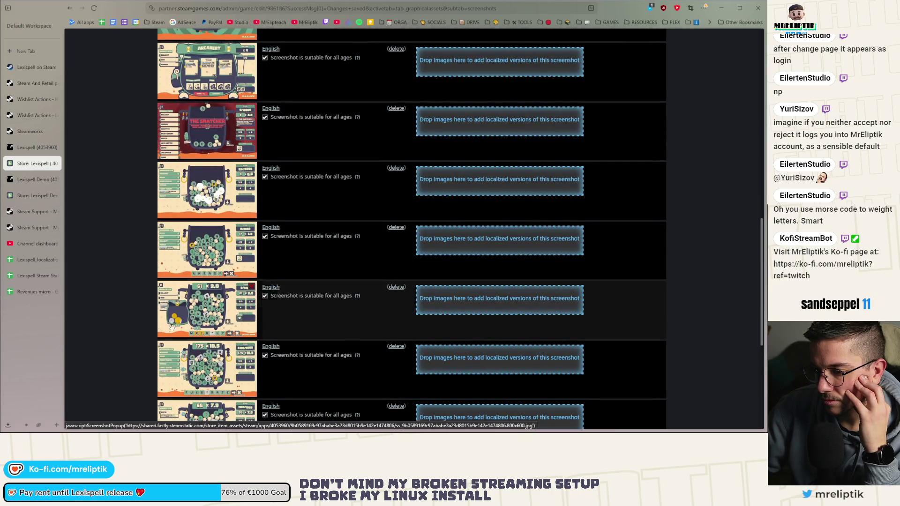
{"action": "scroll", "coordinate": [140, 329], "scroll_direction": "down", "scroll_amount": 2}
{"action": "mouse_move", "coordinate": [191, 338]}
{"action": "left_mouse_down"}
{"action": "mouse_move", "coordinate": [196, 21]}
{"action": "mouse_move", "coordinate": [190, 73]}
{"action": "left_mouse_up"}
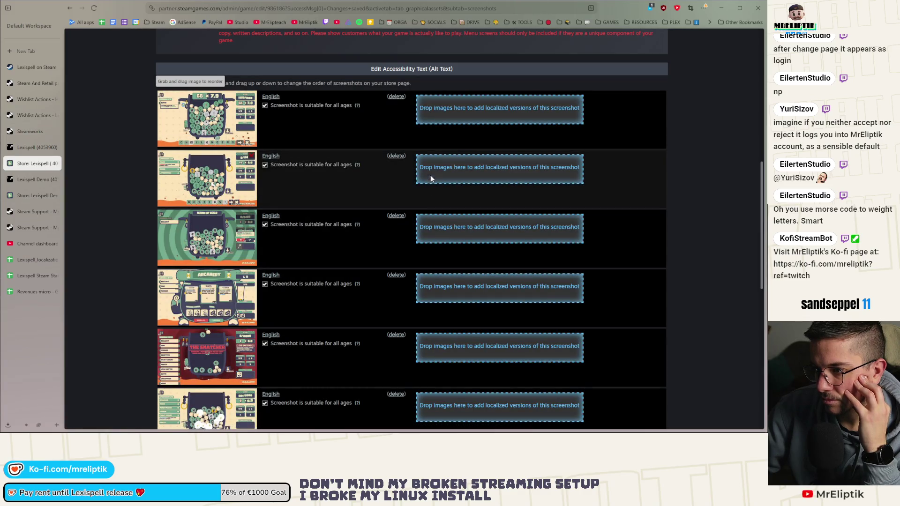
{"action": "left_click", "coordinate": [396, 157]}
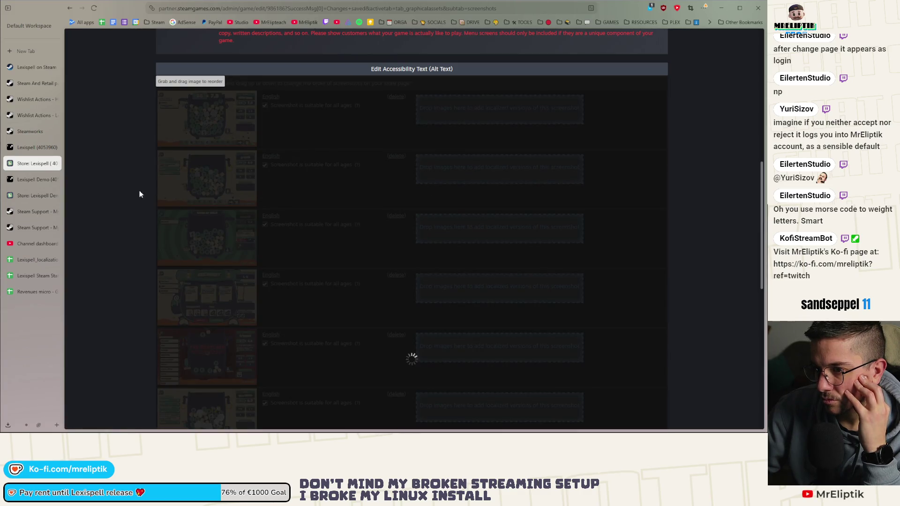
{"action": "scroll", "coordinate": [136, 207], "scroll_direction": "down", "scroll_amount": 4}
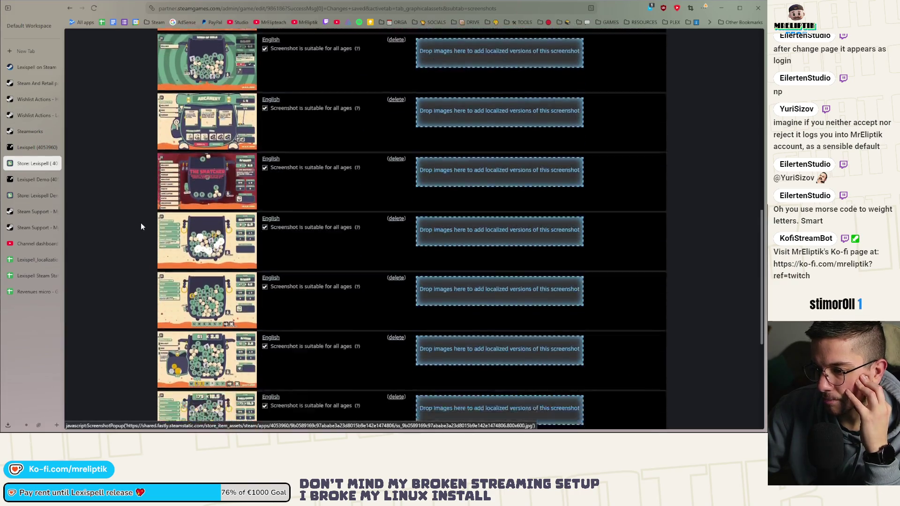
{"action": "scroll", "coordinate": [141, 227], "scroll_direction": "down", "scroll_amount": 3}
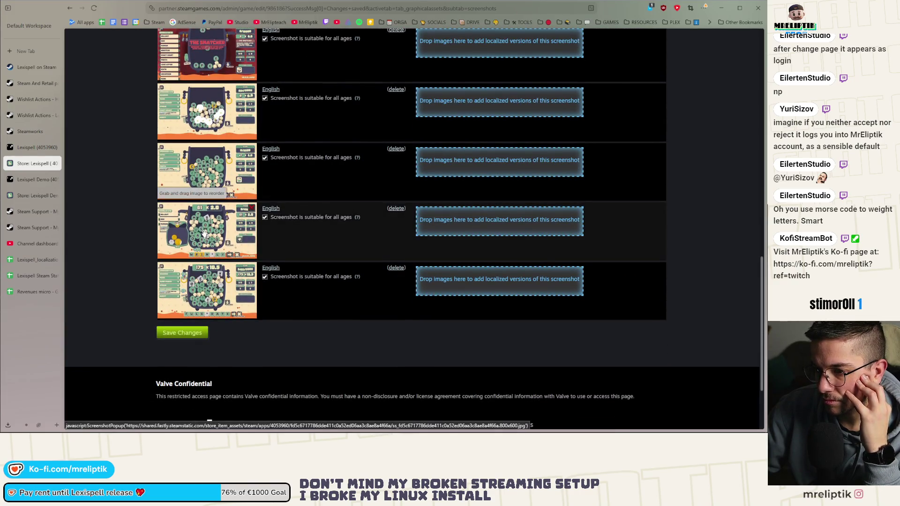
{"action": "left_click_drag", "start_coordinate": [205, 233], "coordinate": [206, 115]}
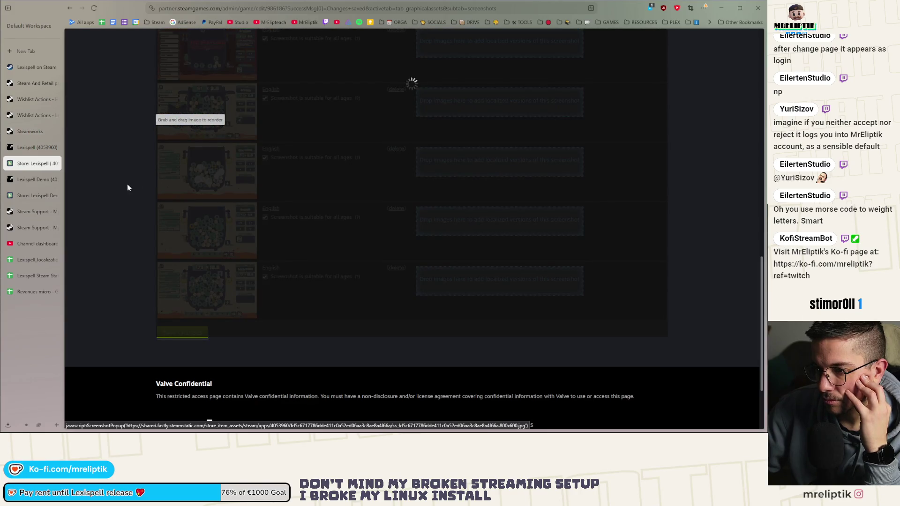
Remove three more unwanted screenshots so only five remain
{"action": "scroll", "coordinate": [124, 194], "scroll_direction": "up", "scroll_amount": 1}
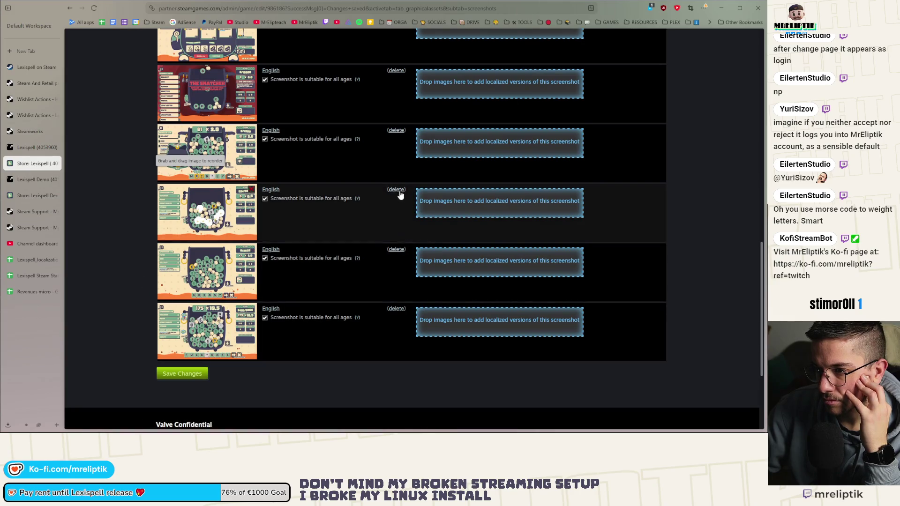
{"action": "left_click", "coordinate": [395, 191]}
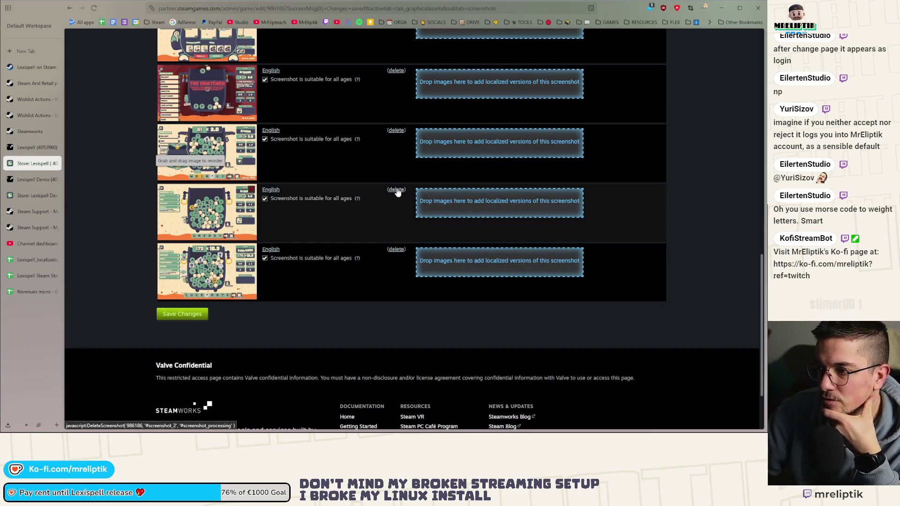
{"action": "left_click", "coordinate": [396, 190]}
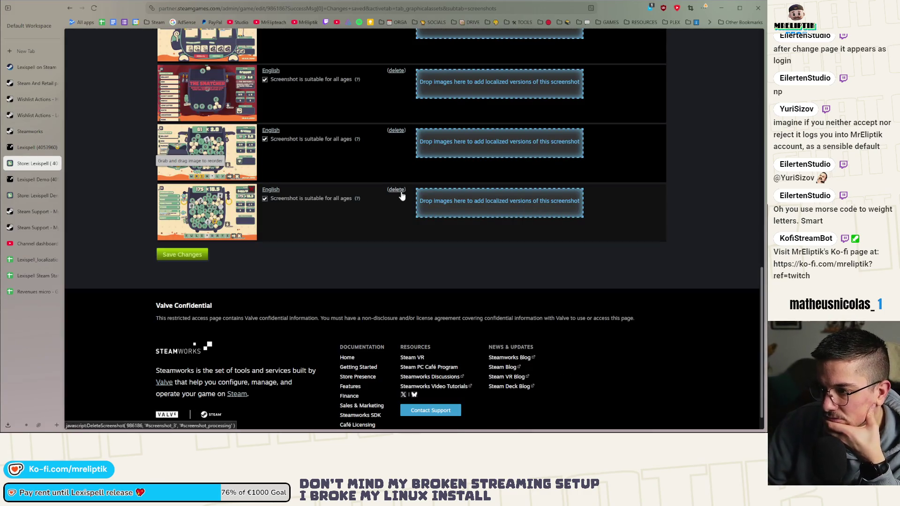
{"action": "left_click", "coordinate": [396, 190]}
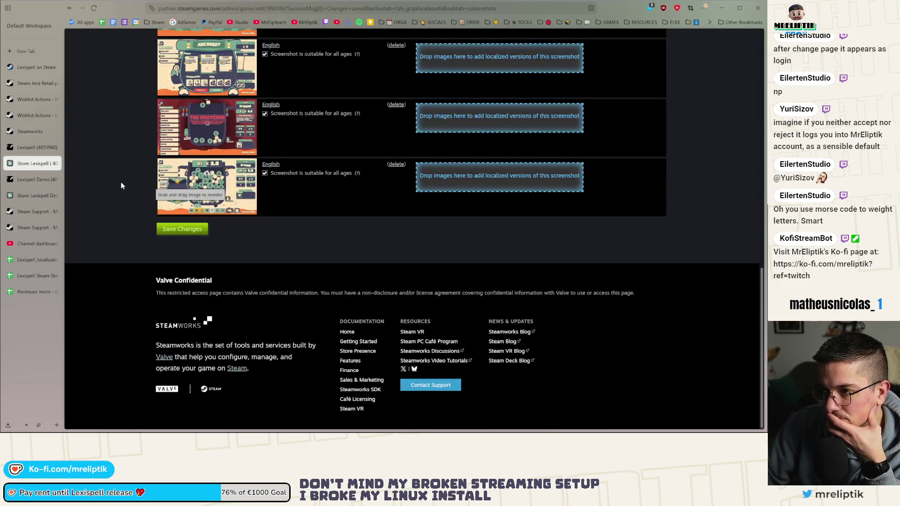
Save the trimmed, reordered screenshot list
{"action": "scroll", "coordinate": [121, 185], "scroll_direction": "up", "scroll_amount": 5}
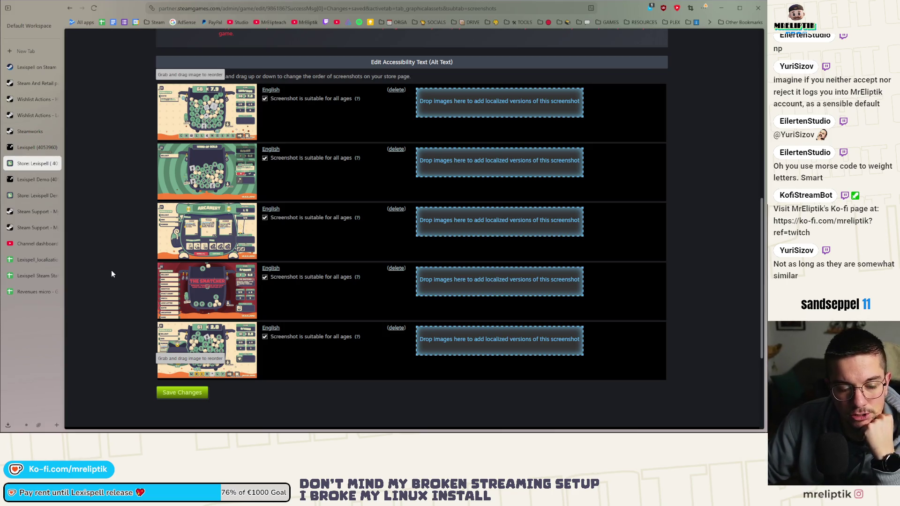
{"action": "scroll", "coordinate": [111, 277], "scroll_direction": "up", "scroll_amount": 1}
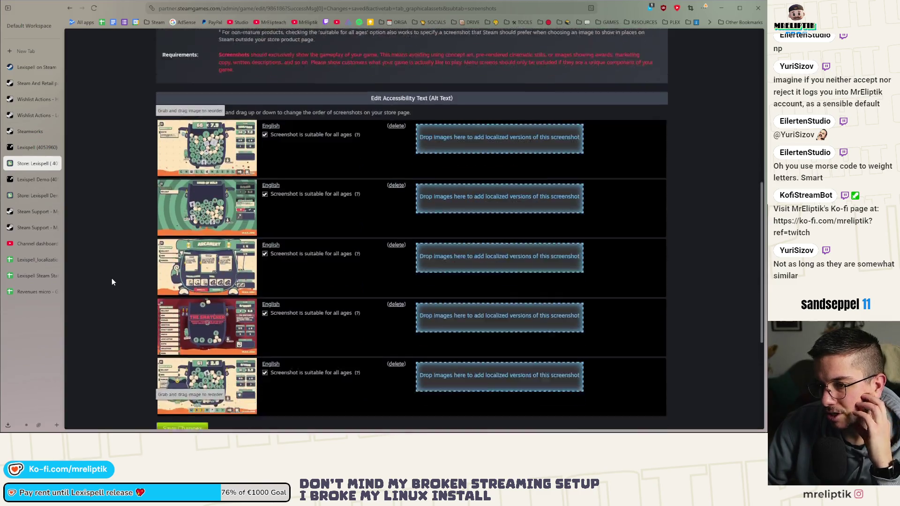
{"action": "scroll", "coordinate": [112, 278], "scroll_direction": "down", "scroll_amount": 2}
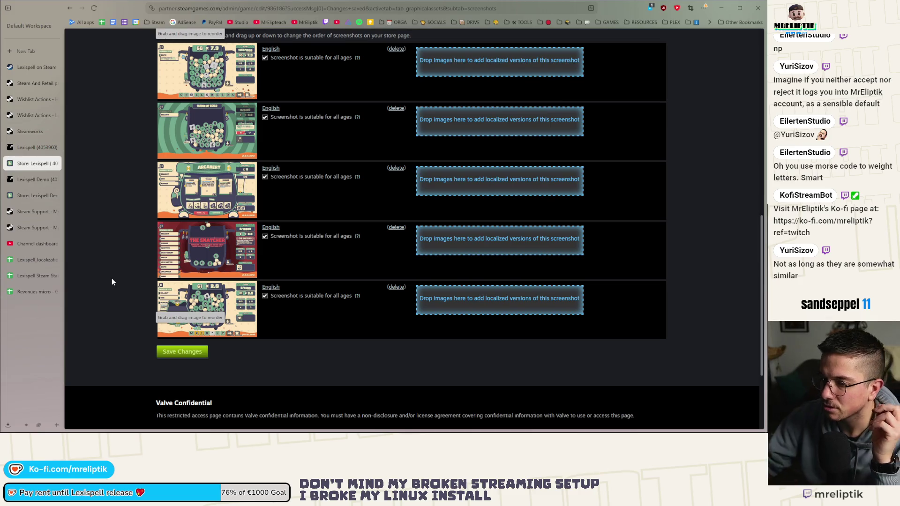
{"action": "left_click", "coordinate": [195, 356]}
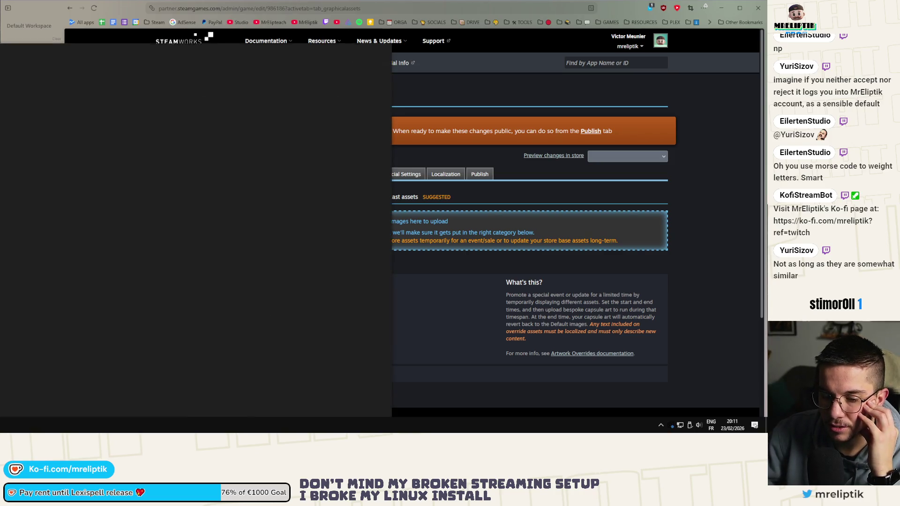
Launch DaVinci Resolve and open the Lexispell trailer project
{"action": "left_click", "coordinate": [180, 151]}
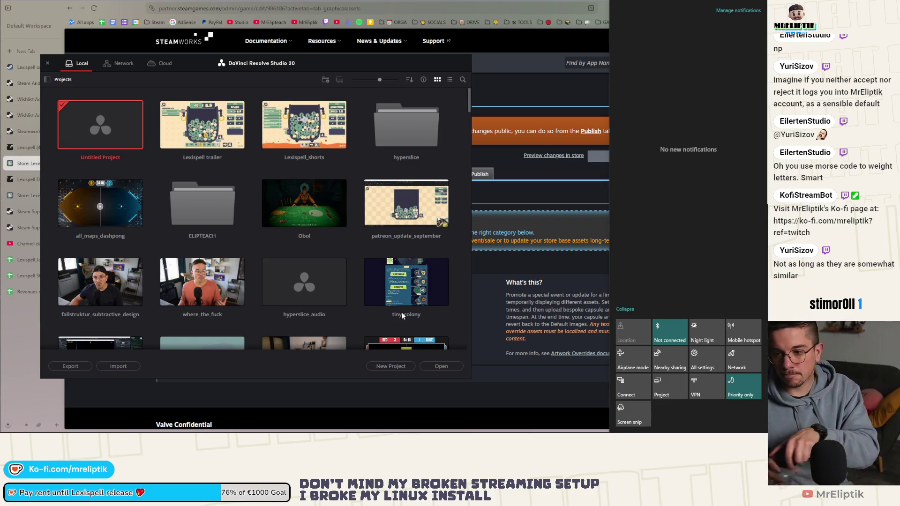
{"action": "double_click", "coordinate": [182, 128]}
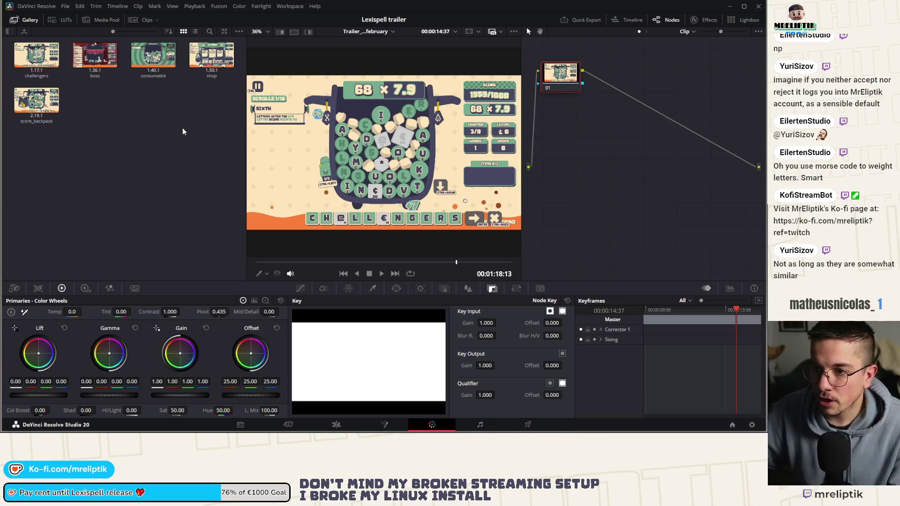
Find the big_score_2 frame and grab it as a still labelled flawiest
{"action": "left_click", "coordinate": [323, 426]}
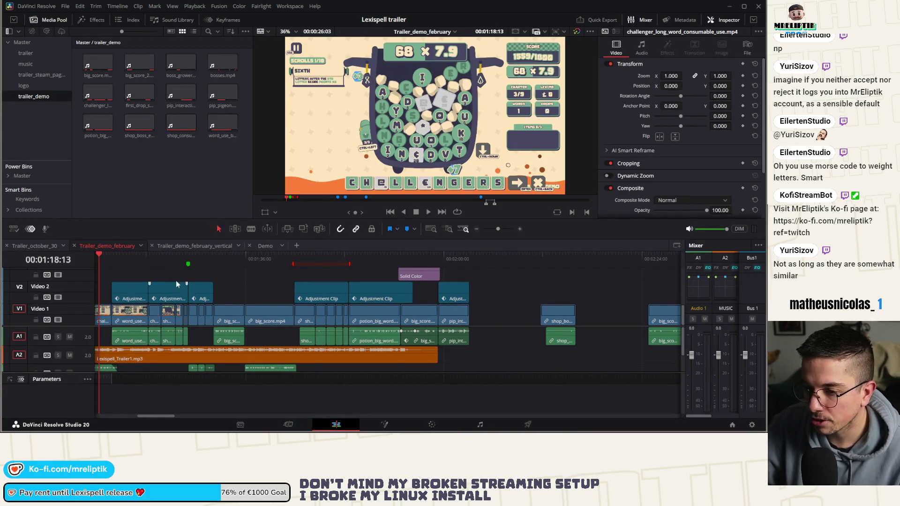
{"action": "left_click", "coordinate": [122, 257]}
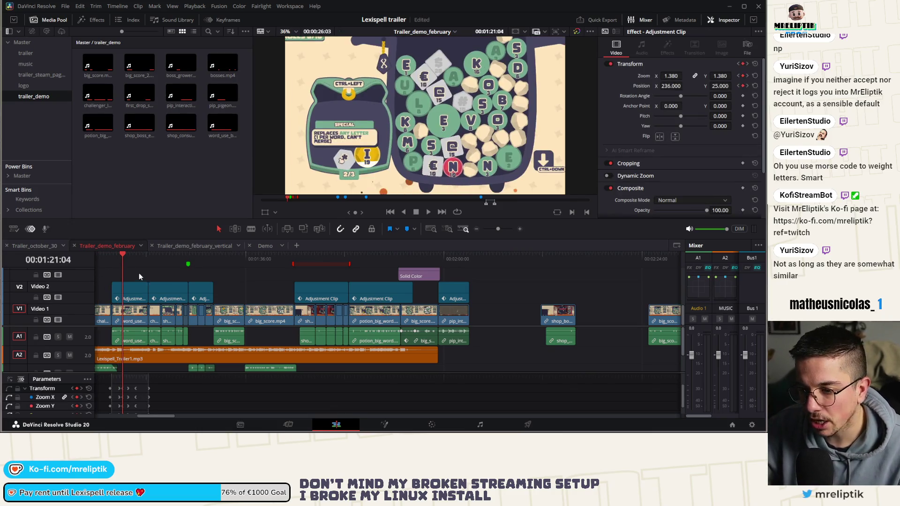
{"action": "left_click_drag", "start_coordinate": [159, 254], "coordinate": [167, 254]}
{"action": "left_click", "coordinate": [232, 257]}
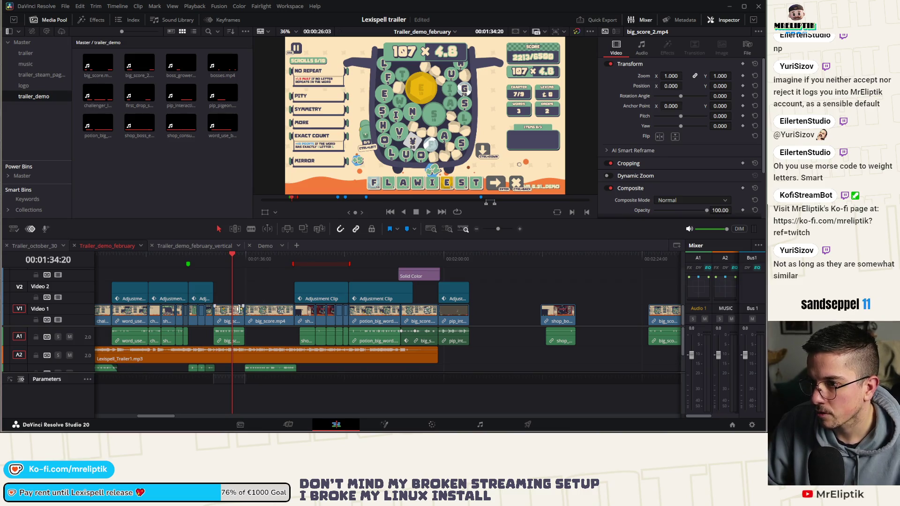
{"action": "scroll", "coordinate": [233, 324], "scroll_direction": "up", "scroll_amount": 2}
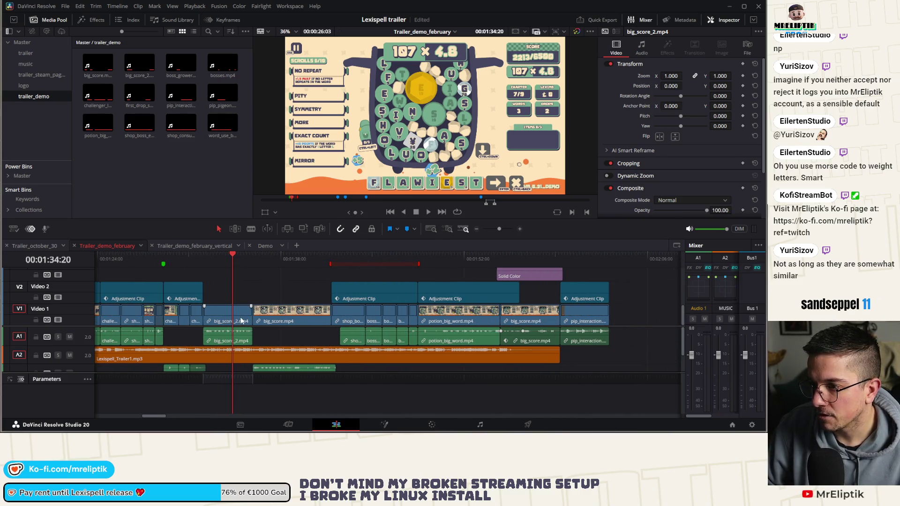
{"action": "left_click", "coordinate": [432, 425]}
{"action": "right_click", "coordinate": [361, 145]}
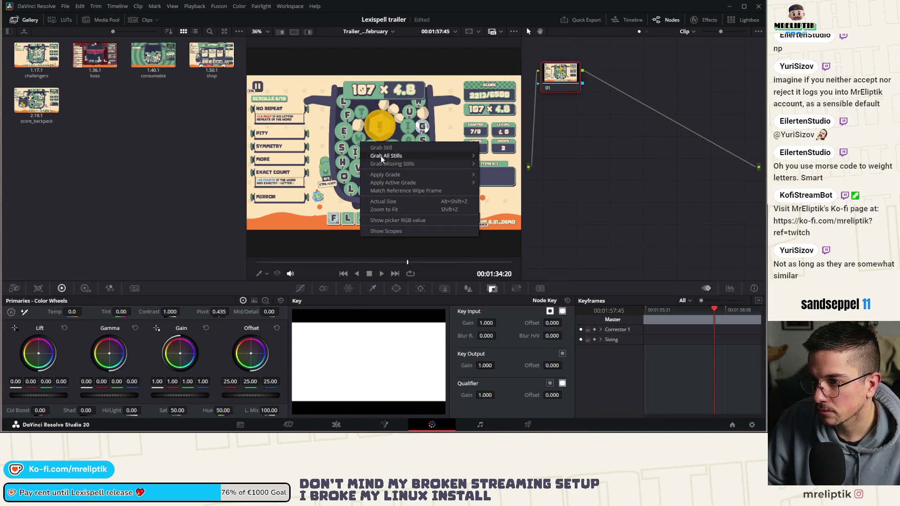
{"action": "left_click", "coordinate": [388, 150]}
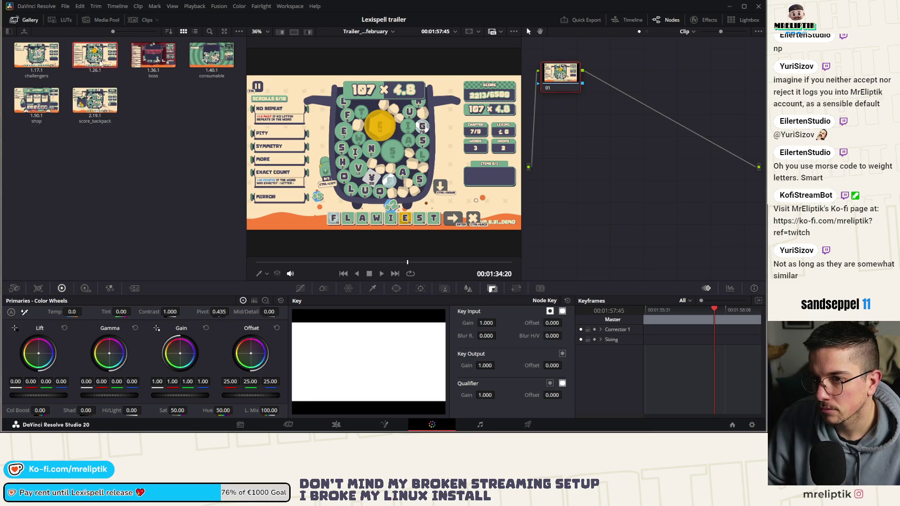
{"action": "right_click", "coordinate": [99, 61]}
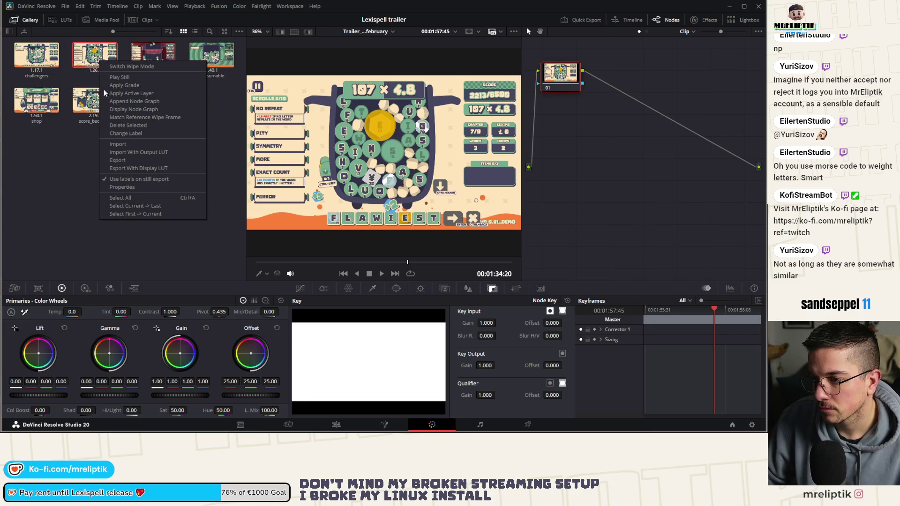
{"action": "left_click", "coordinate": [136, 134]}
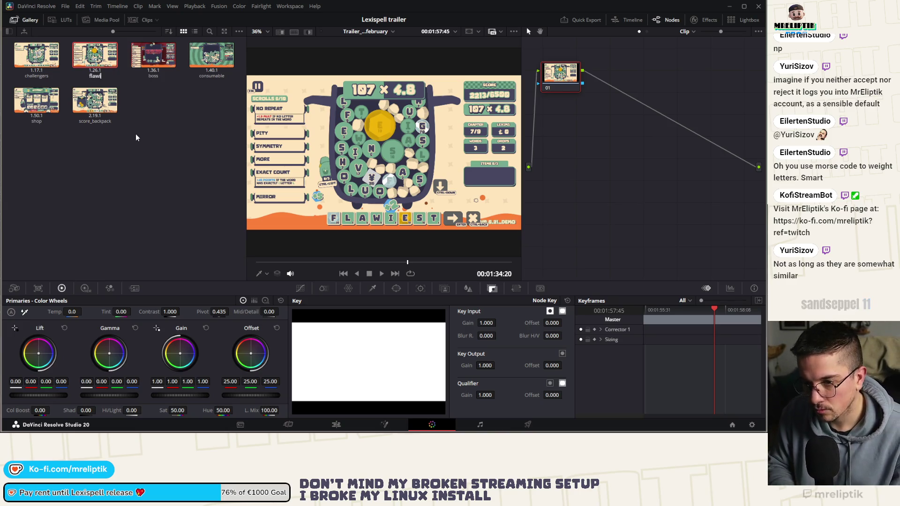
Step through the trailer timeline to settle on the streaks frame at 00:01:38:37
{"action": "left_click", "coordinate": [336, 425]}
{"action": "left_click", "coordinate": [294, 263]}
{"action": "left_click", "coordinate": [276, 261]}
{"action": "left_click", "coordinate": [294, 260]}
{"action": "left_click", "coordinate": [307, 260]}
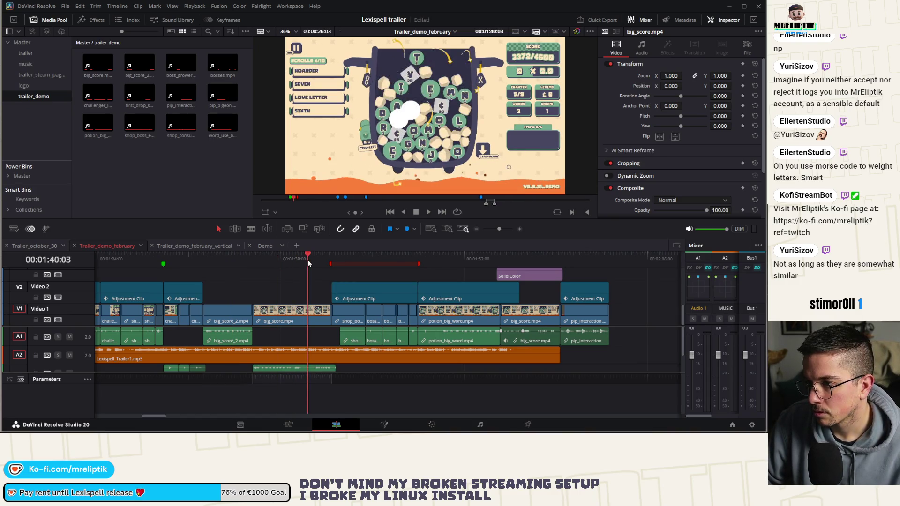
{"action": "left_click", "coordinate": [283, 257]}
{"action": "left_click", "coordinate": [298, 261]}
{"action": "left_click", "coordinate": [302, 258]}
{"action": "left_click", "coordinate": [304, 258]}
{"action": "left_click", "coordinate": [294, 258]}
{"action": "left_click", "coordinate": [290, 260]}
{"action": "mouse_move", "coordinate": [289, 260]}
{"action": "left_mouse_down"}
{"action": "mouse_move", "coordinate": [297, 258]}
{"action": "mouse_move", "coordinate": [289, 257]}
{"action": "left_mouse_up"}
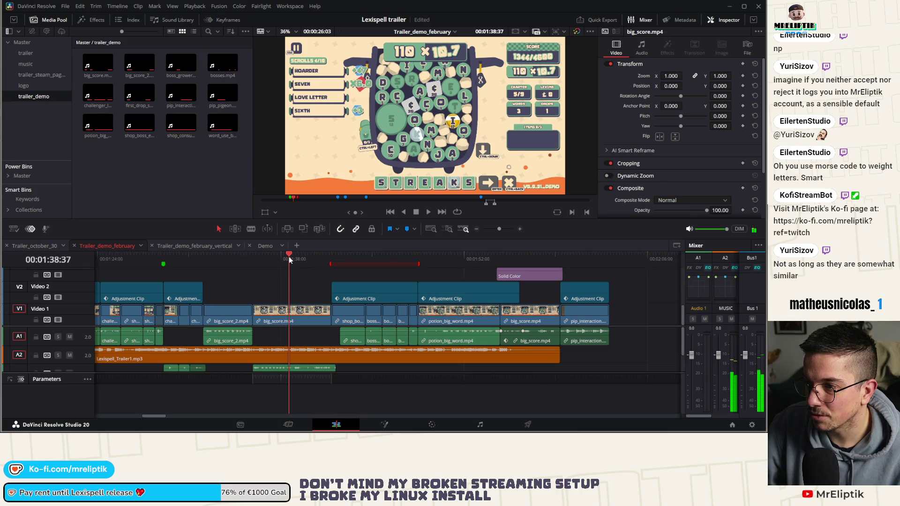
Grab that frame as still 1.27.1 and label it streaks
{"action": "left_click", "coordinate": [385, 424]}
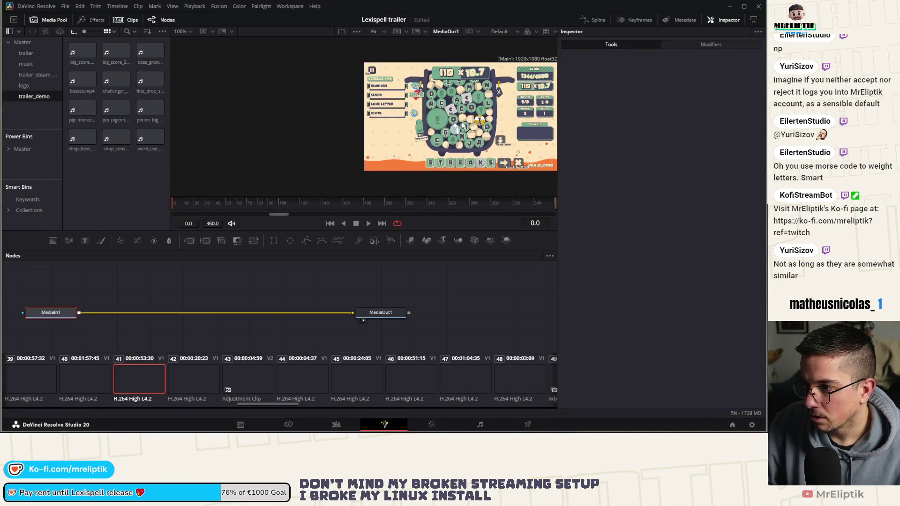
{"action": "right_click", "coordinate": [465, 122]}
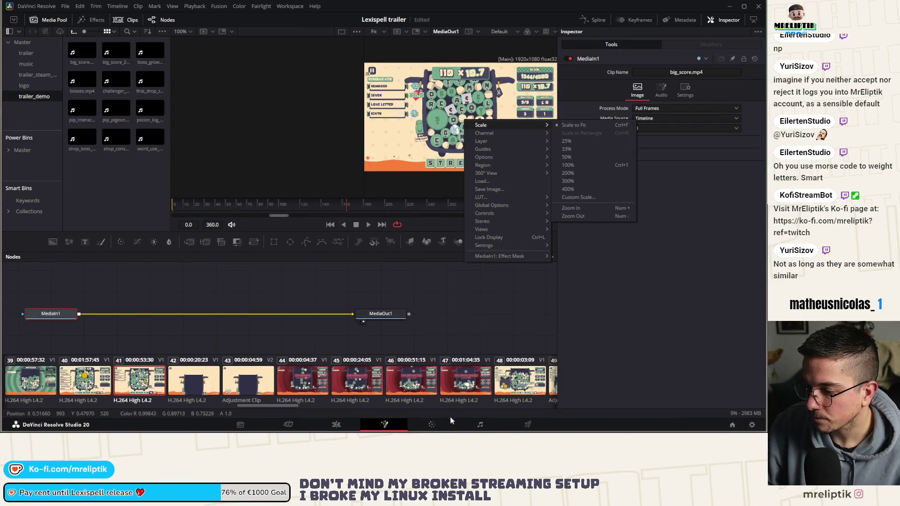
{"action": "left_click", "coordinate": [450, 419]}
{"action": "right_click", "coordinate": [385, 176]}
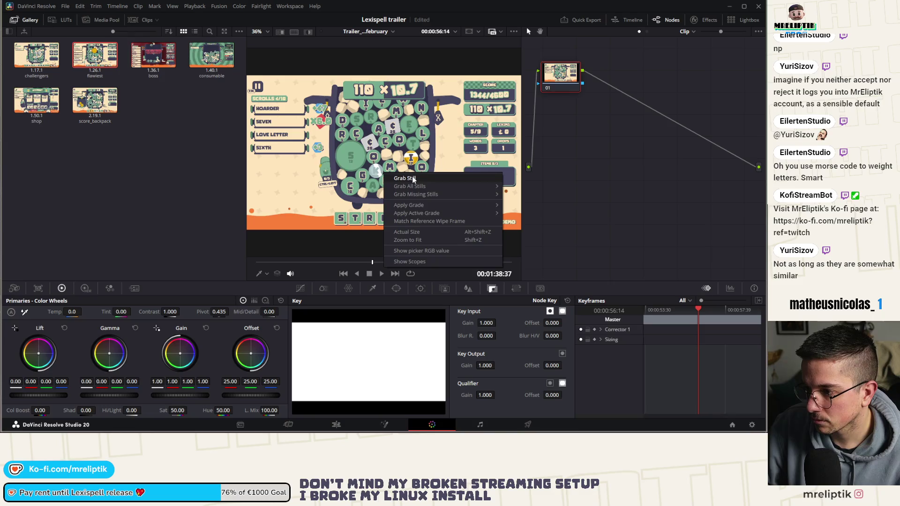
{"action": "left_click", "coordinate": [399, 179]}
{"action": "right_click", "coordinate": [146, 69]}
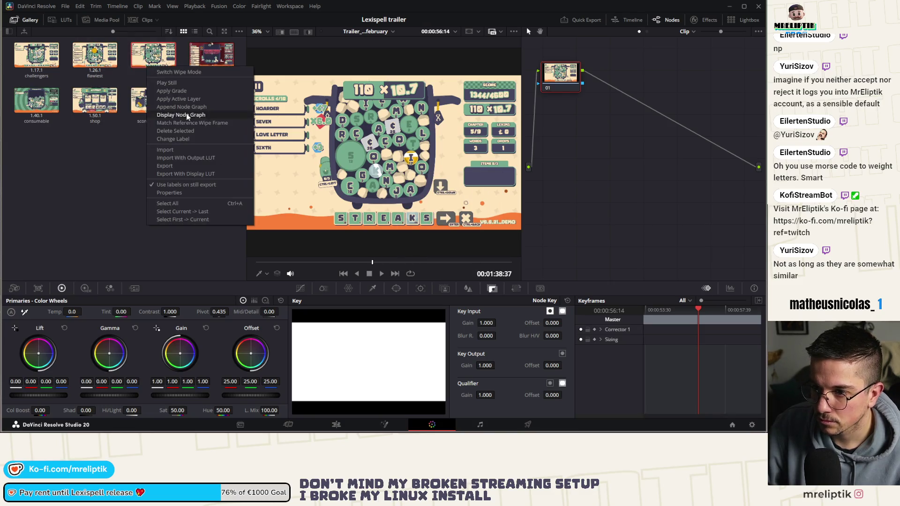
{"action": "left_click", "coordinate": [187, 144]}
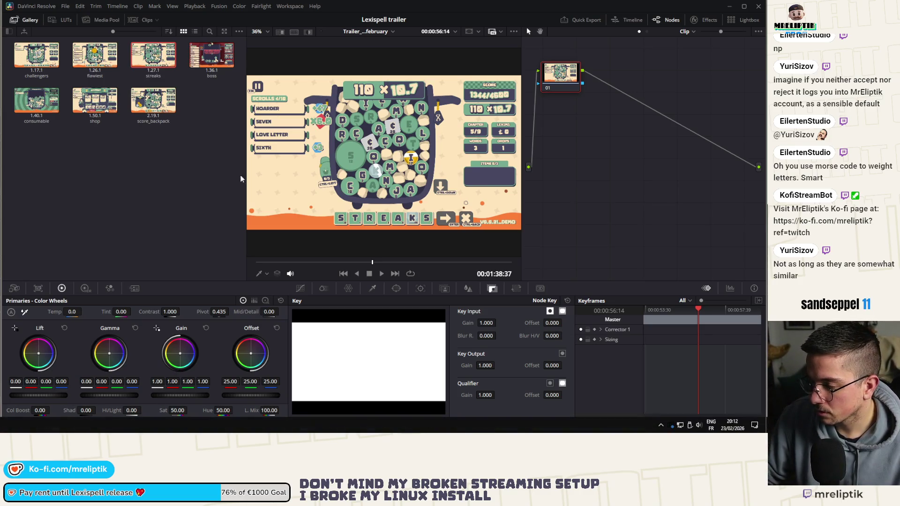
{"action": "left_click", "coordinate": [336, 424]}
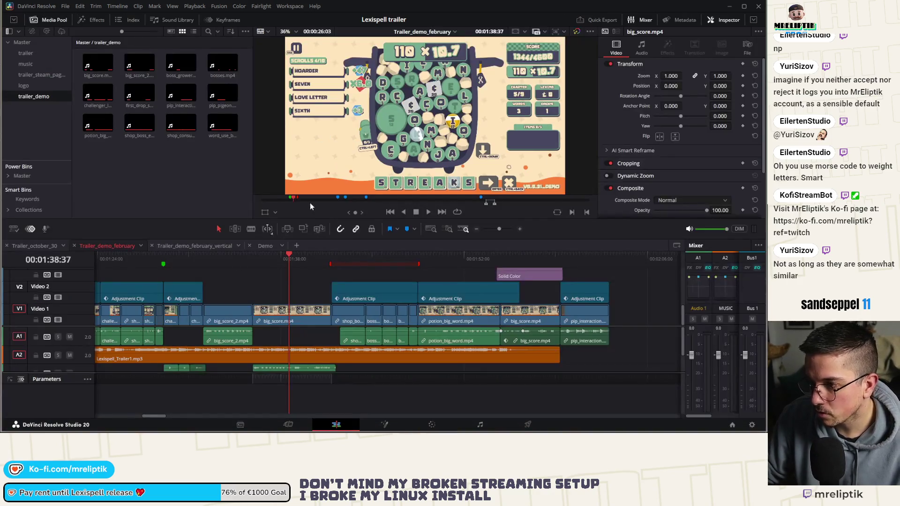
Scrub the later trailer shots, from the challengers frame to The Snatcher boss and playback near 03:57
{"action": "mouse_move", "coordinate": [294, 257]}
{"action": "left_mouse_down"}
{"action": "mouse_move", "coordinate": [586, 265]}
{"action": "mouse_move", "coordinate": [100, 282]}
{"action": "mouse_move", "coordinate": [118, 282]}
{"action": "left_mouse_up"}
{"action": "scroll", "coordinate": [129, 281], "scroll_direction": "right", "scroll_amount": 10}
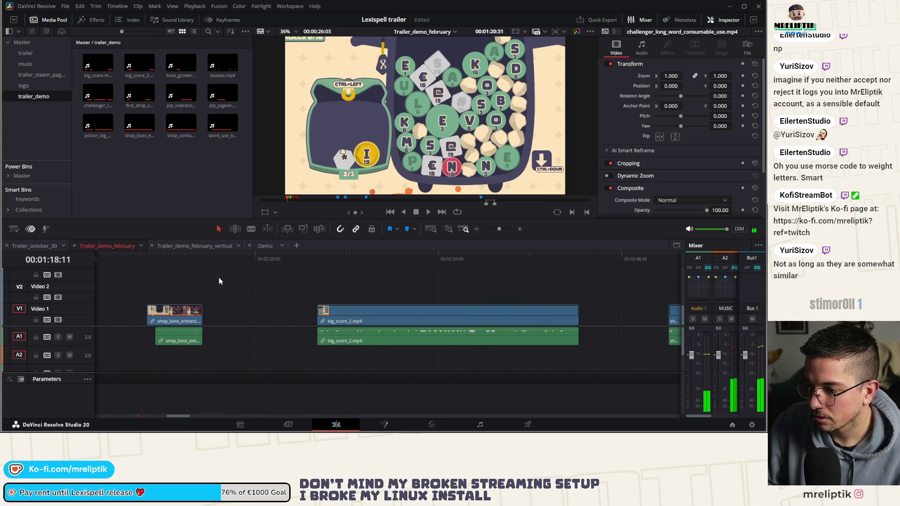
{"action": "left_click", "coordinate": [322, 260]}
{"action": "left_click_drag", "start_coordinate": [322, 260], "coordinate": [463, 264]}
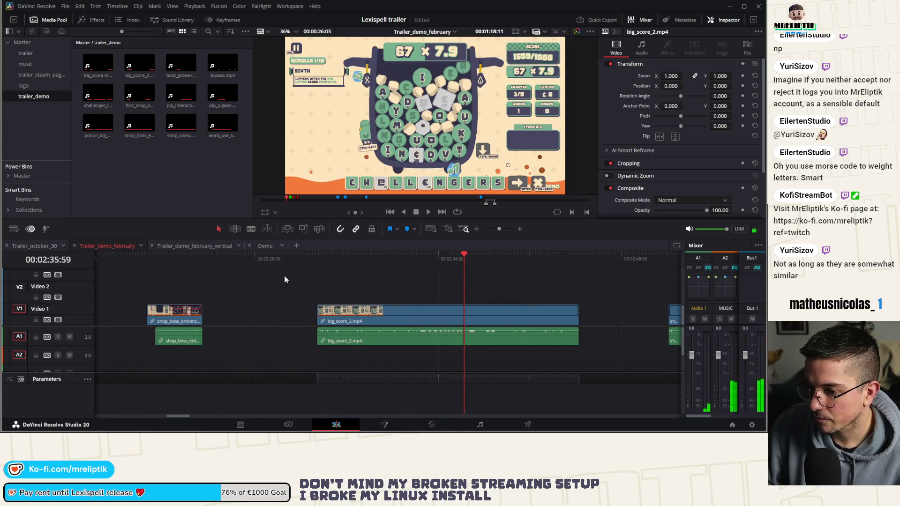
{"action": "left_click", "coordinate": [168, 257]}
{"action": "scroll", "coordinate": [317, 260], "scroll_direction": "right", "scroll_amount": 10}
{"action": "mouse_move", "coordinate": [314, 260]}
{"action": "left_mouse_down"}
{"action": "mouse_move", "coordinate": [268, 261]}
{"action": "mouse_move", "coordinate": [467, 261]}
{"action": "left_mouse_up"}
{"action": "scroll", "coordinate": [317, 263], "scroll_direction": "right", "scroll_amount": 10}
{"action": "left_click", "coordinate": [337, 261]}
{"action": "scroll", "coordinate": [259, 267], "scroll_direction": "right", "scroll_amount": 15}
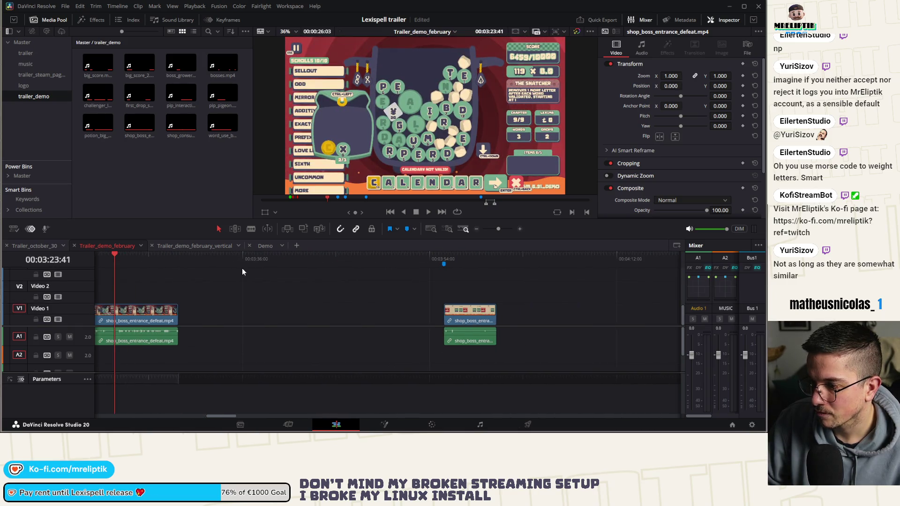
{"action": "left_click", "coordinate": [468, 260]}
{"action": "key", "text": "space"}
{"action": "scroll", "coordinate": [303, 266], "scroll_direction": "right", "scroll_amount": 6}
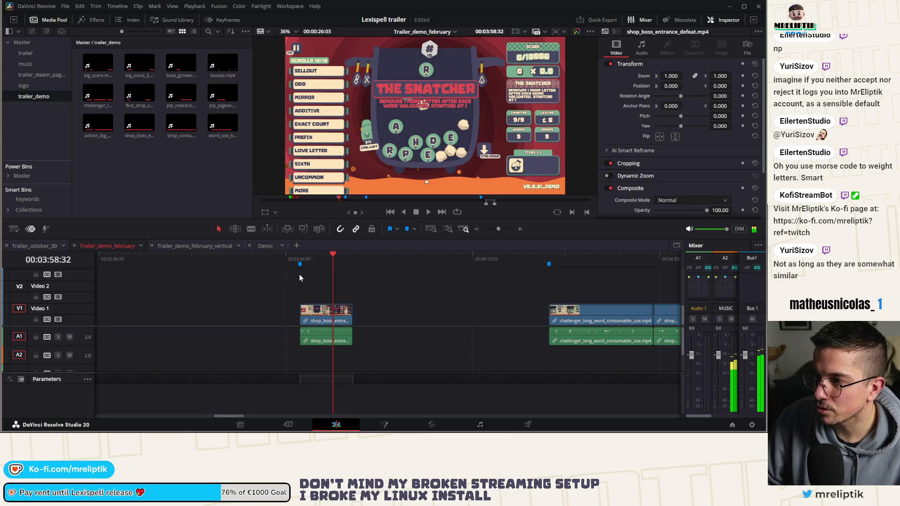
{"action": "scroll", "coordinate": [299, 274], "scroll_direction": "right", "scroll_amount": 4}
{"action": "scroll", "coordinate": [267, 272], "scroll_direction": "down", "scroll_amount": 8}
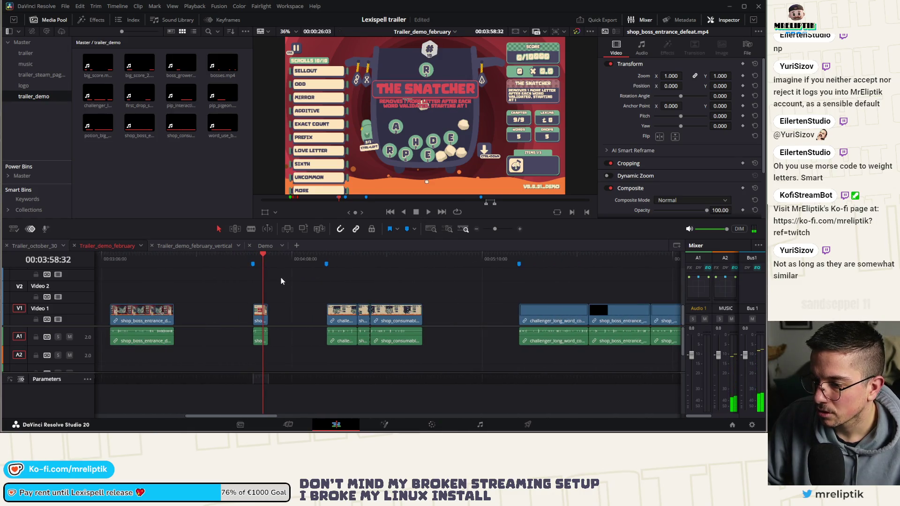
{"action": "scroll", "coordinate": [219, 291], "scroll_direction": "left", "scroll_amount": 10}
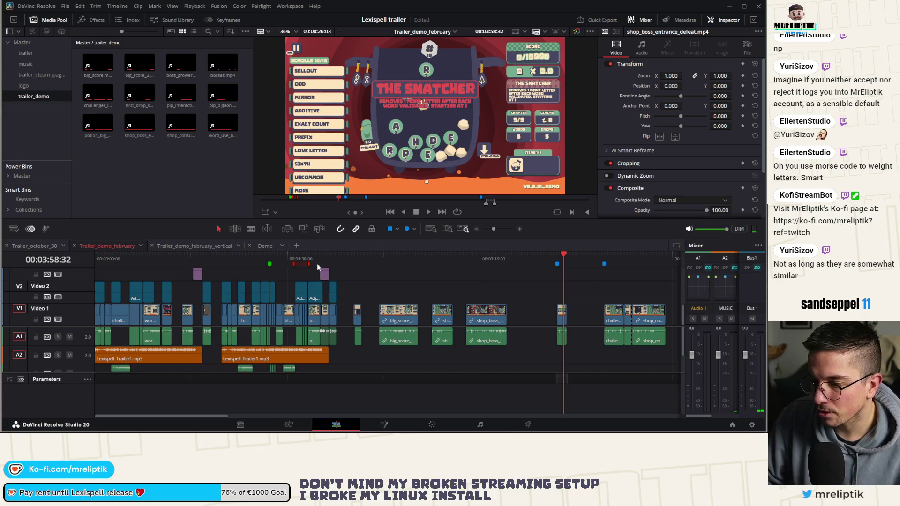
Scrub through the boss intros between 01:45 and 01:47:28
{"action": "left_click", "coordinate": [318, 267]}
{"action": "scroll", "coordinate": [295, 277], "scroll_direction": "up", "scroll_amount": 5}
{"action": "left_click", "coordinate": [266, 258]}
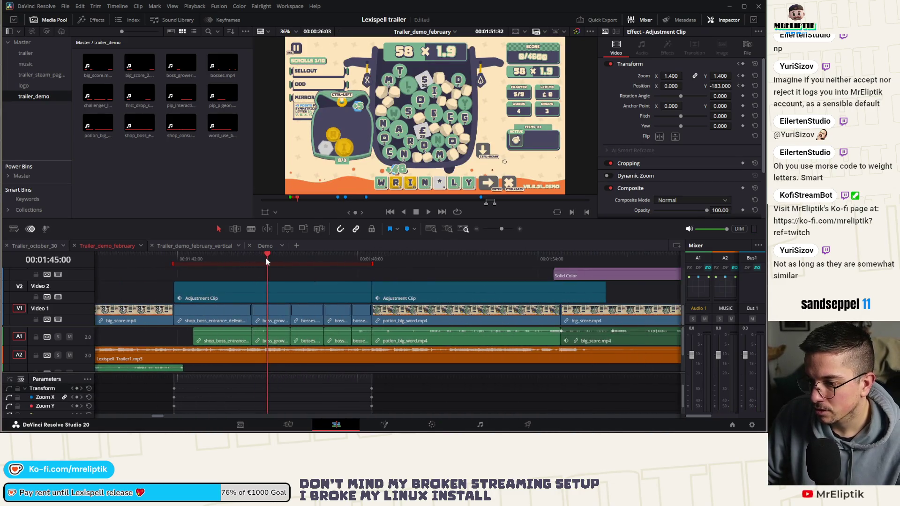
{"action": "scroll", "coordinate": [265, 258], "scroll_direction": "up", "scroll_amount": 3}
{"action": "left_click_drag", "start_coordinate": [266, 258], "coordinate": [388, 267]}
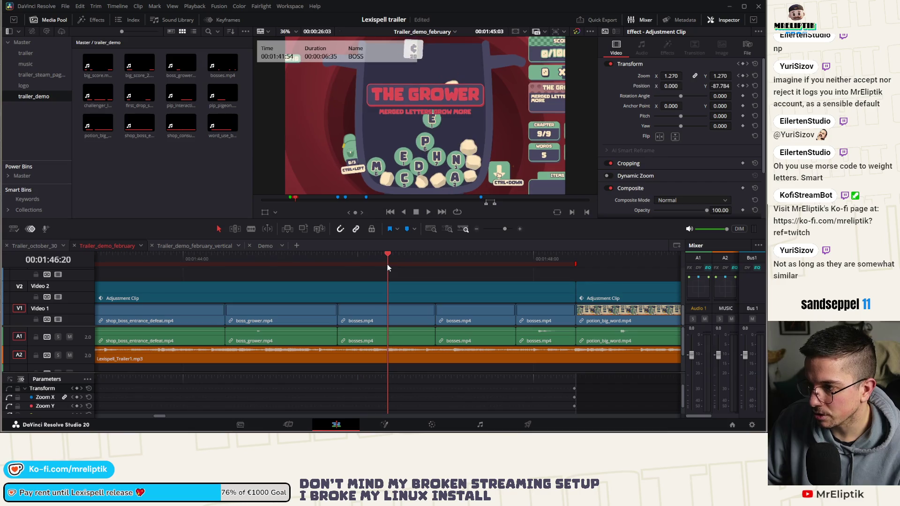
{"action": "left_click", "coordinate": [409, 260]}
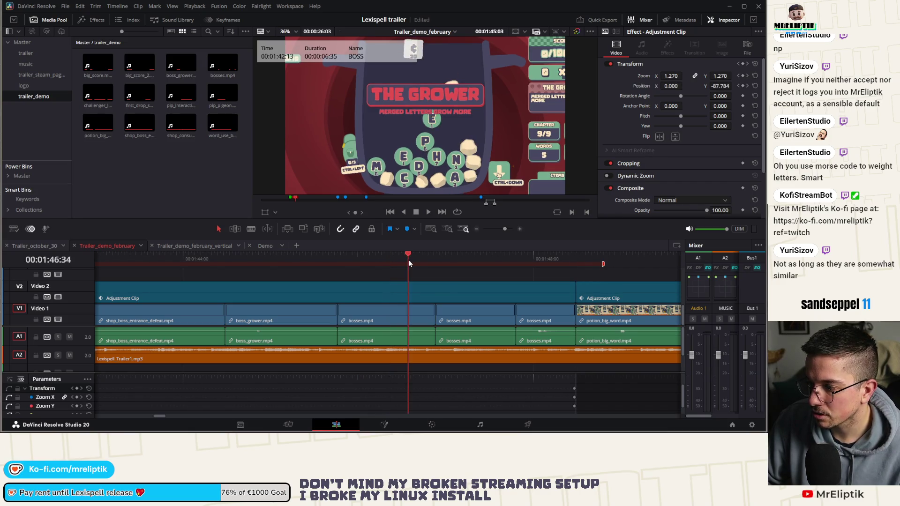
{"action": "mouse_move", "coordinate": [409, 261]}
{"action": "left_mouse_down"}
{"action": "mouse_move", "coordinate": [393, 260]}
{"action": "mouse_move", "coordinate": [488, 263]}
{"action": "mouse_move", "coordinate": [383, 267]}
{"action": "left_mouse_up"}
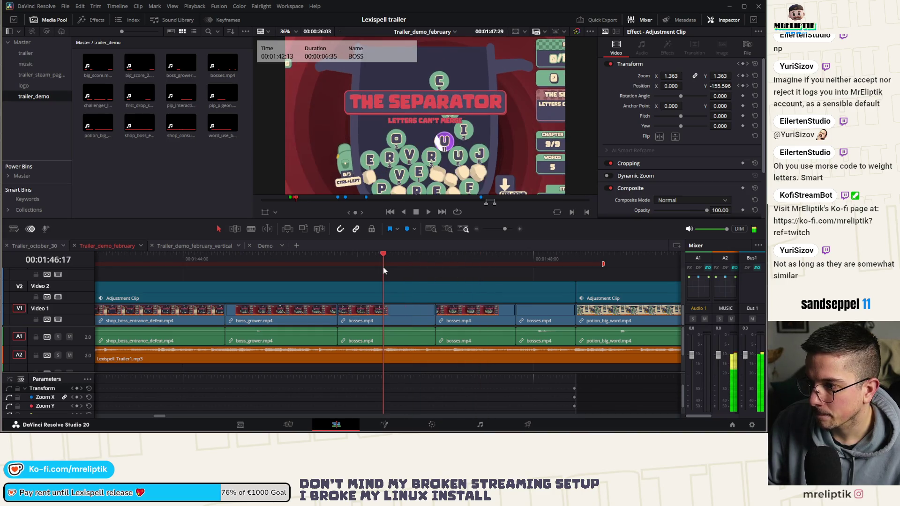
{"action": "scroll", "coordinate": [281, 272], "scroll_direction": "right", "scroll_amount": 5}
{"action": "left_click_drag", "start_coordinate": [164, 259], "coordinate": [321, 269]}
Move bosses.mp4 to about 02:06, lengthen it, and view its Vowelophob frame on the Color page
{"action": "left_click", "coordinate": [324, 312]}
{"action": "scroll", "coordinate": [213, 314], "scroll_direction": "down", "scroll_amount": 5}
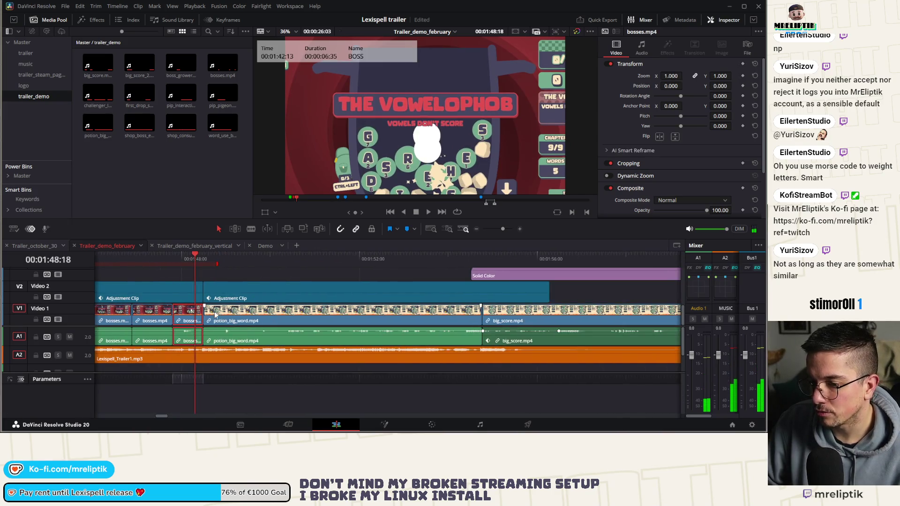
{"action": "left_click_drag", "start_coordinate": [207, 312], "coordinate": [424, 314]}
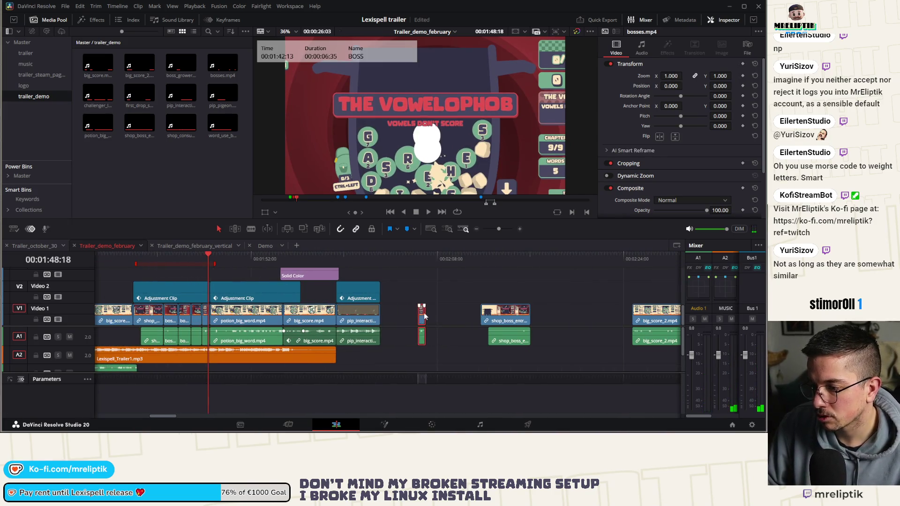
{"action": "scroll", "coordinate": [426, 302], "scroll_direction": "up", "scroll_amount": 5}
{"action": "mouse_move", "coordinate": [425, 259]}
{"action": "left_mouse_down"}
{"action": "mouse_move", "coordinate": [389, 266]}
{"action": "mouse_move", "coordinate": [443, 268]}
{"action": "mouse_move", "coordinate": [414, 274]}
{"action": "mouse_move", "coordinate": [423, 269]}
{"action": "left_mouse_up"}
{"action": "left_click_drag", "start_coordinate": [441, 313], "coordinate": [570, 313]}
{"action": "mouse_move", "coordinate": [434, 262]}
{"action": "left_mouse_down"}
{"action": "mouse_move", "coordinate": [543, 267]}
{"action": "mouse_move", "coordinate": [355, 277]}
{"action": "mouse_move", "coordinate": [478, 281]}
{"action": "mouse_move", "coordinate": [402, 286]}
{"action": "mouse_move", "coordinate": [439, 284]}
{"action": "mouse_move", "coordinate": [425, 285]}
{"action": "left_mouse_up"}
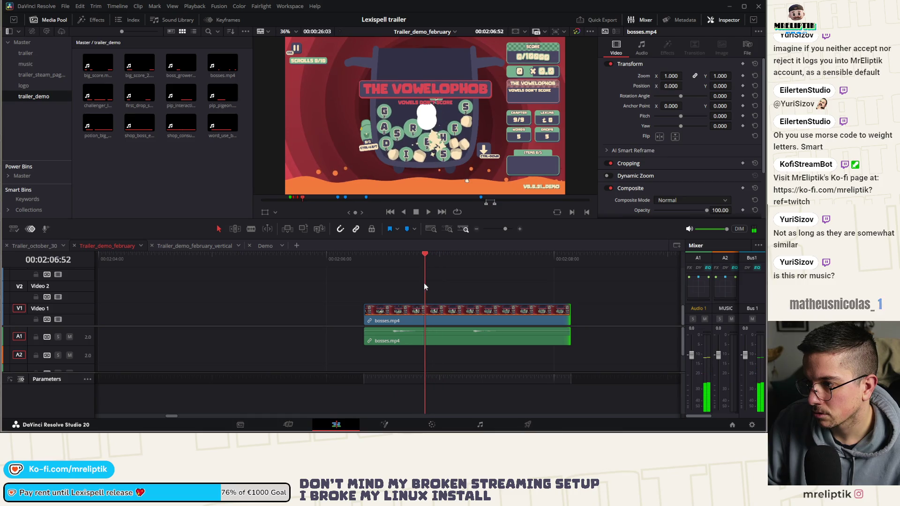
{"action": "left_click", "coordinate": [432, 424]}
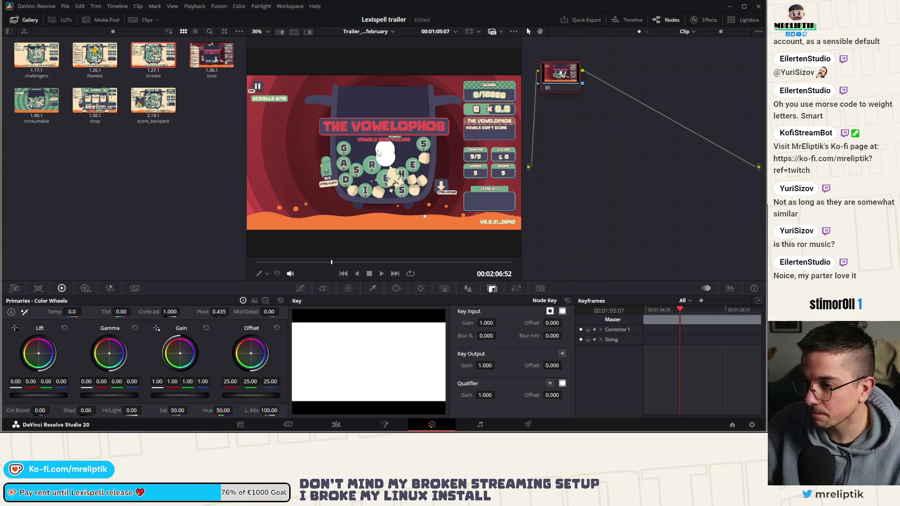
Grab the Vowelophob boss frame as still 1.36.1 and label it vowelophob
{"action": "right_click", "coordinate": [378, 153]}
{"action": "left_click", "coordinate": [401, 158]}
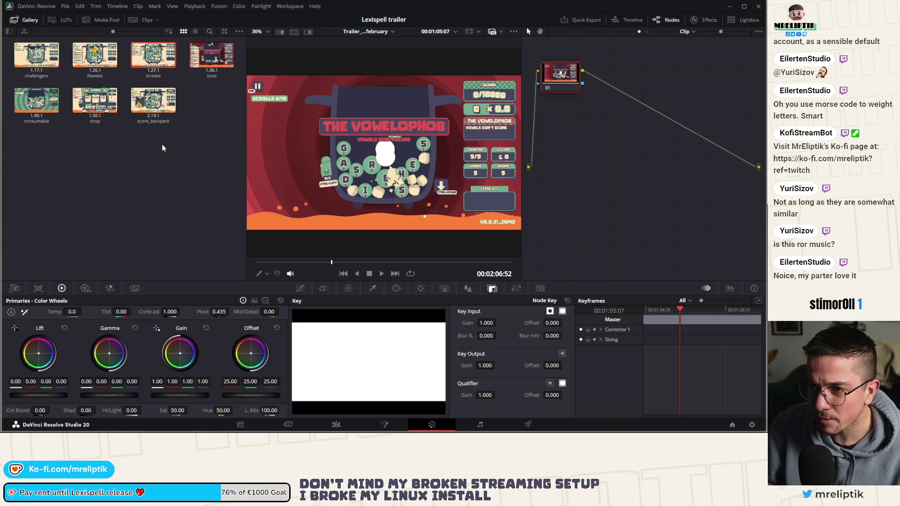
{"action": "right_click", "coordinate": [210, 62]}
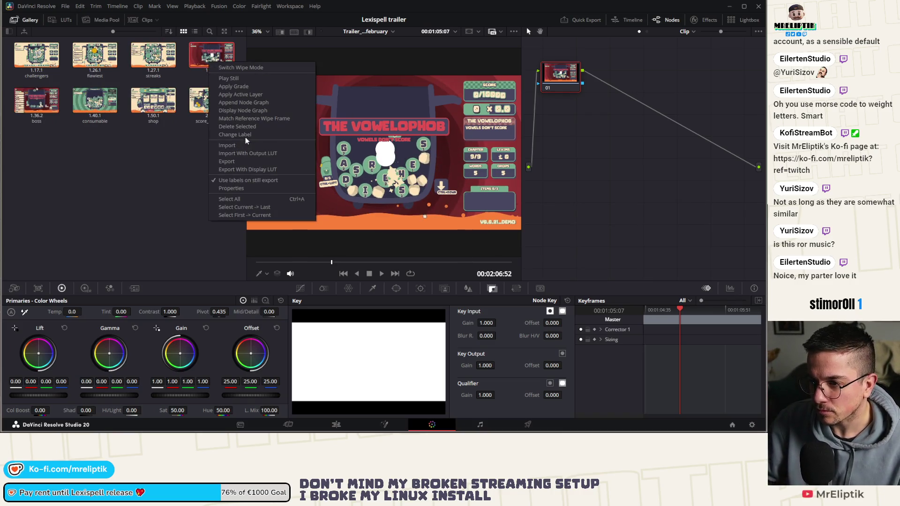
{"action": "left_click", "coordinate": [237, 134]}
{"action": "type", "text": "vowelophob"}
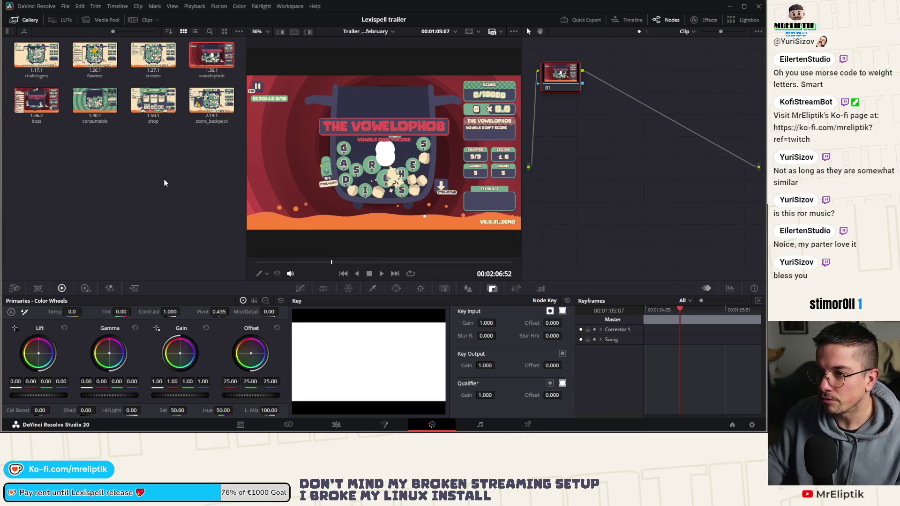
Cue the big_score_2 VITRI word frame at 00:02:29:02 on the Color page
{"action": "left_click", "coordinate": [336, 425]}
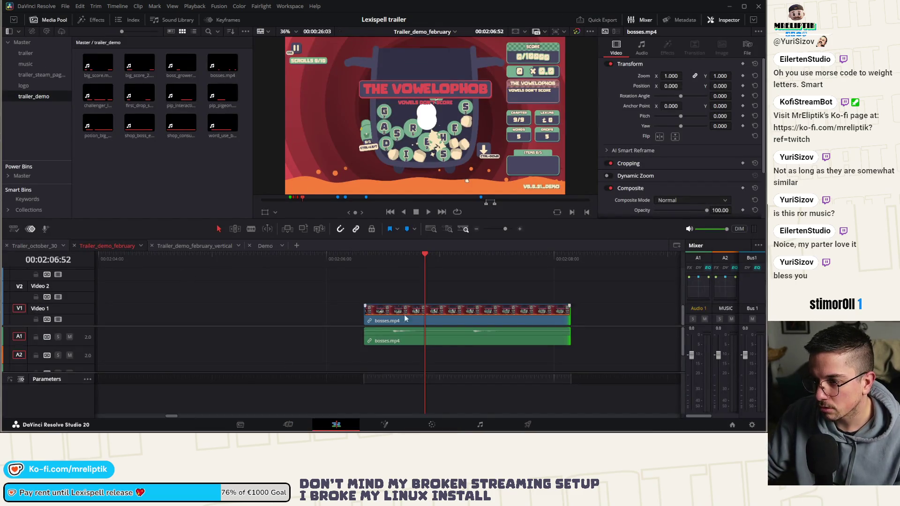
{"action": "scroll", "coordinate": [311, 345], "scroll_direction": "down", "scroll_amount": 8}
{"action": "left_click", "coordinate": [379, 262]}
{"action": "left_click_drag", "start_coordinate": [214, 256], "coordinate": [549, 258]}
{"action": "scroll", "coordinate": [459, 263], "scroll_direction": "right", "scroll_amount": 5}
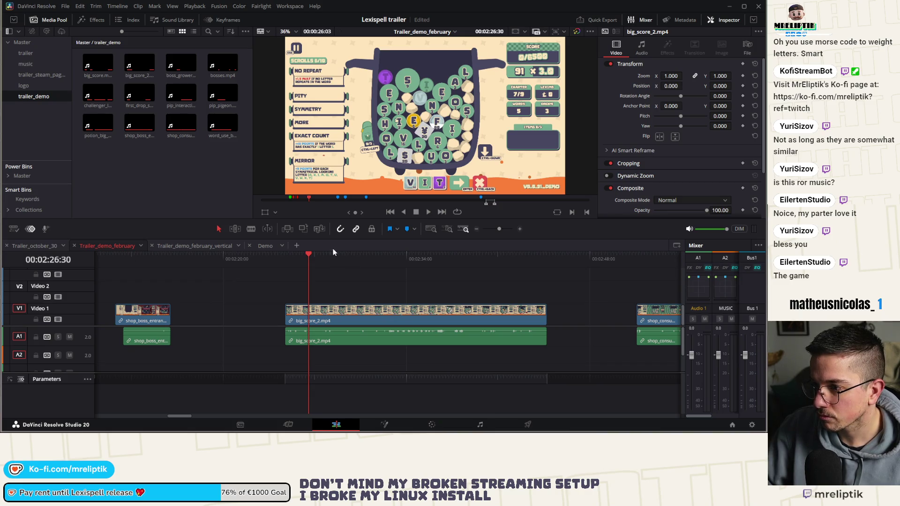
{"action": "mouse_move", "coordinate": [322, 255]}
{"action": "left_mouse_down"}
{"action": "mouse_move", "coordinate": [484, 262]}
{"action": "mouse_move", "coordinate": [330, 273]}
{"action": "mouse_move", "coordinate": [349, 273]}
{"action": "mouse_move", "coordinate": [341, 277]}
{"action": "left_mouse_up"}
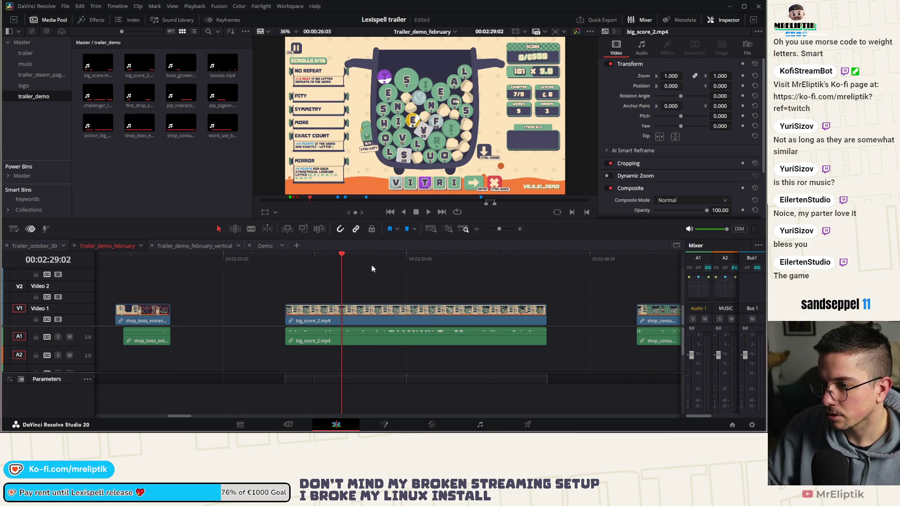
{"action": "left_click", "coordinate": [430, 424]}
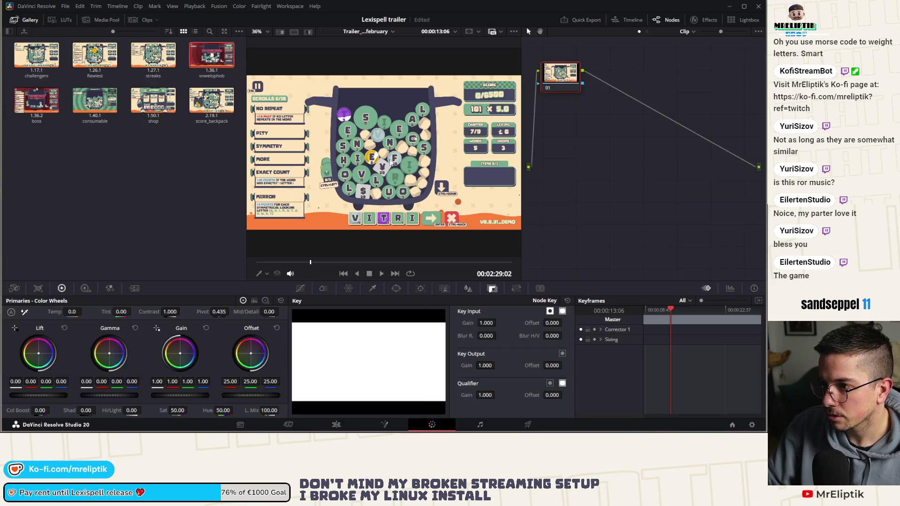
Grab the VITRI viewer frame as a new still and label it vritriols_typing
{"action": "right_click", "coordinate": [382, 154]}
{"action": "left_click", "coordinate": [422, 158]}
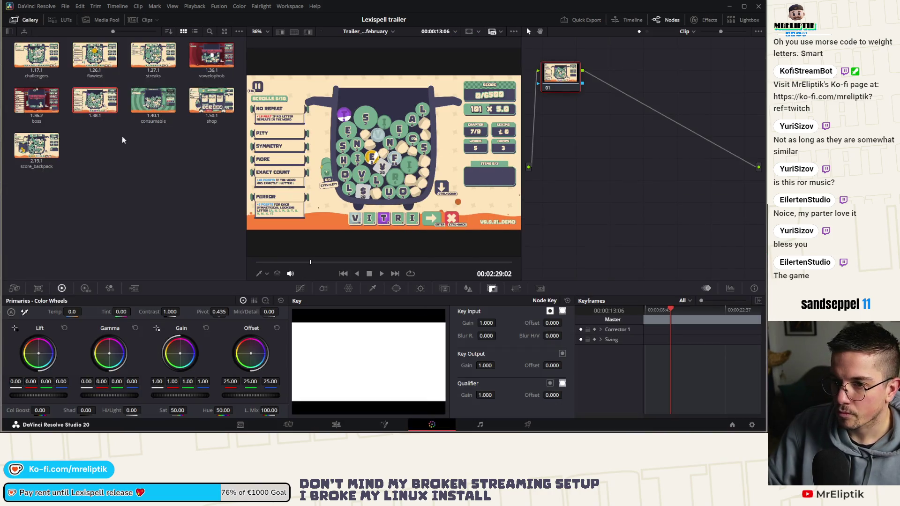
{"action": "right_click", "coordinate": [94, 114]}
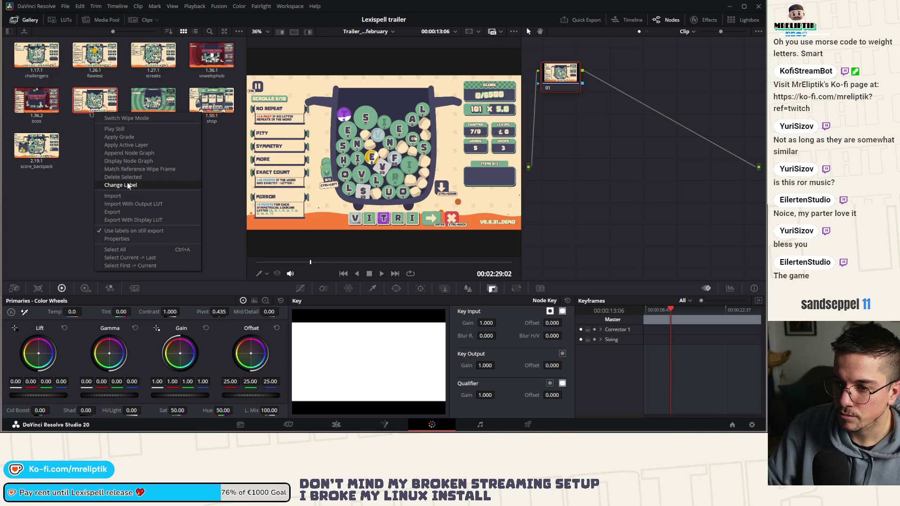
{"action": "left_click", "coordinate": [127, 185]}
{"action": "type", "text": "vritriol"}
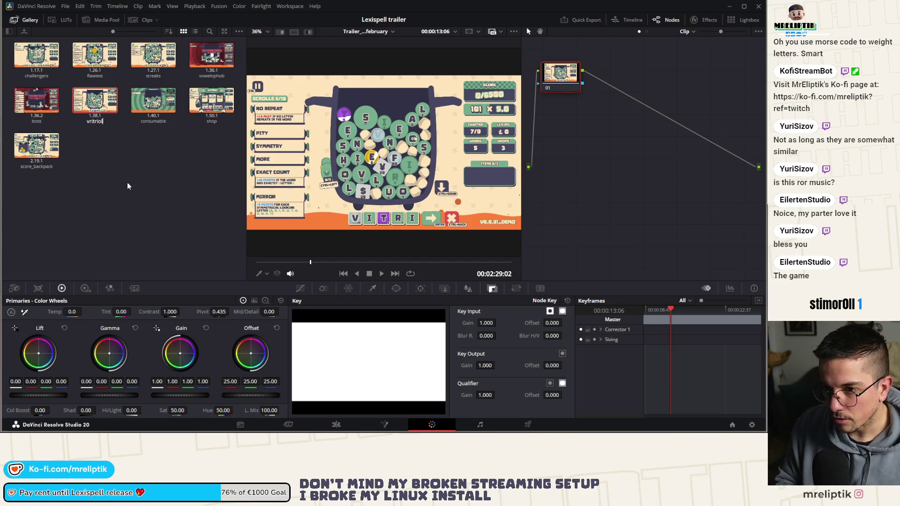
{"action": "type", "text": "s_typing"}
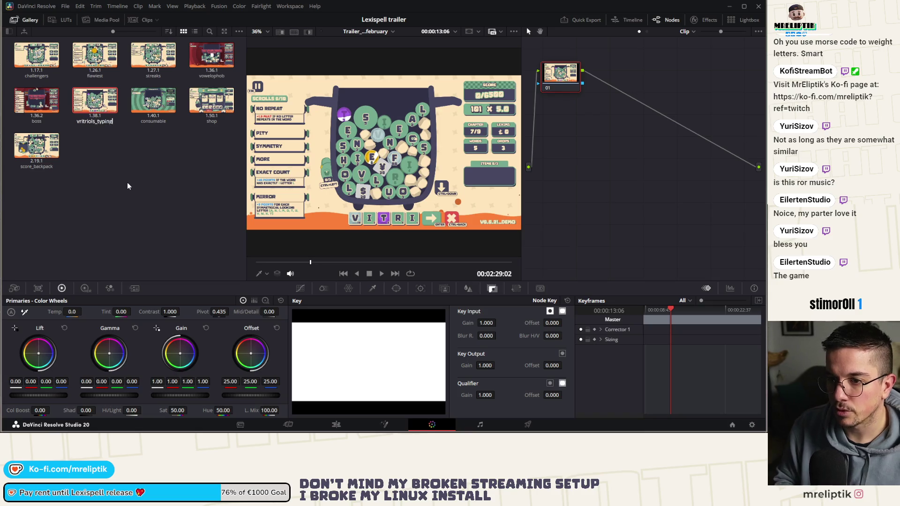
{"action": "left_click", "coordinate": [213, 58]}
Export the vowelophob, vritriols_typing and next stills as JPGs into the screenshot folder
{"action": "right_click", "coordinate": [213, 59]}
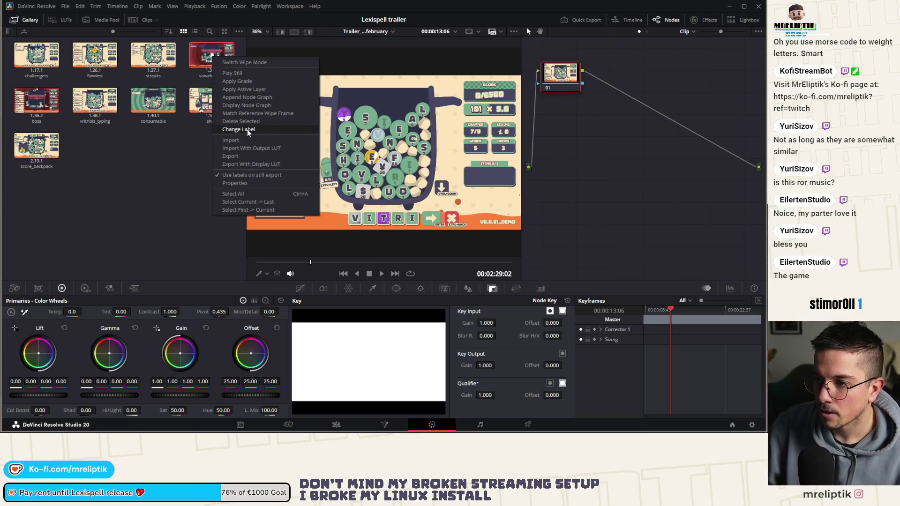
{"action": "left_click", "coordinate": [196, 170]}
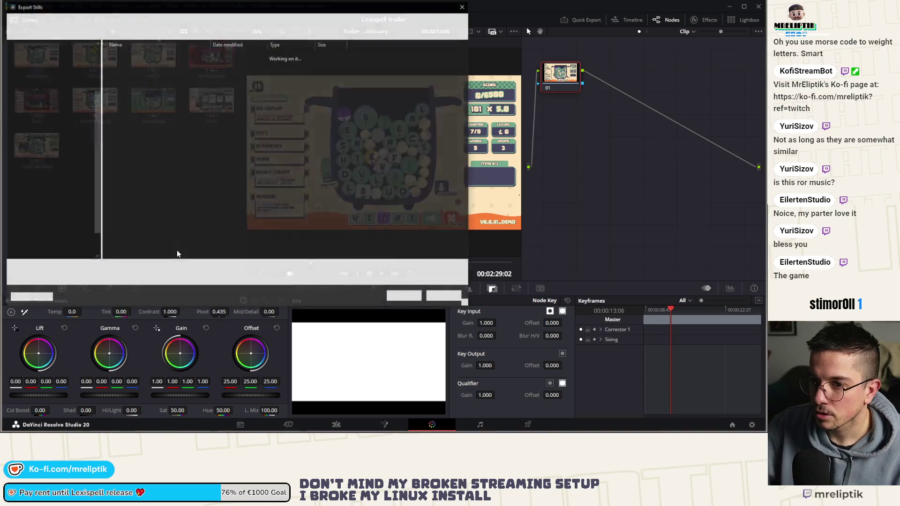
{"action": "left_click", "coordinate": [405, 297]}
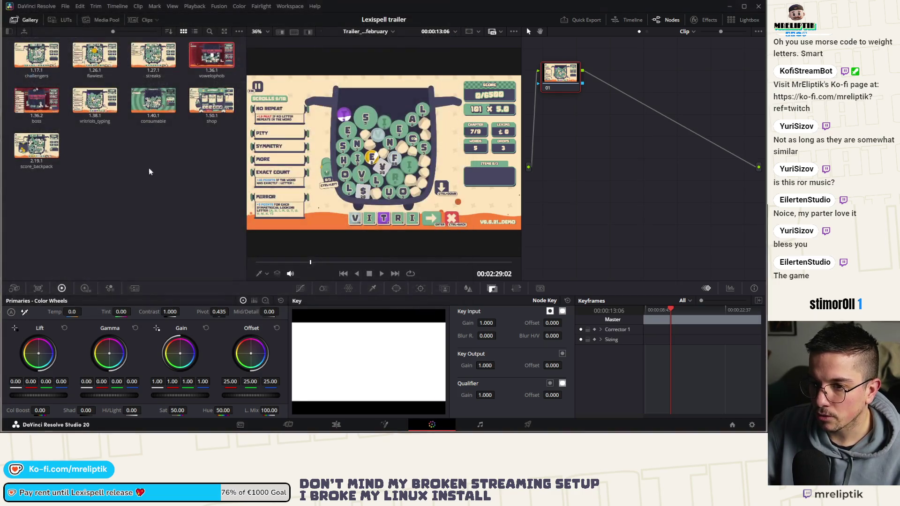
{"action": "right_click", "coordinate": [94, 96]}
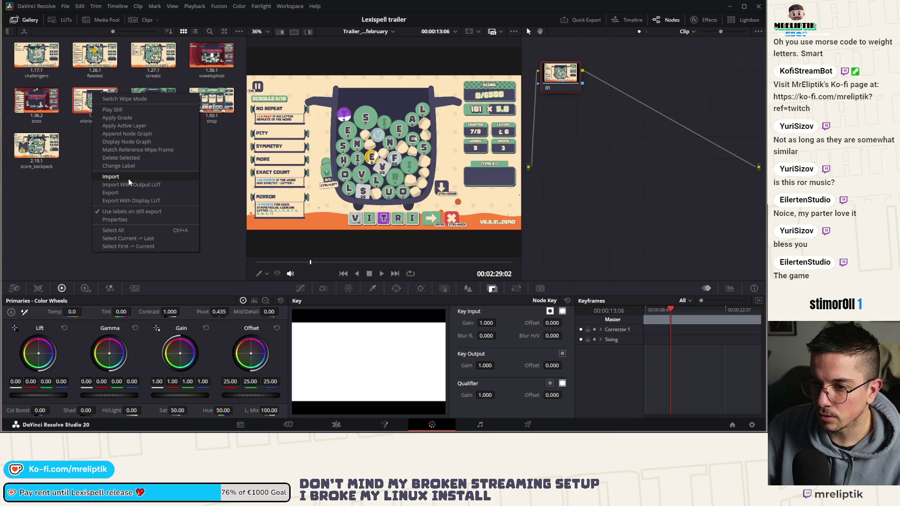
{"action": "left_click", "coordinate": [126, 192]}
{"action": "left_click", "coordinate": [405, 297]}
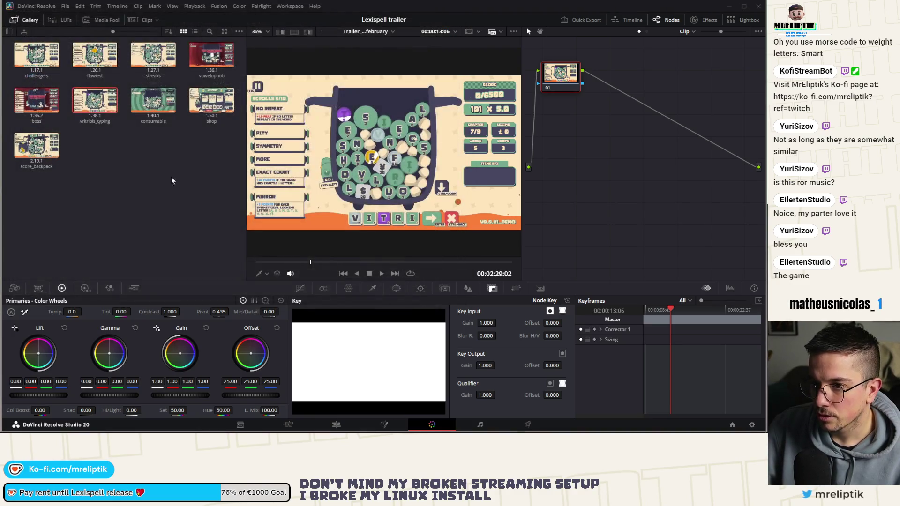
{"action": "right_click", "coordinate": [96, 61]}
{"action": "left_click", "coordinate": [132, 159]}
{"action": "left_click", "coordinate": [405, 297]}
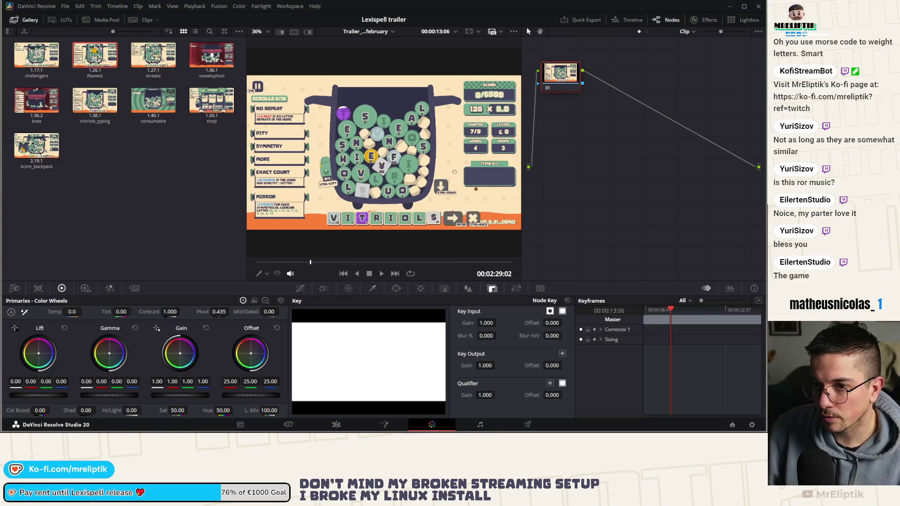
Export the streaks still as streaks.jpg, then minimize Resolve to reveal Steamworks
{"action": "right_click", "coordinate": [26, 61]}
{"action": "key", "text": "Escape"}
{"action": "right_click", "coordinate": [151, 58]}
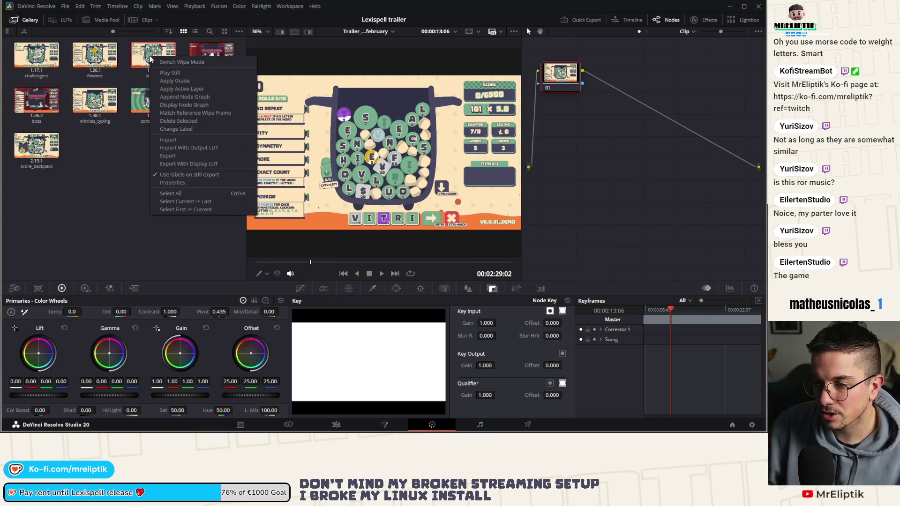
{"action": "left_click", "coordinate": [168, 155]}
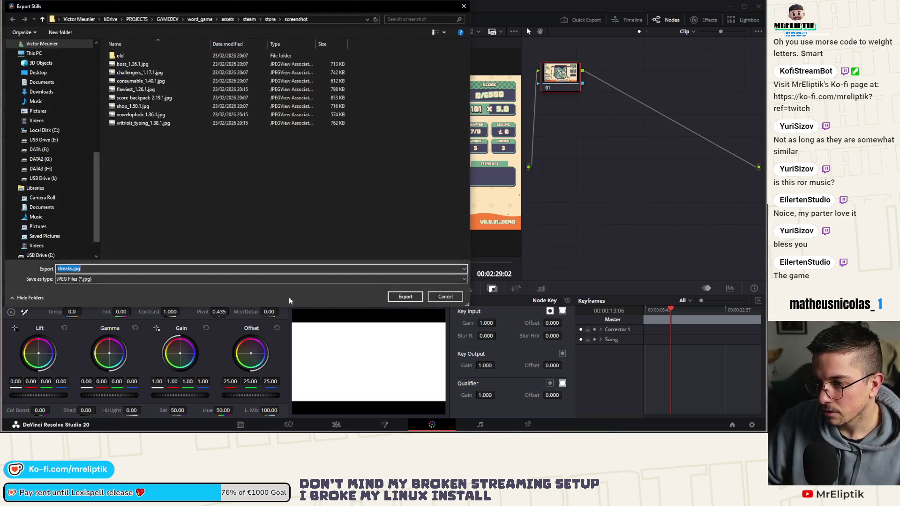
{"action": "left_click", "coordinate": [405, 297]}
{"action": "left_click", "coordinate": [729, 6]}
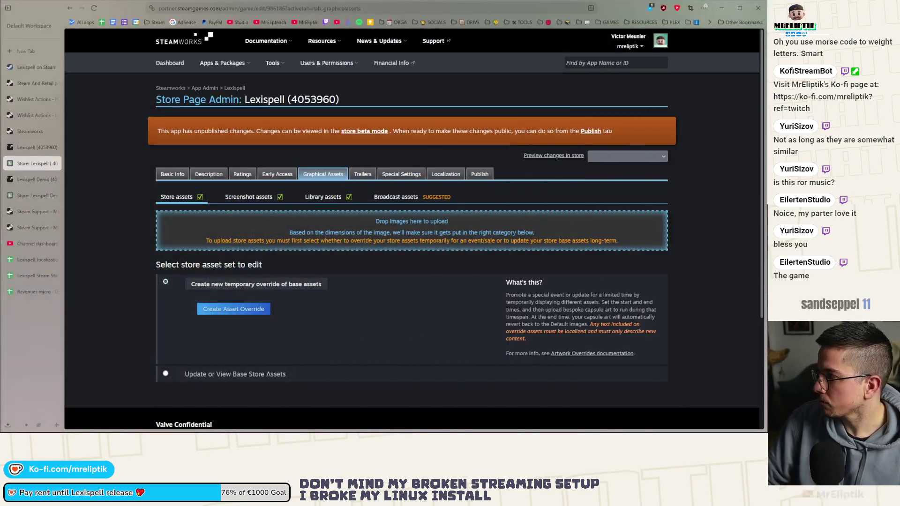